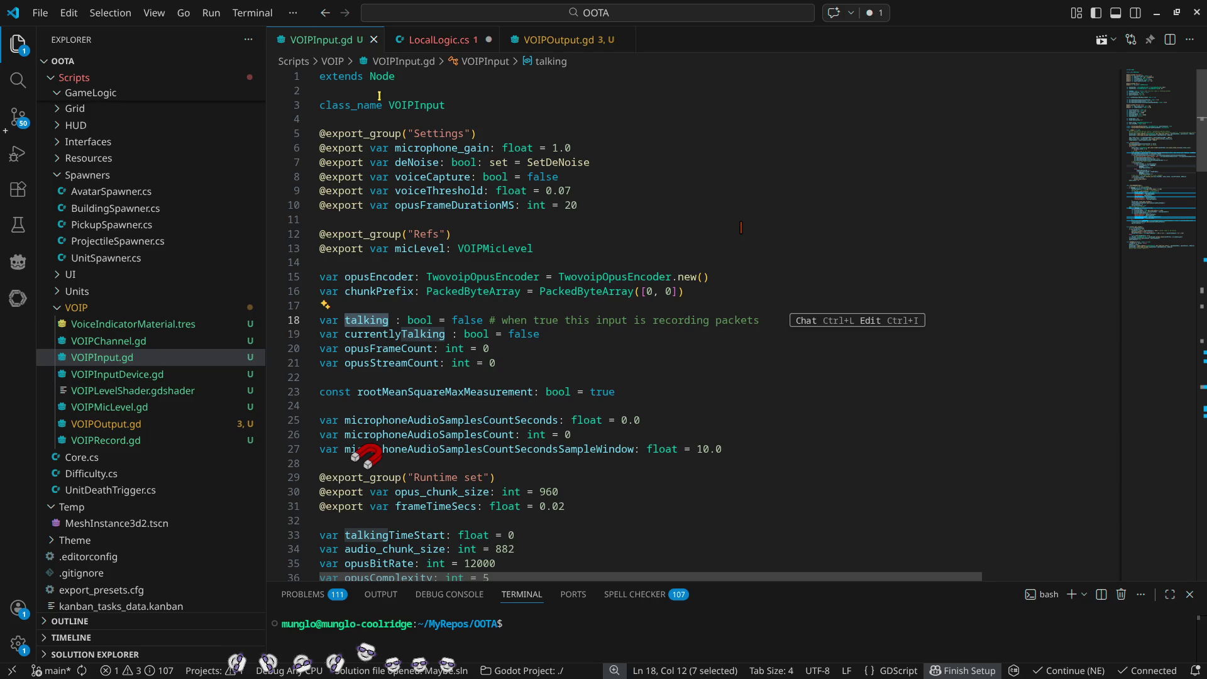
- On line 114 of LocalLogic.cs, append .Call("talking", Input.IsActionPressed("PTT")); to the Voip/MicIn lookup
click(450, 42)
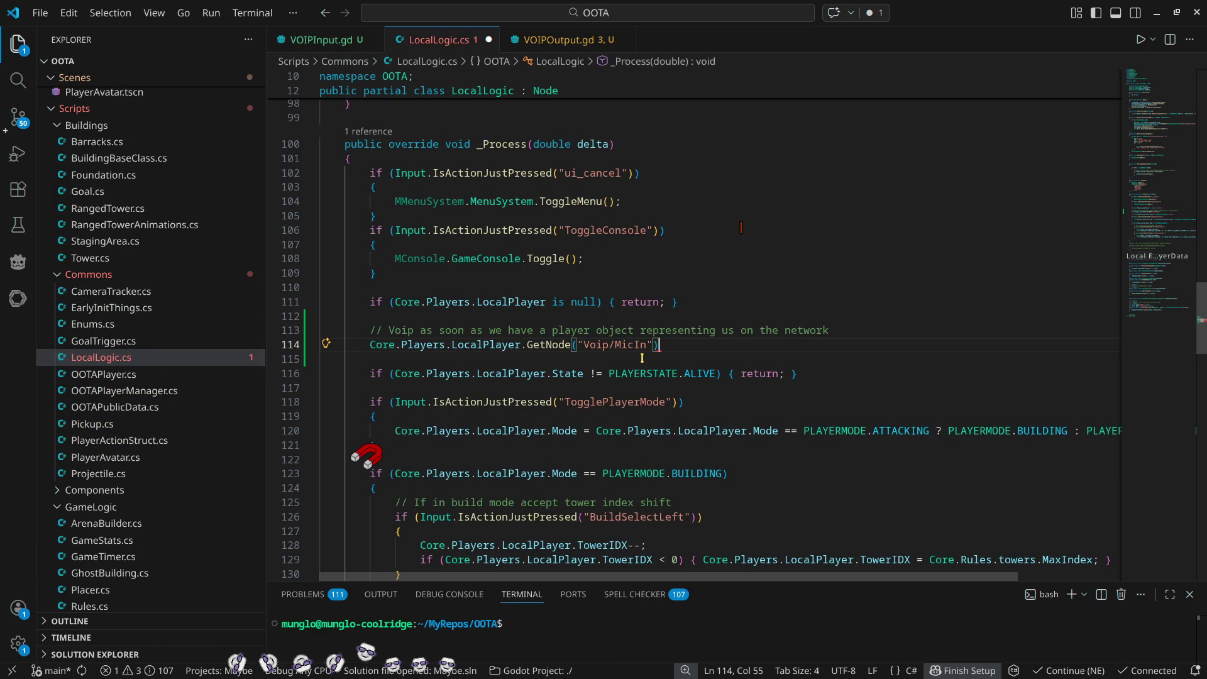
mouse_move(542, 371)
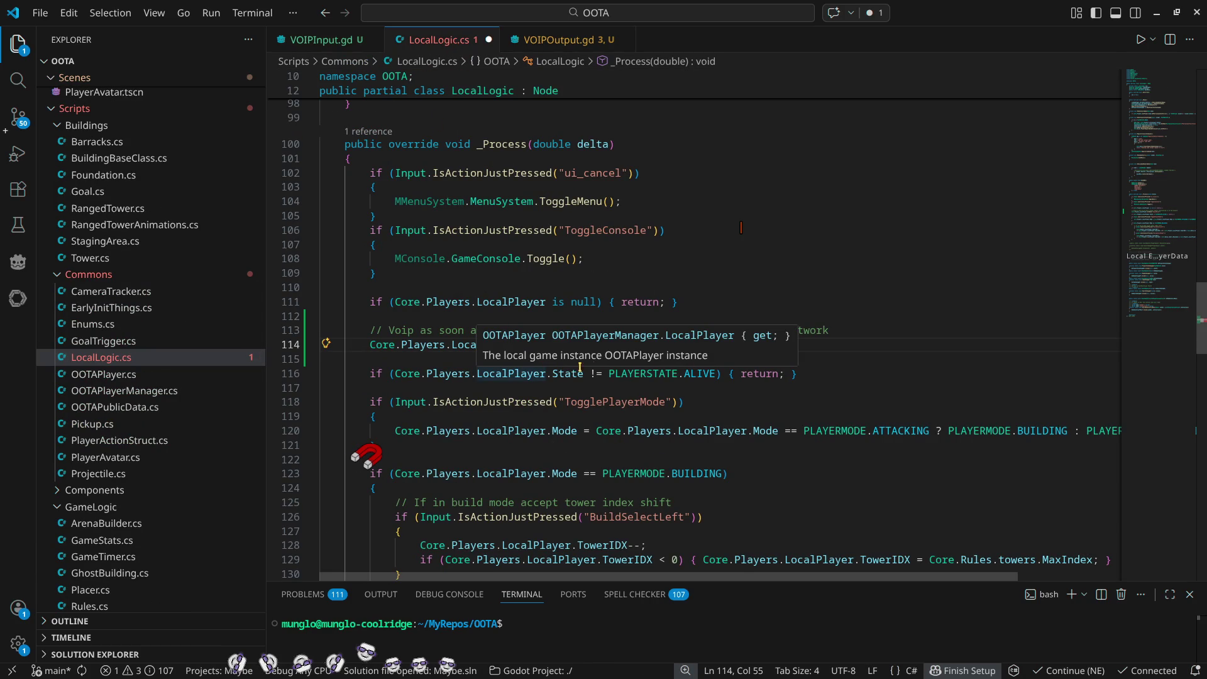
triple_click(682, 346)
click(682, 349)
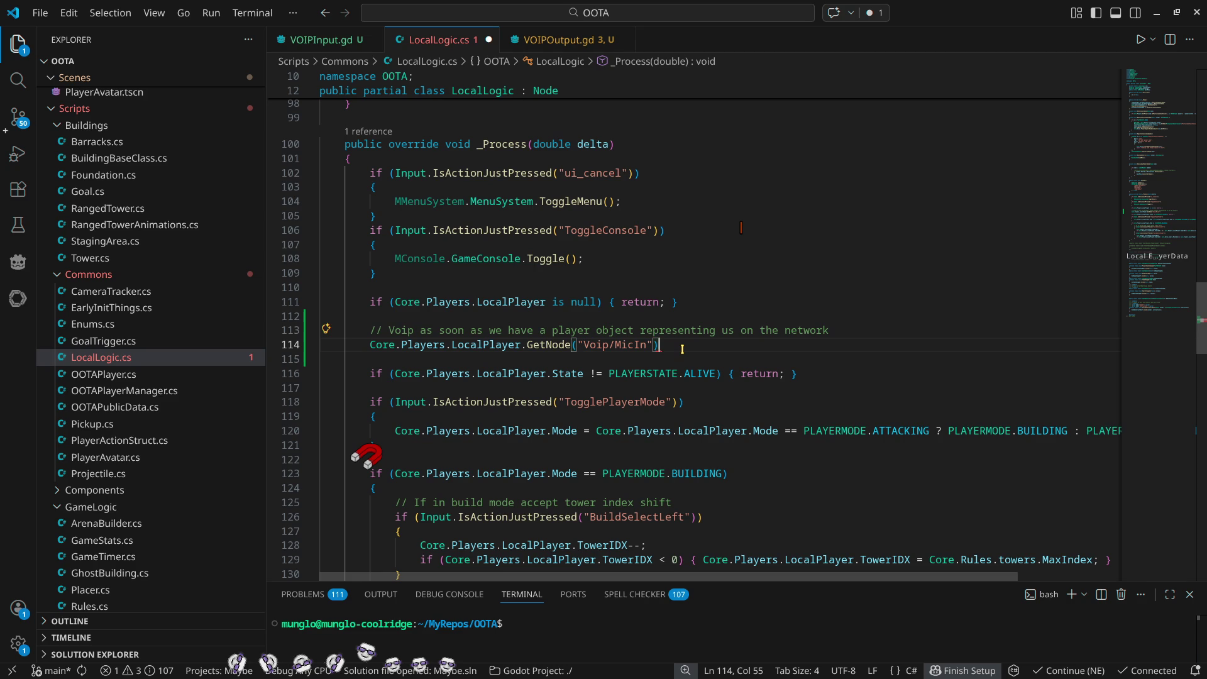
text(.Call)
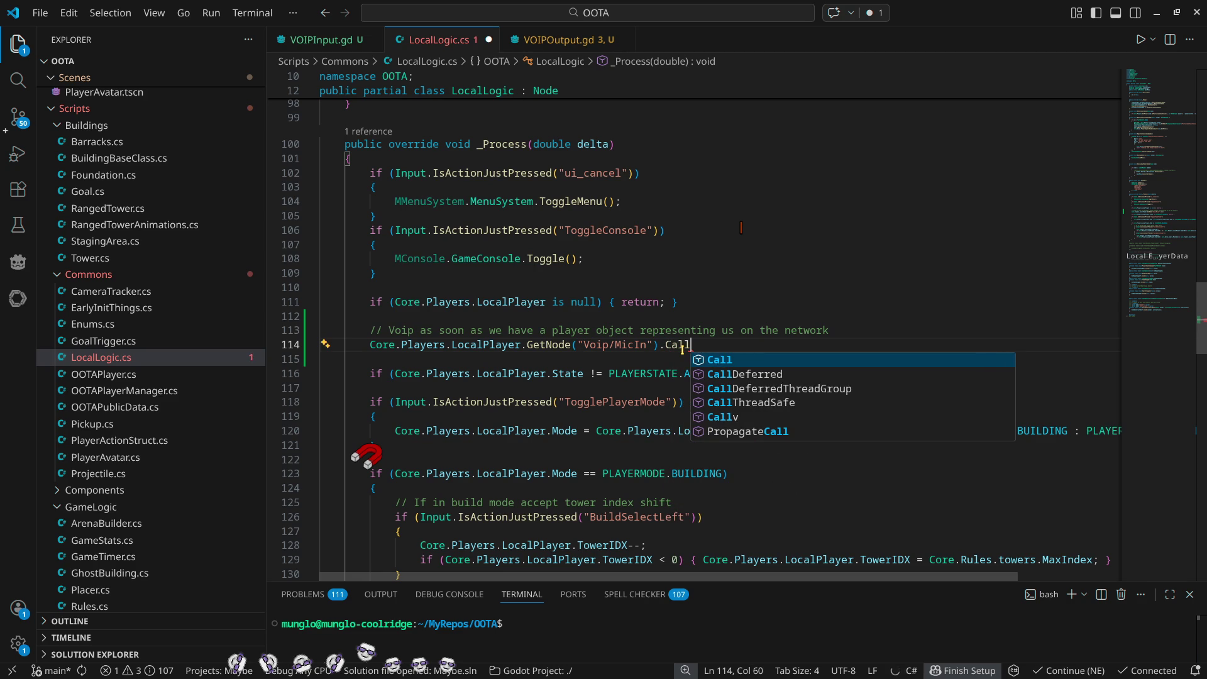
text(("talking")
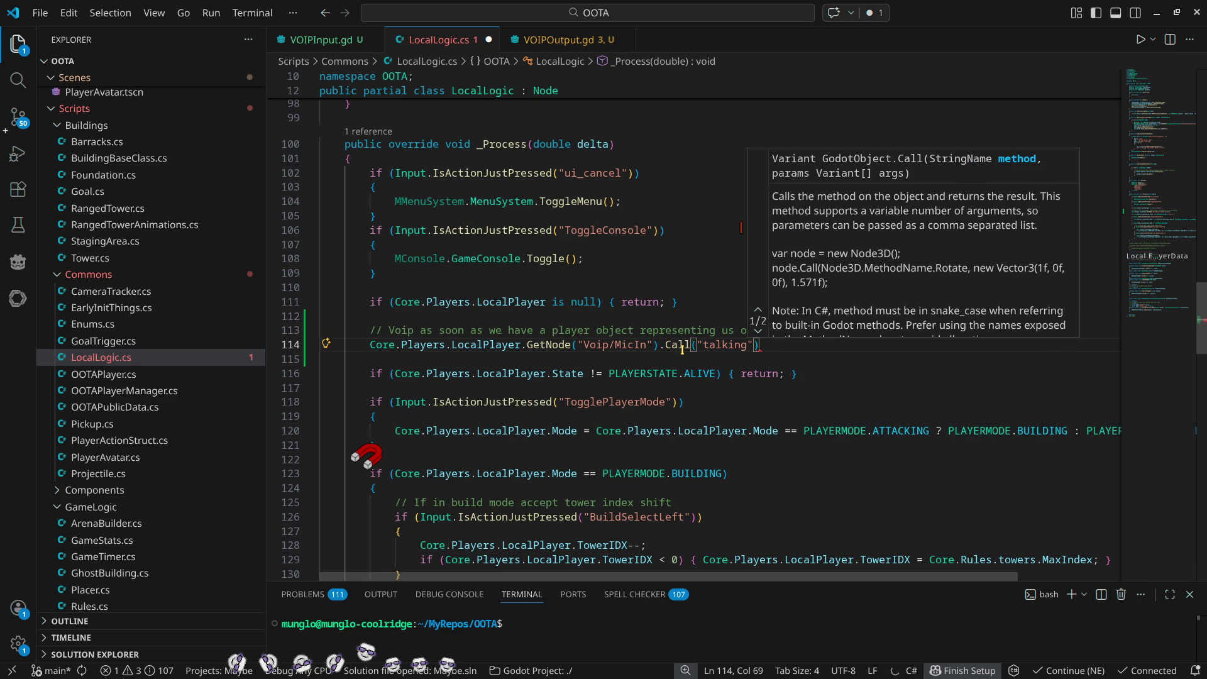
text(, t)
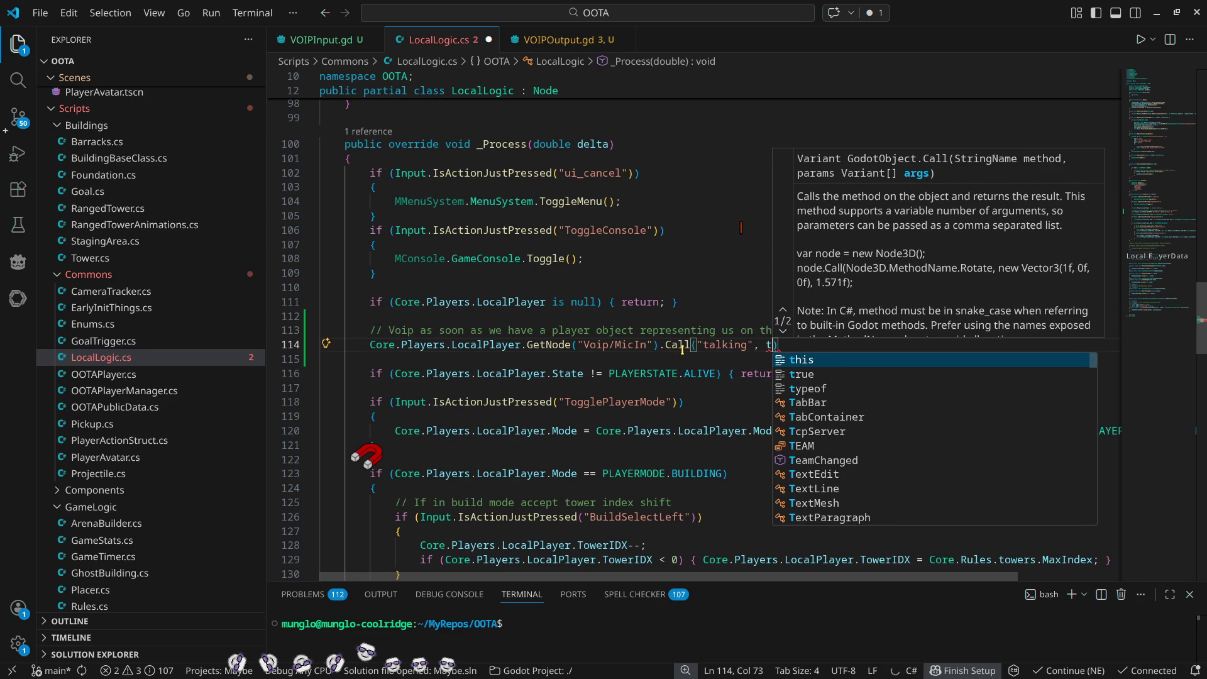
key(BackSpace)
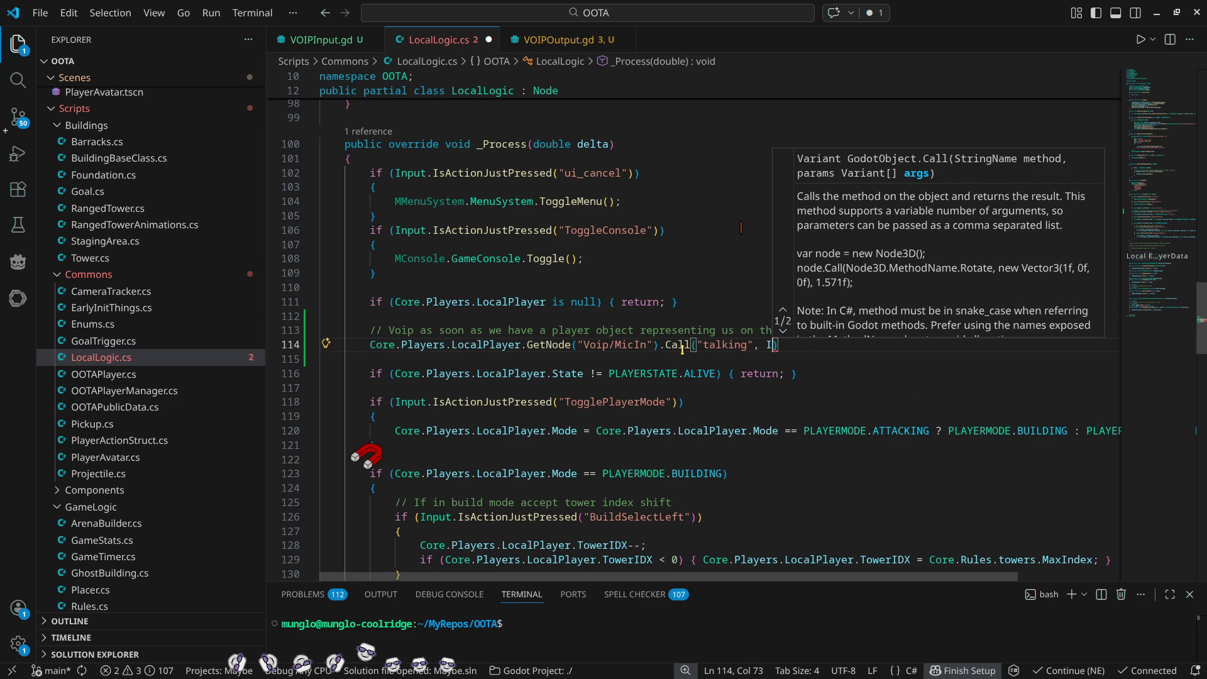
text(Input)
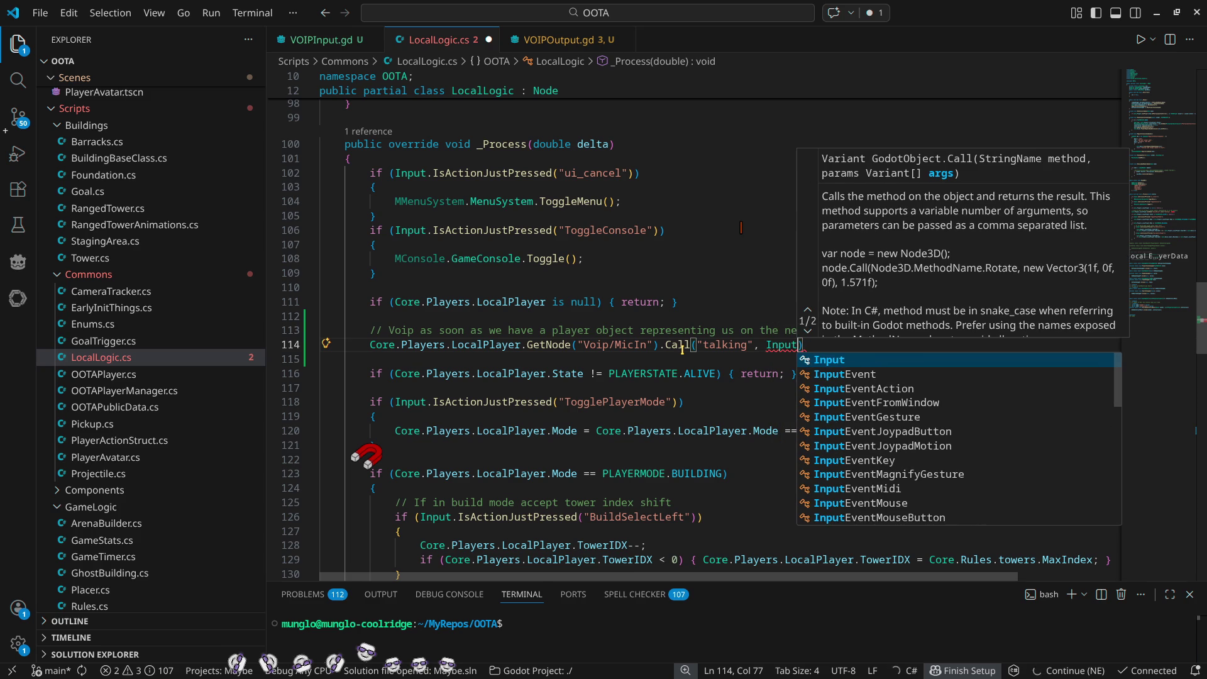
text(.)
text(Isact)
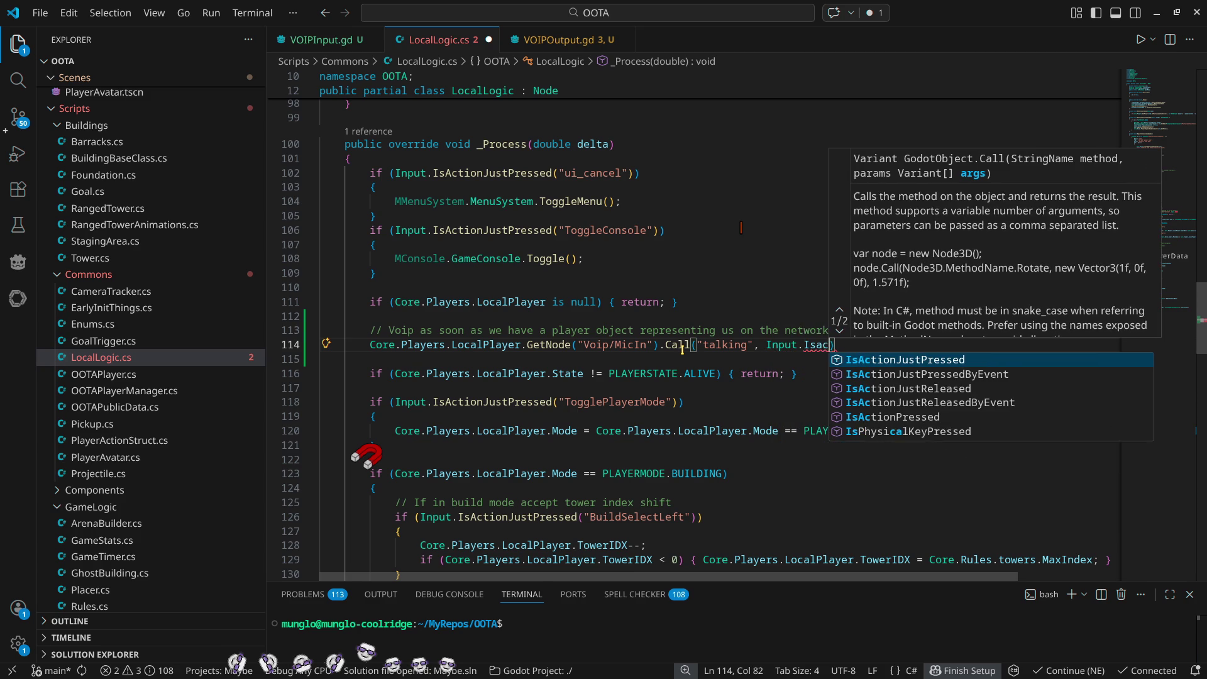
key(Down)
key(Down)
key(Down)
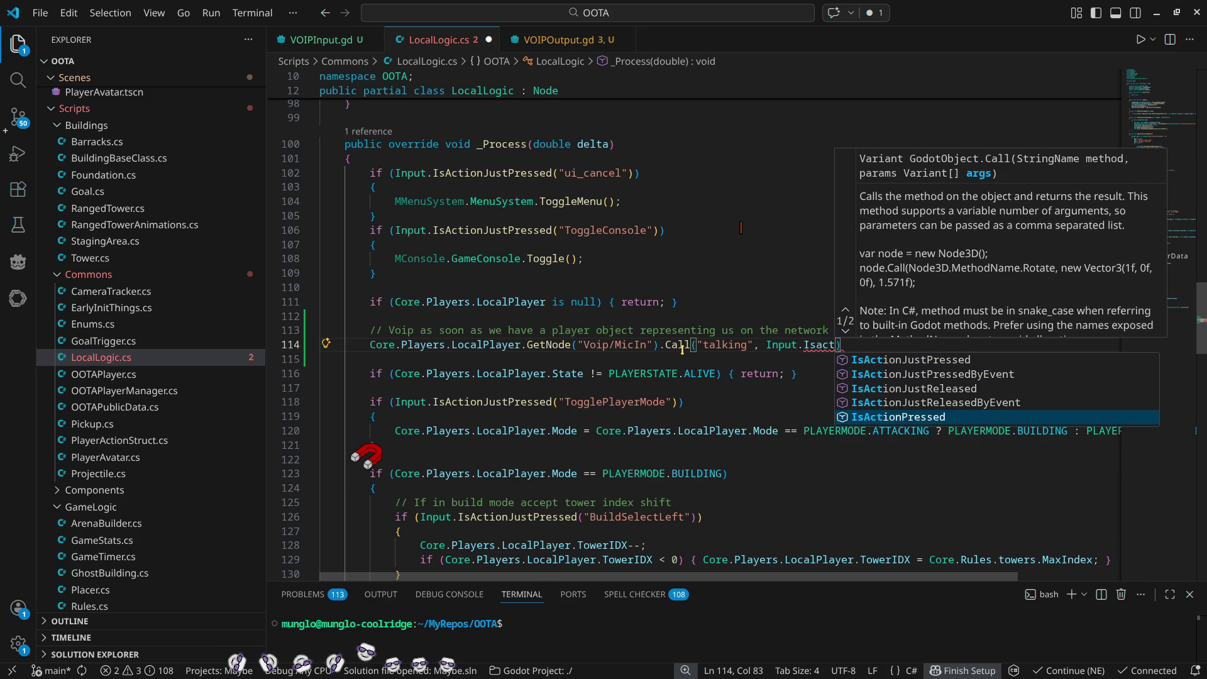
key(Up)
key(Return)
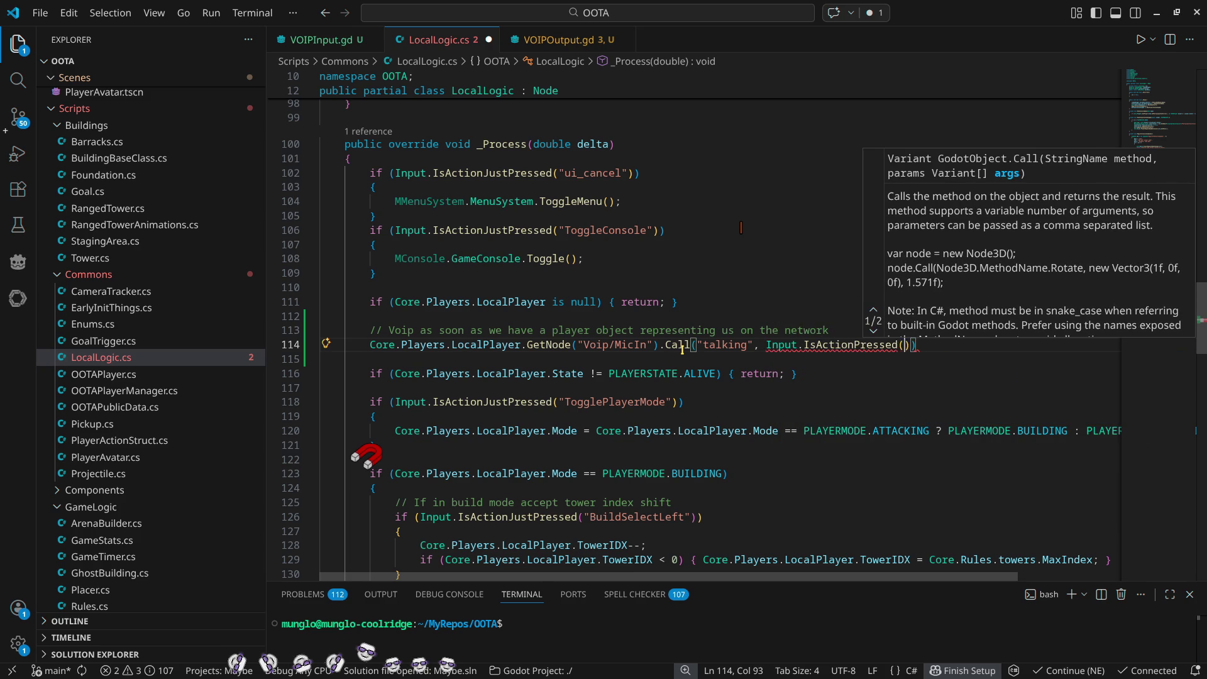
text(("PTT"));)
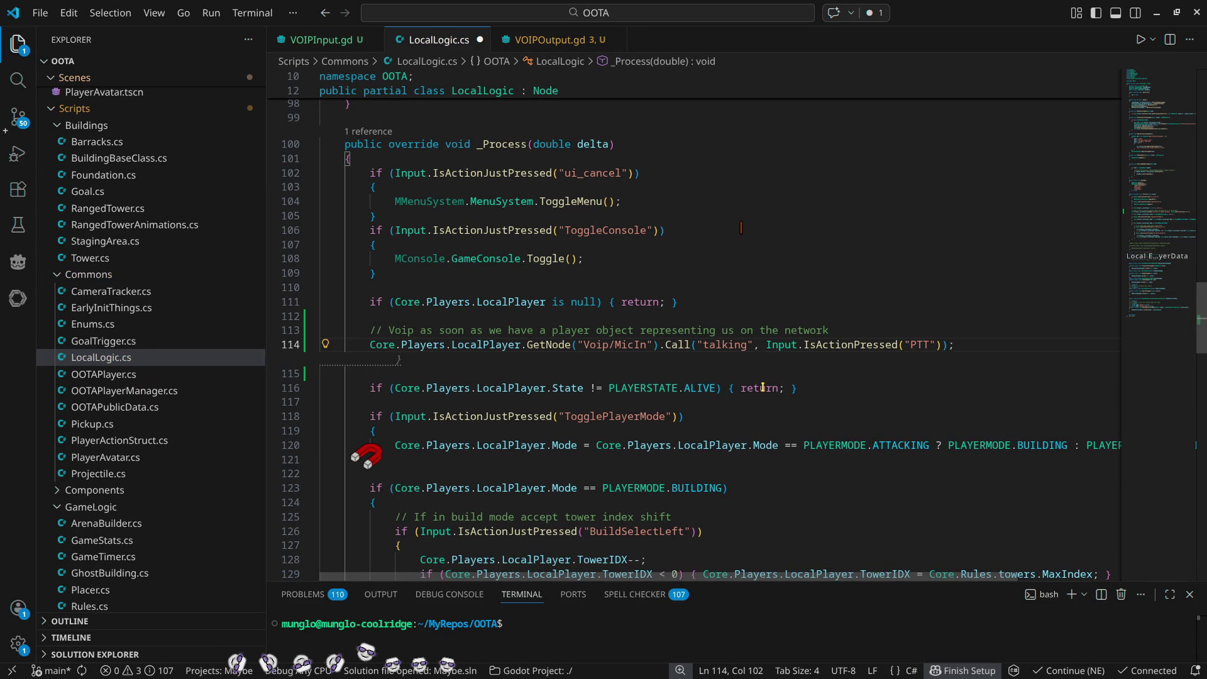
key(Escape)
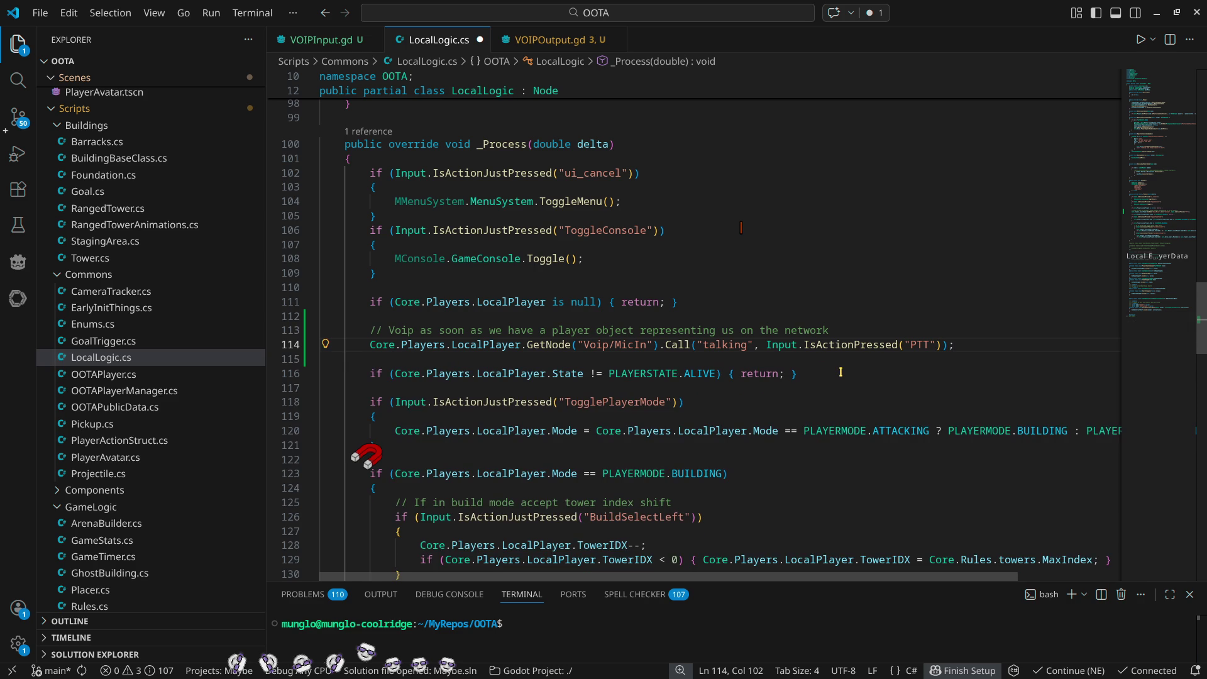
click(321, 40)
drag(320, 205, 364, 204)
key(ctrl+c)
click(319, 321)
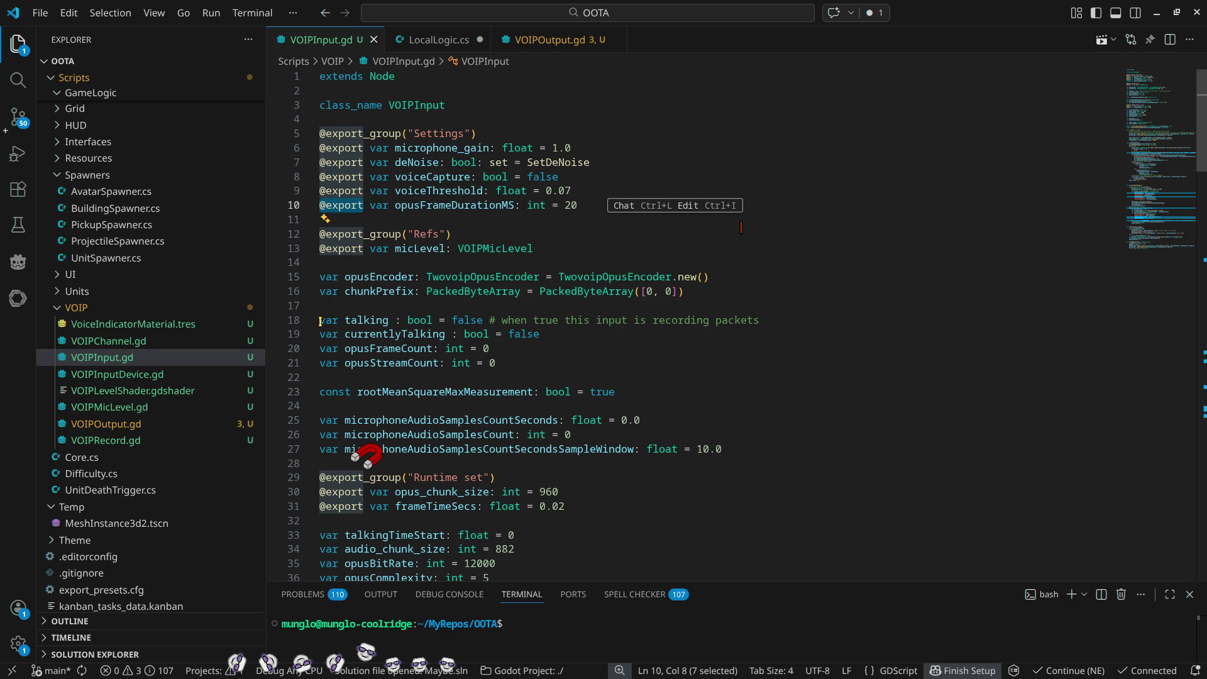
key(ctrl+v)
key(ctrl+s)
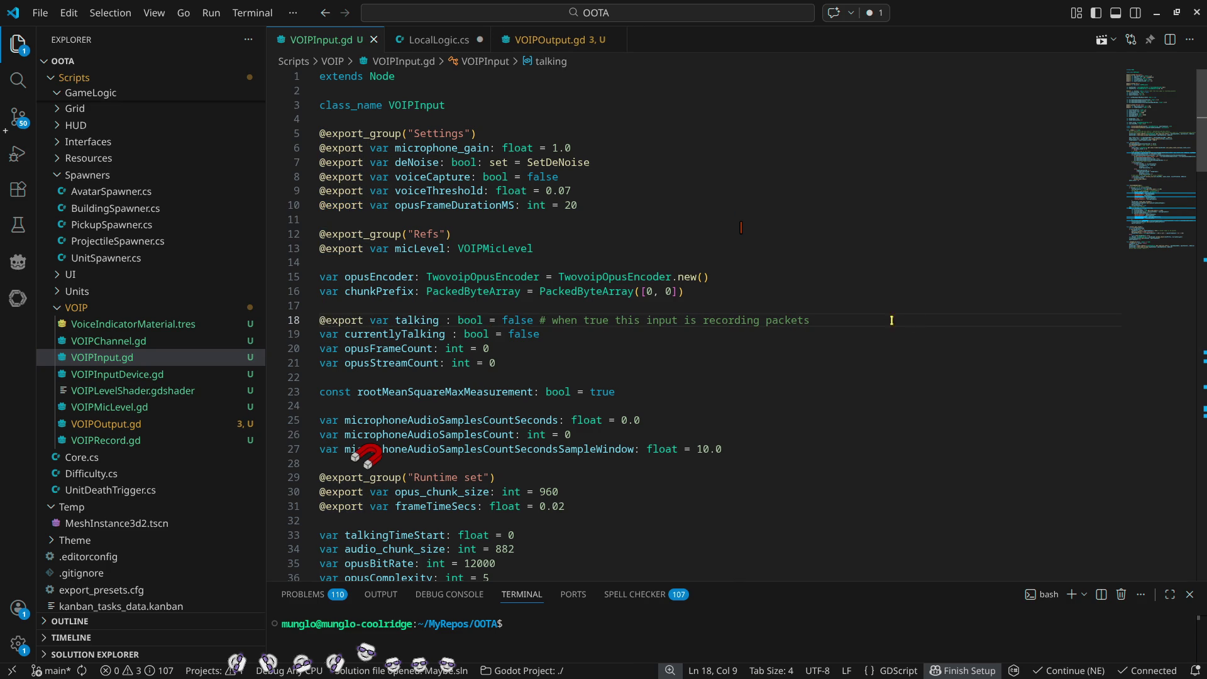
click(1160, 13)
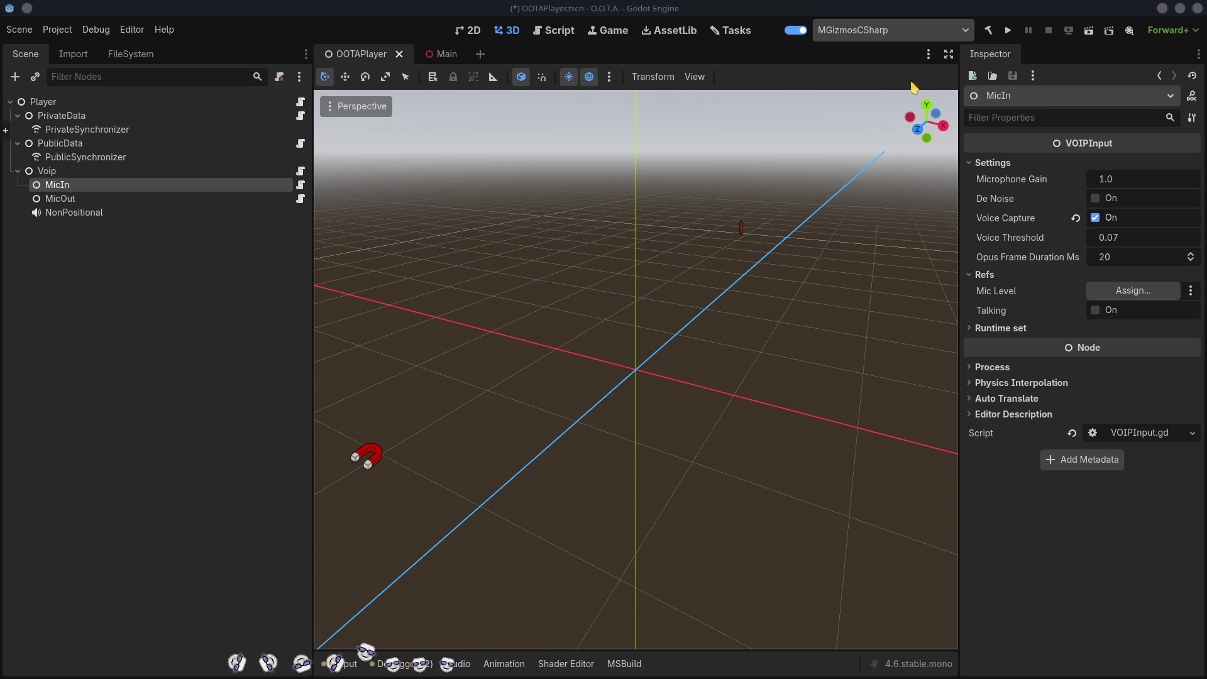
- Run the project, center the Client (DEBUG) window, and expand Main in the Remote scene tree
click(1005, 29)
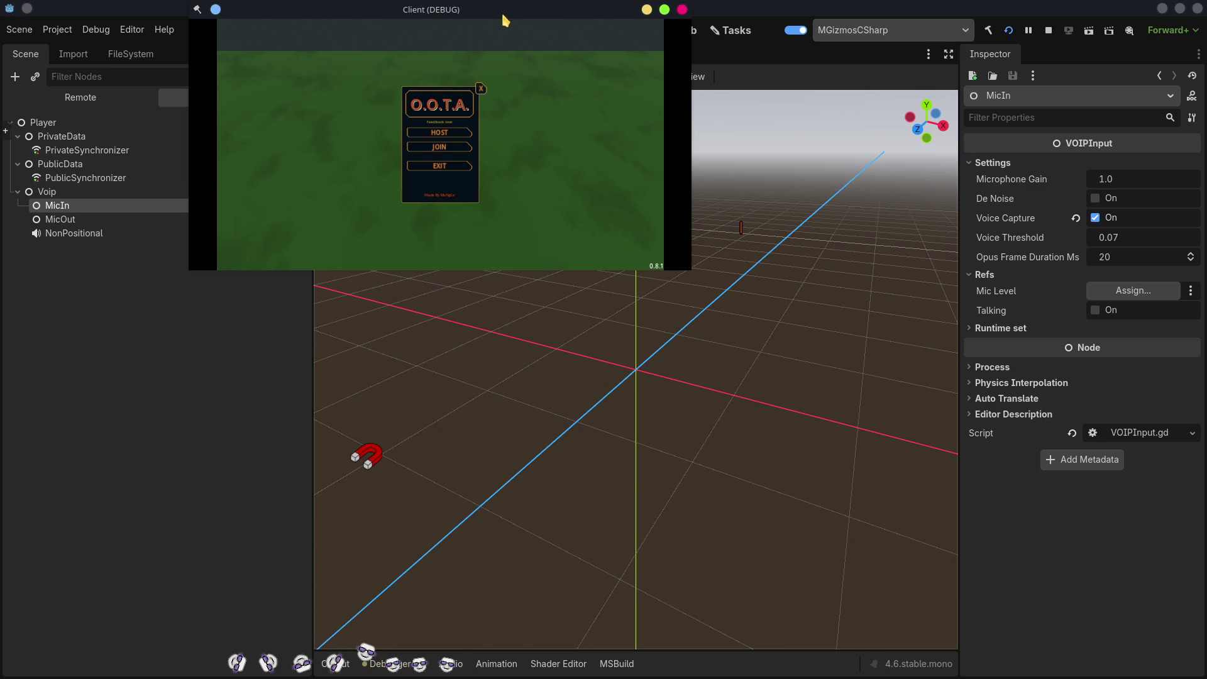
drag(506, 10, 647, 119)
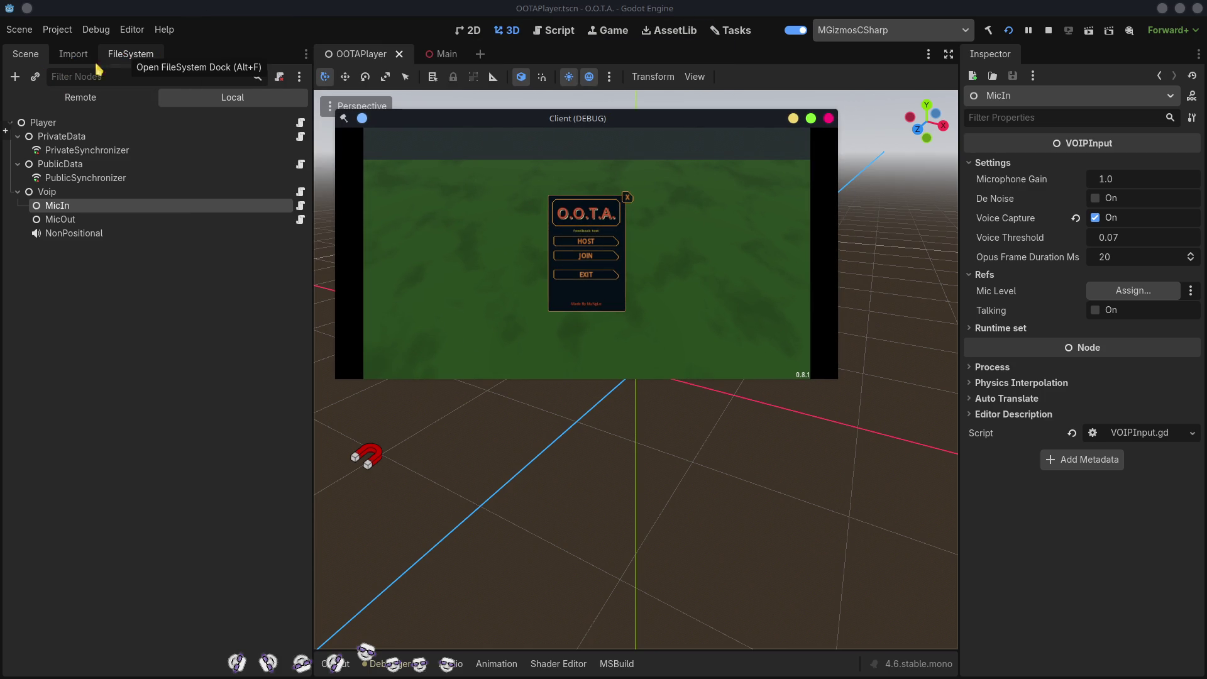
click(73, 97)
click(17, 137)
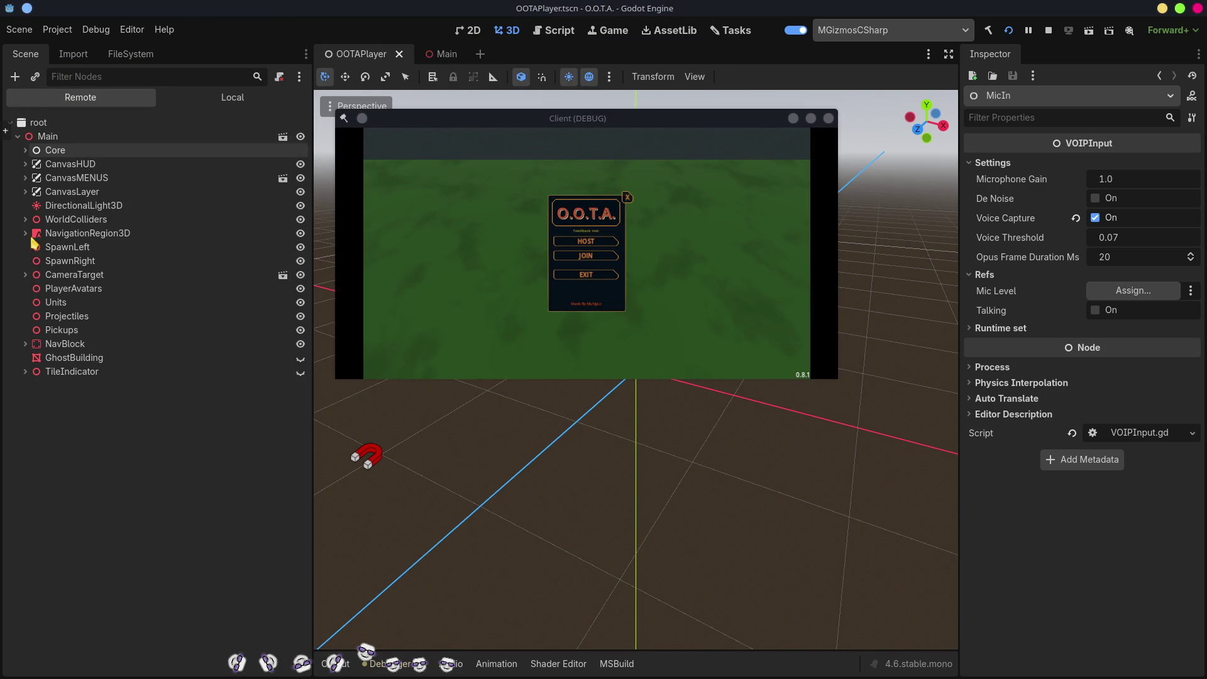
- Host a game and select Main > Core > PlayerManager > Player > Voip > MicIn in the Remote tree
click(558, 247)
click(558, 245)
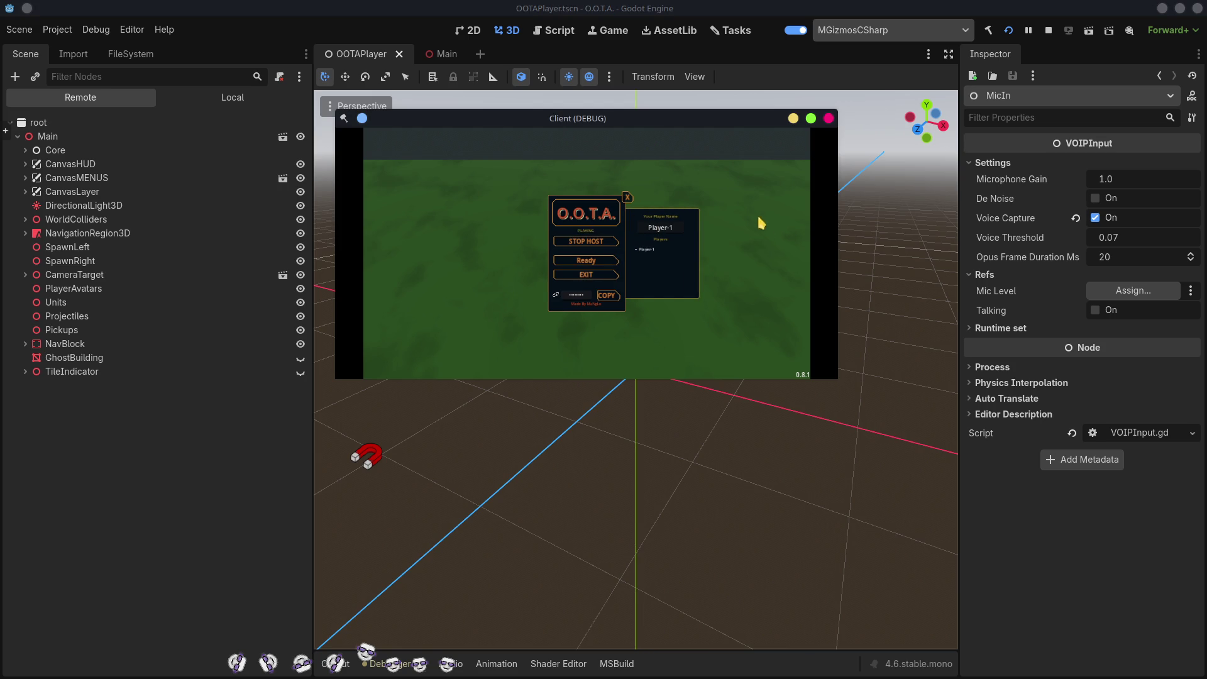
click(25, 150)
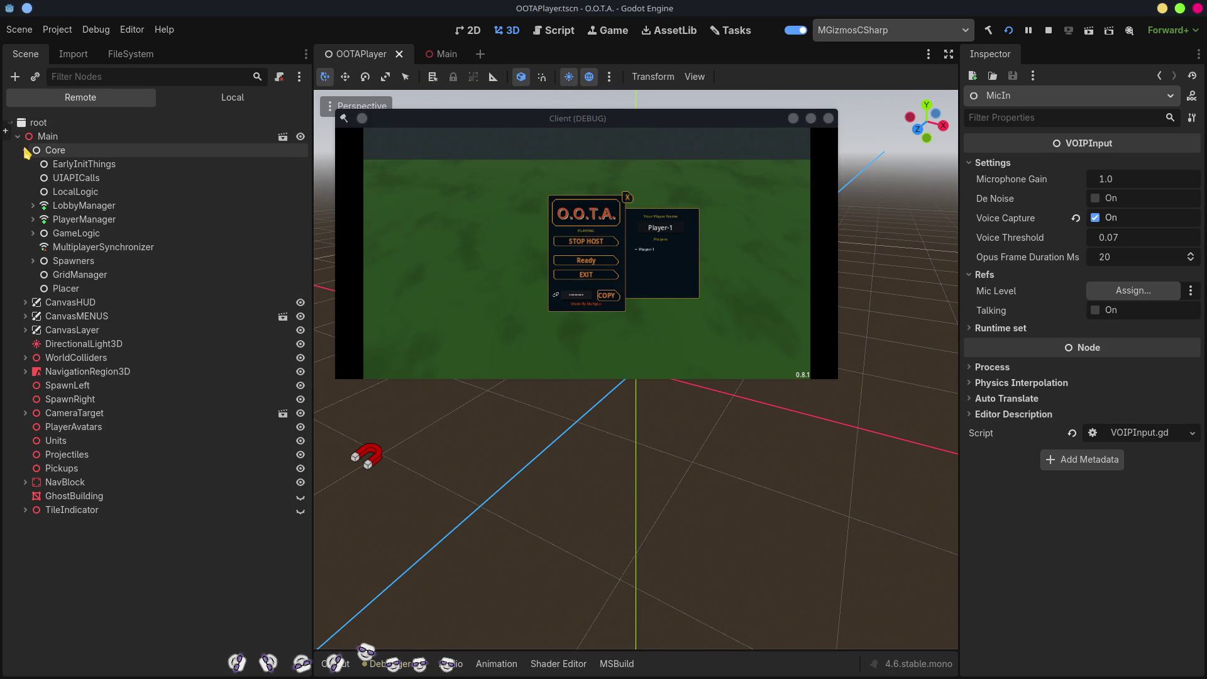
click(33, 219)
click(41, 232)
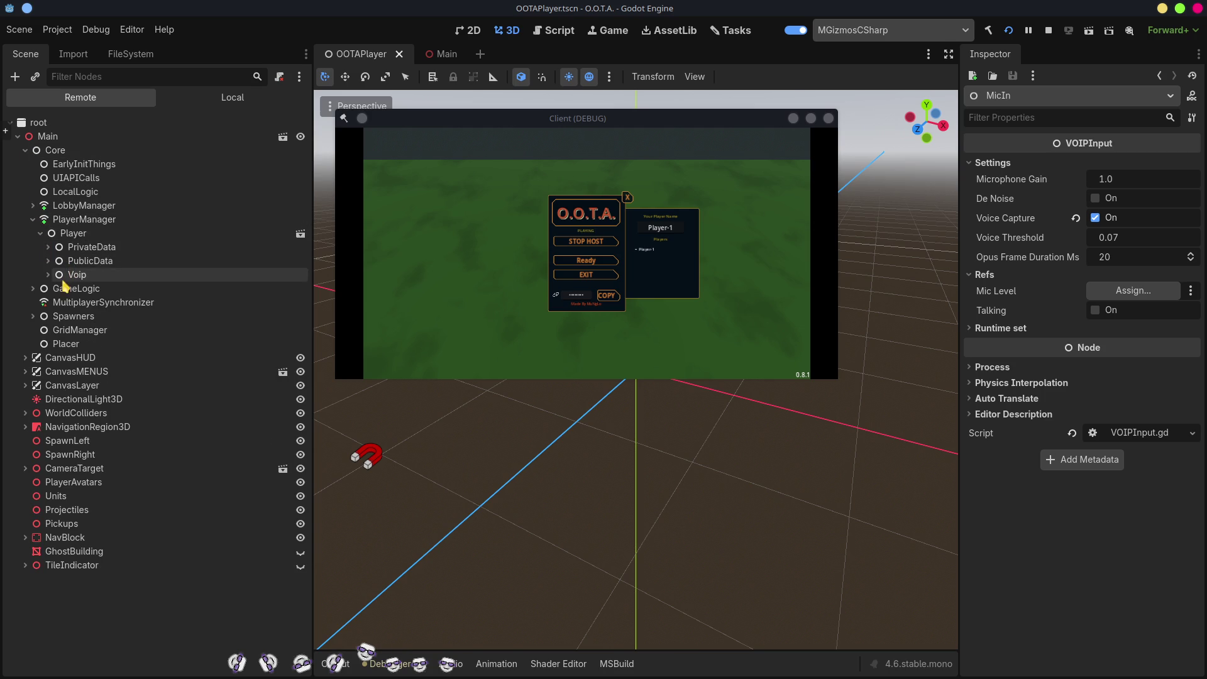
click(48, 274)
click(88, 288)
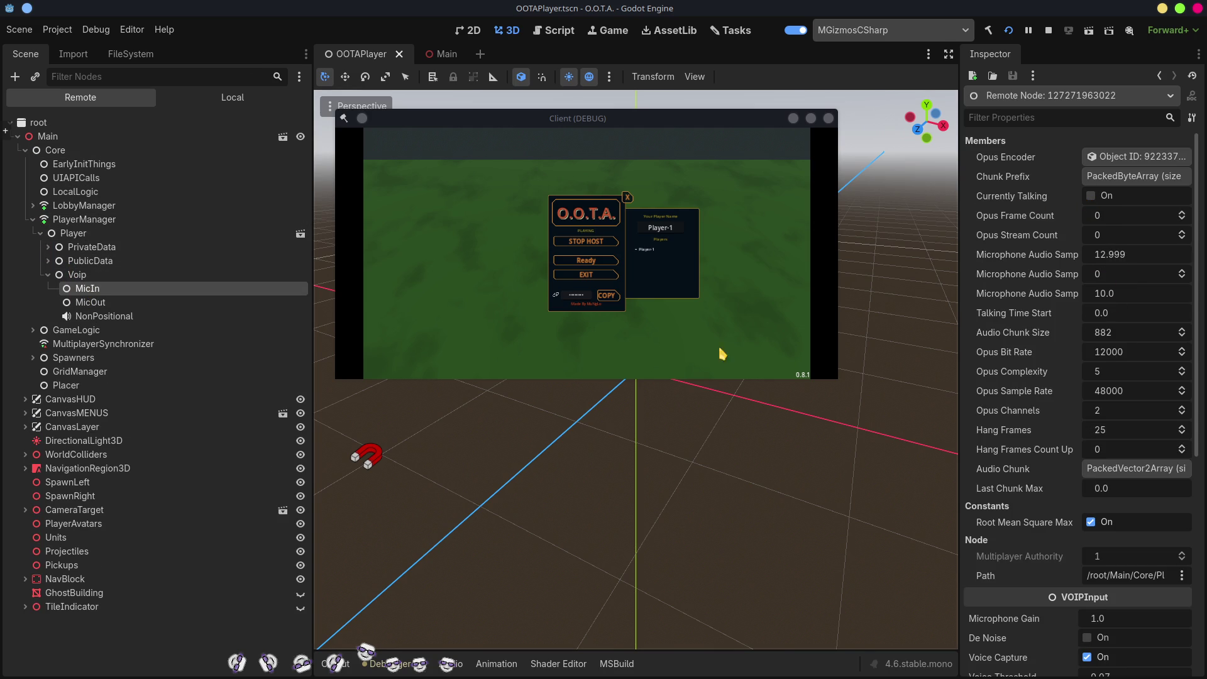
- Try push-to-talk in the game window, then check MicIn's properties in the editor
click(672, 334)
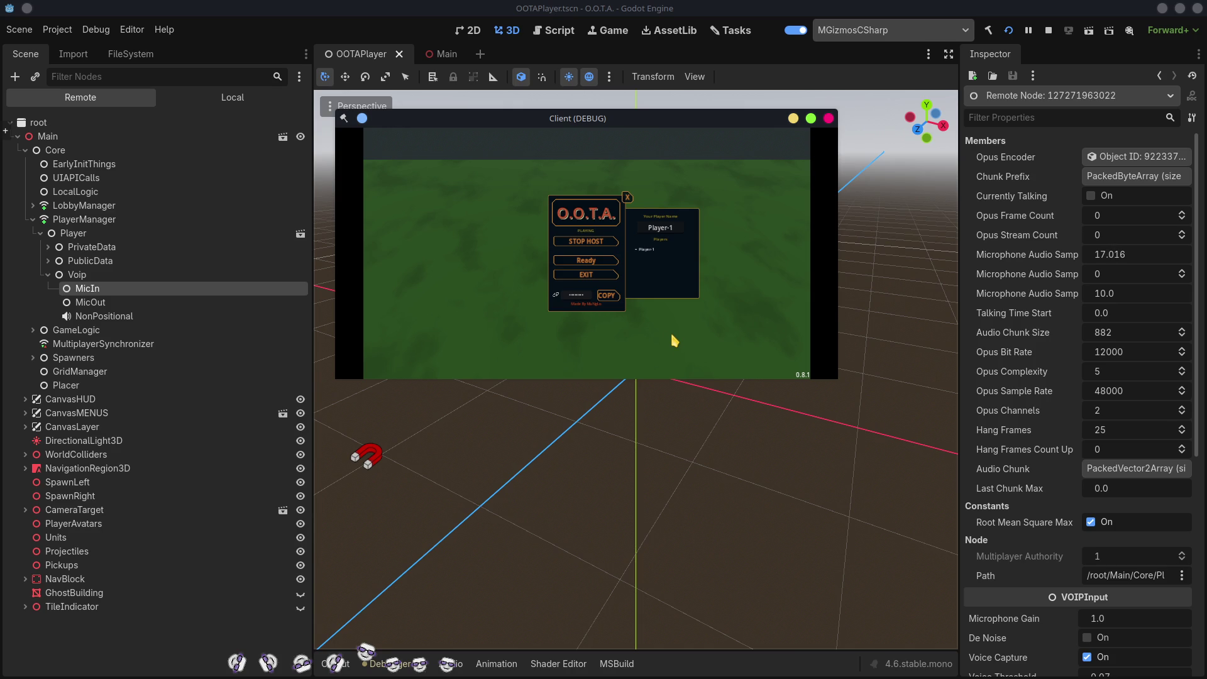
click(574, 471)
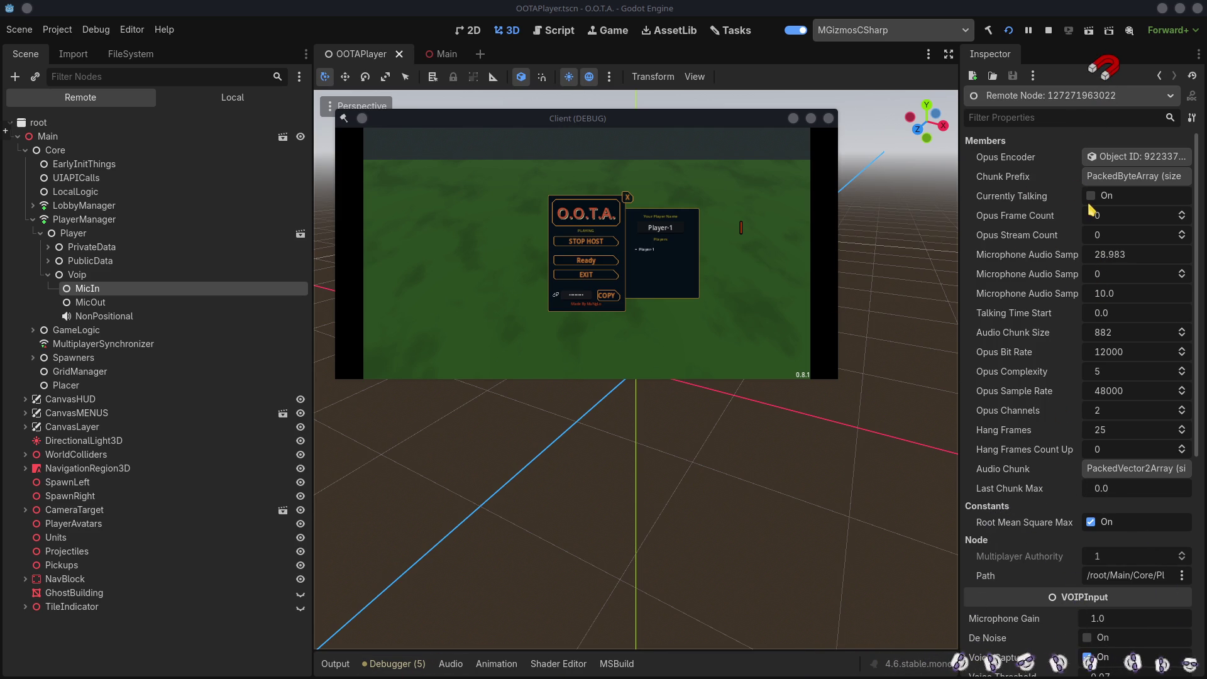
scroll(1095, 506, down, 5)
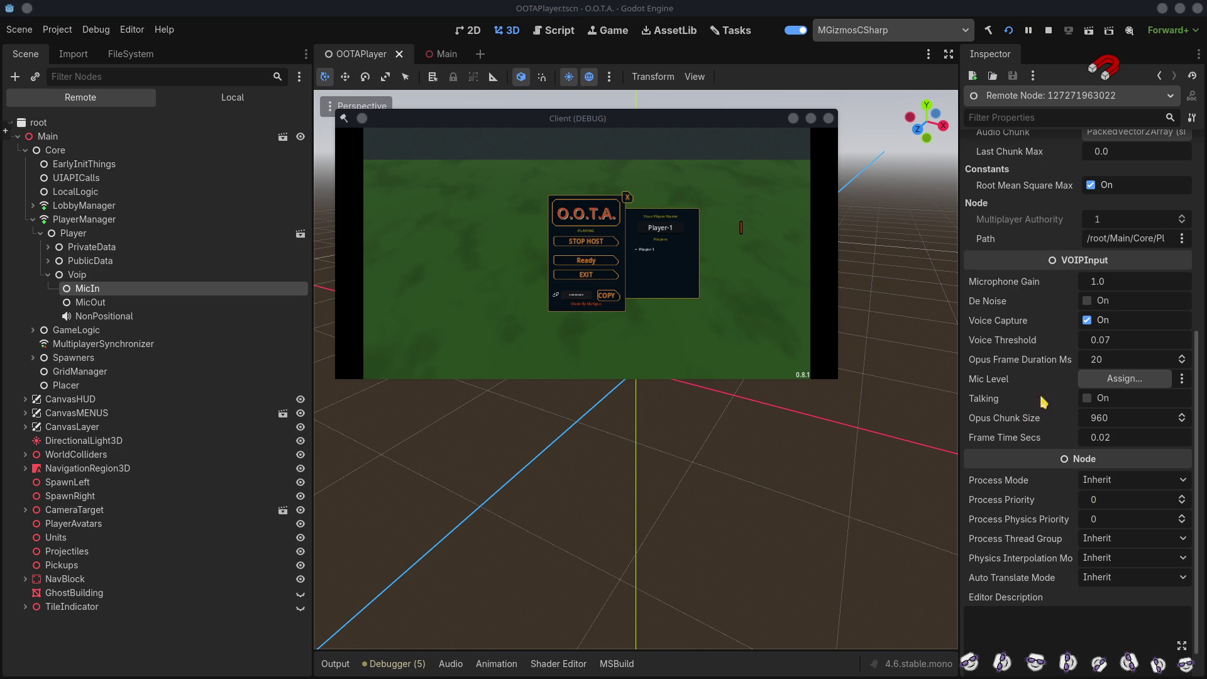
click(774, 329)
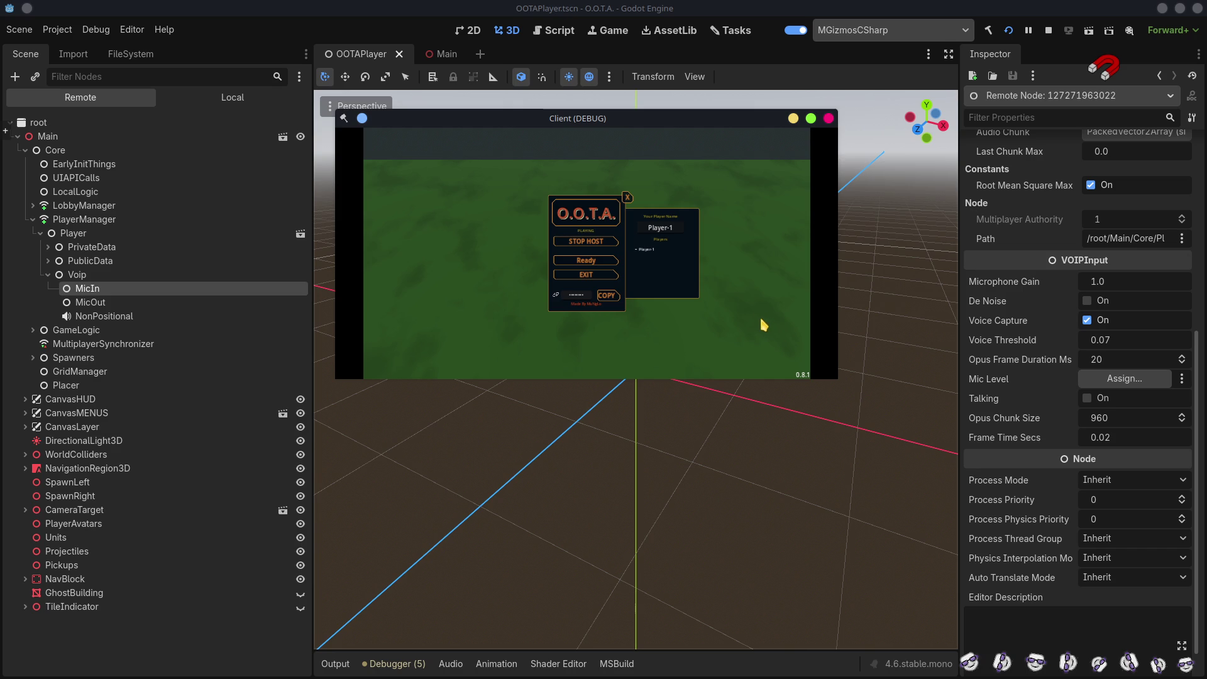
scroll(1094, 377, up, 5)
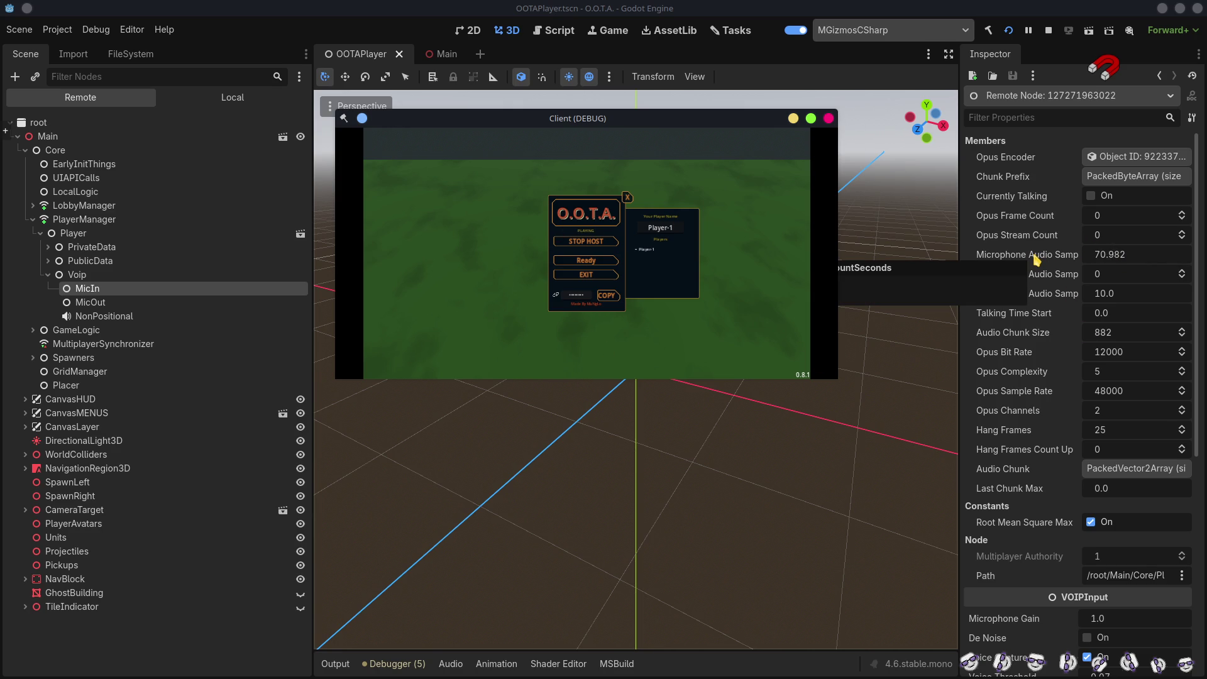
drag(702, 113, 538, 111)
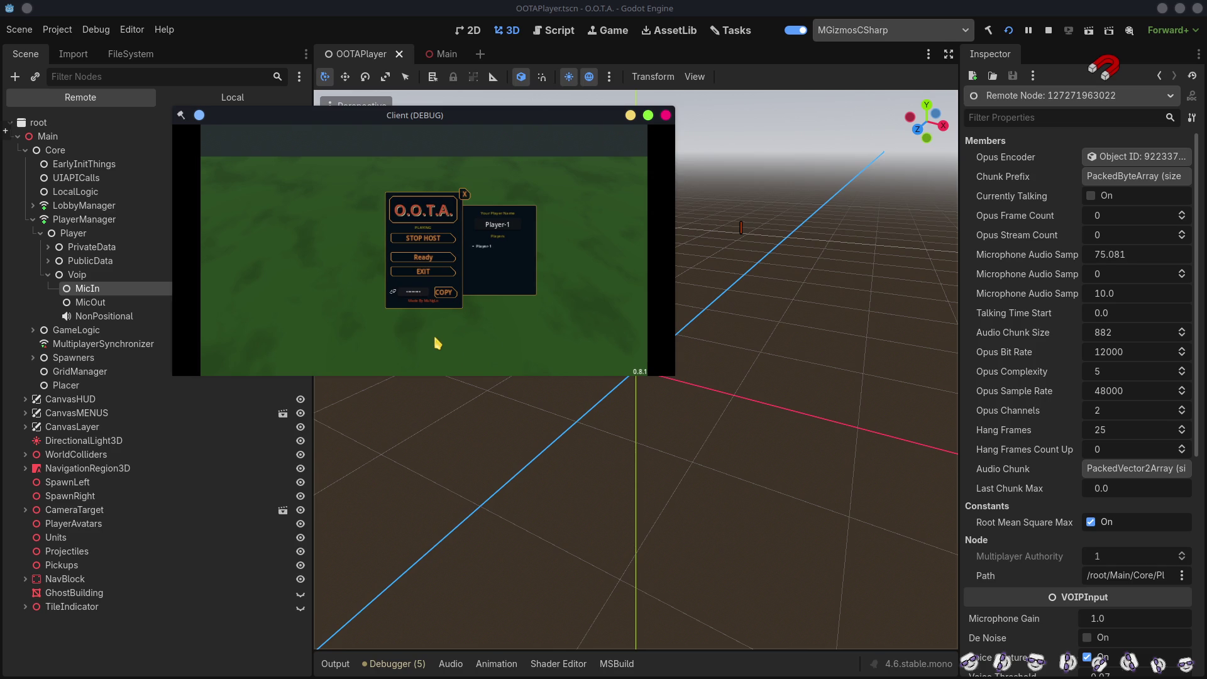
click(332, 674)
- Show the debugger's Errors list in the bottom panel
click(334, 666)
click(390, 664)
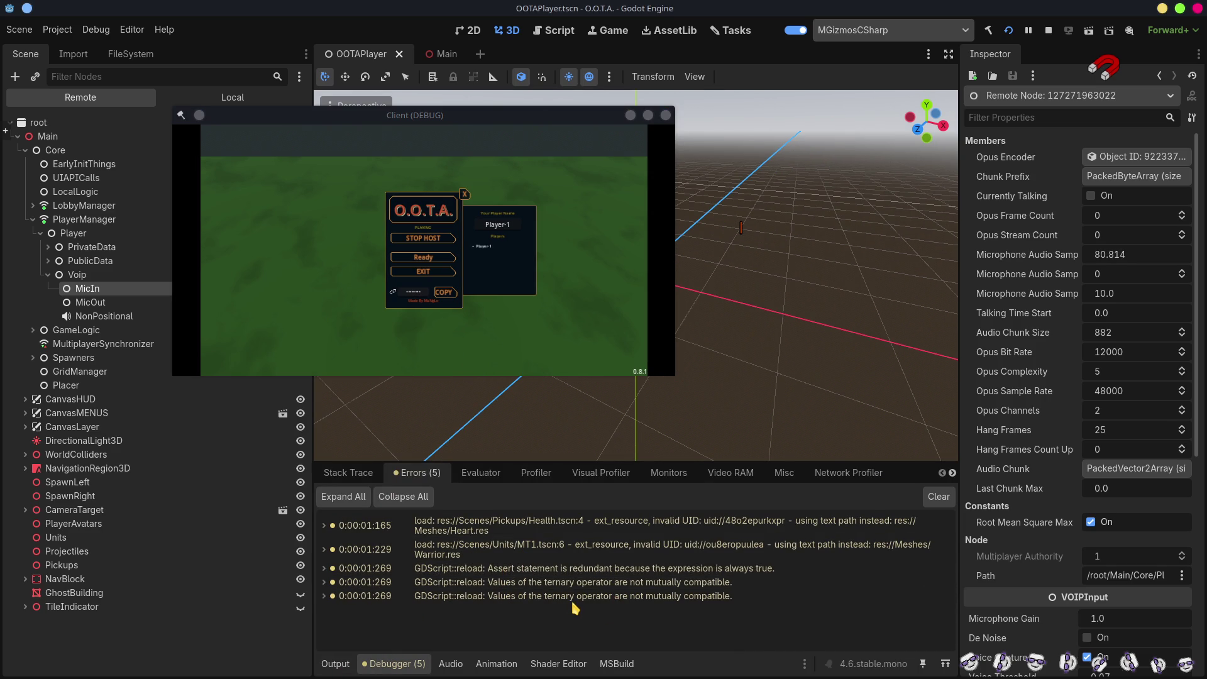
mouse_move(577, 602)
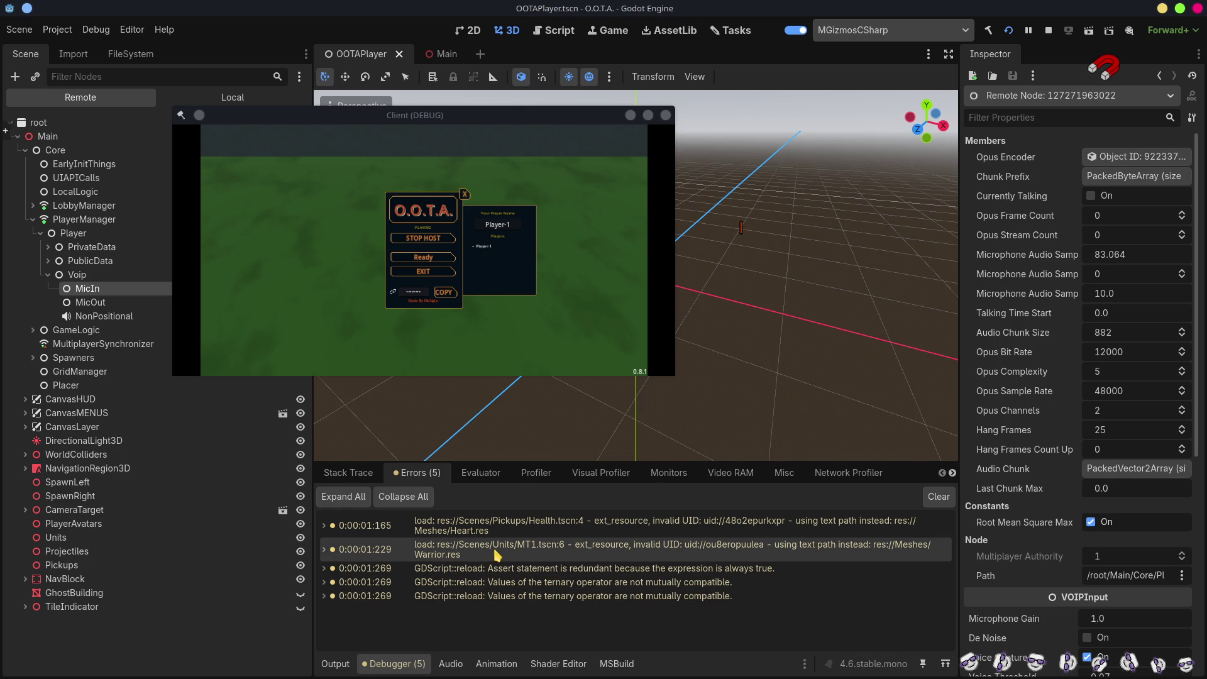
mouse_move(496, 553)
mouse_move(476, 576)
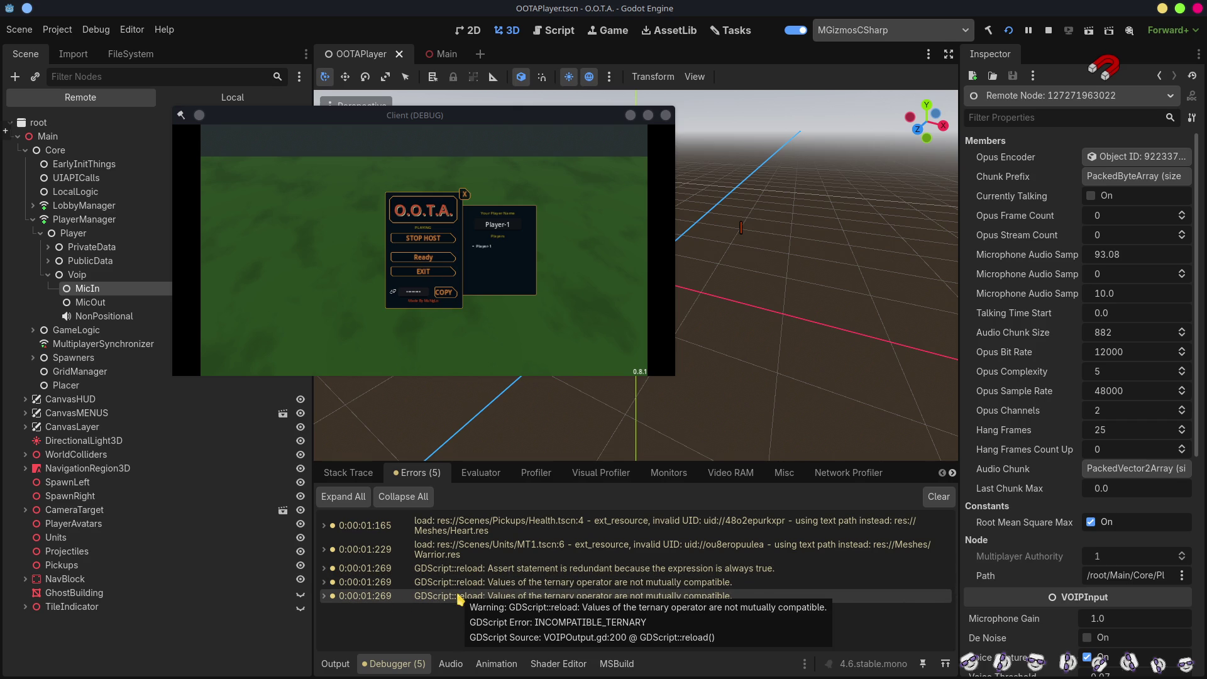
mouse_move(443, 554)
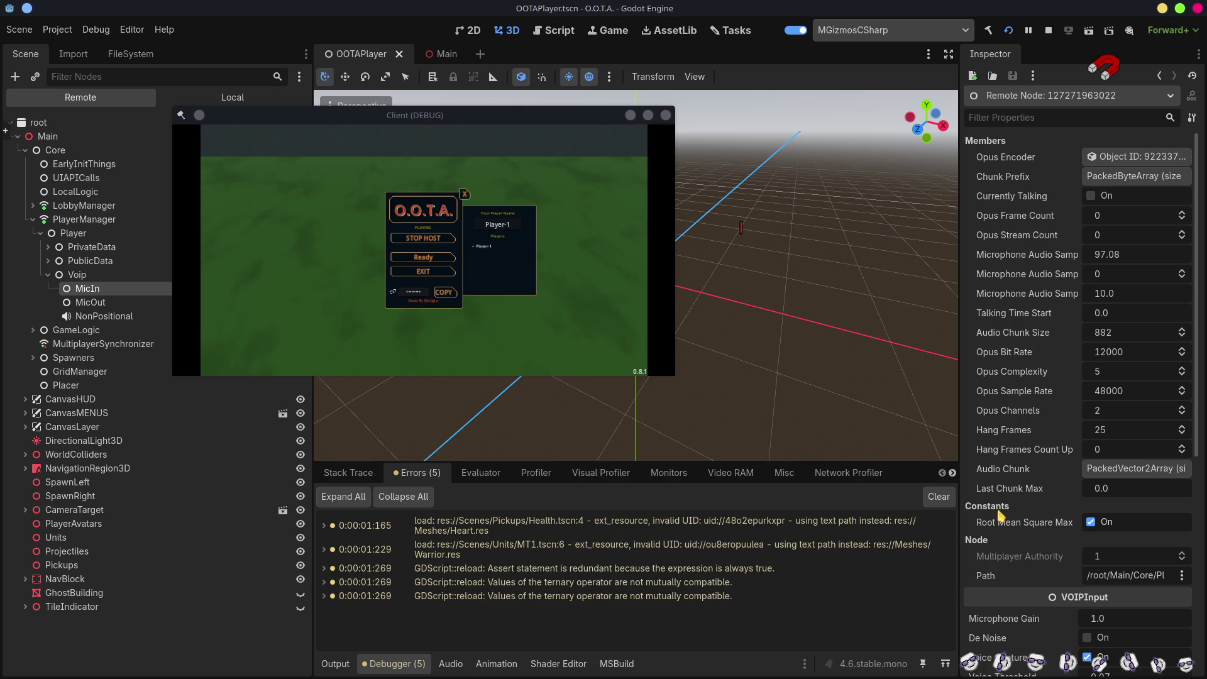
- Clear the errors, stop the running game, and switch to VOIPInput.gd in VS Code
click(937, 497)
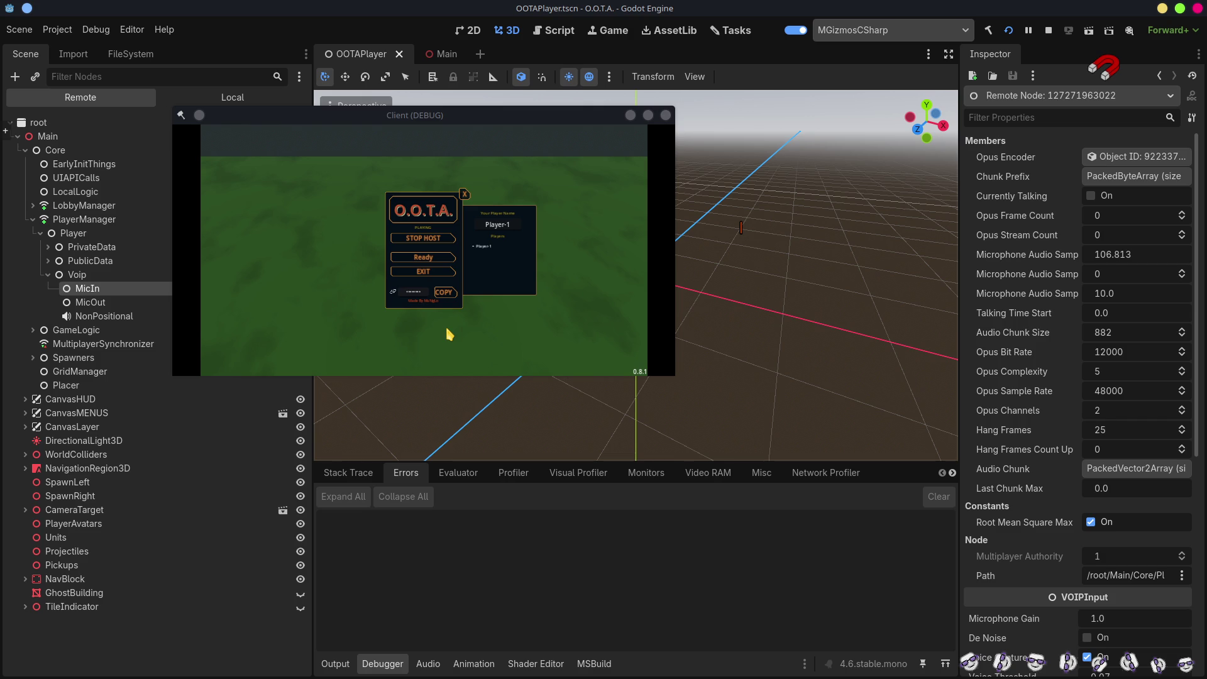
click(1047, 33)
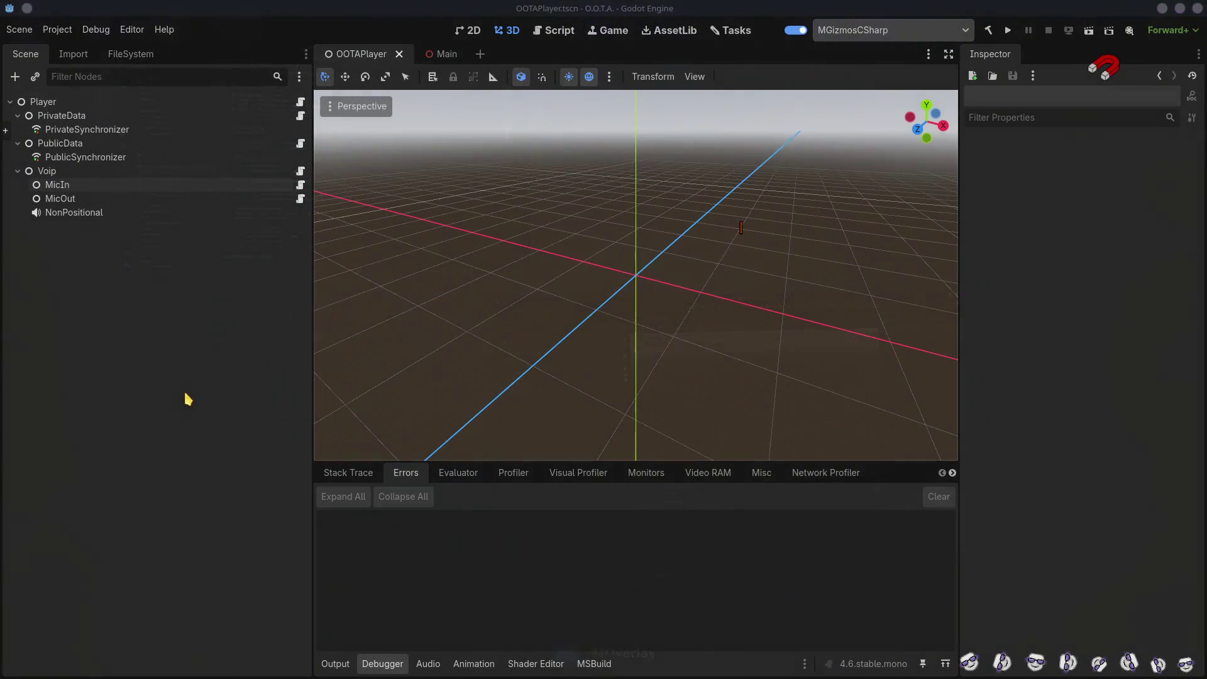
key(alt+Tab)
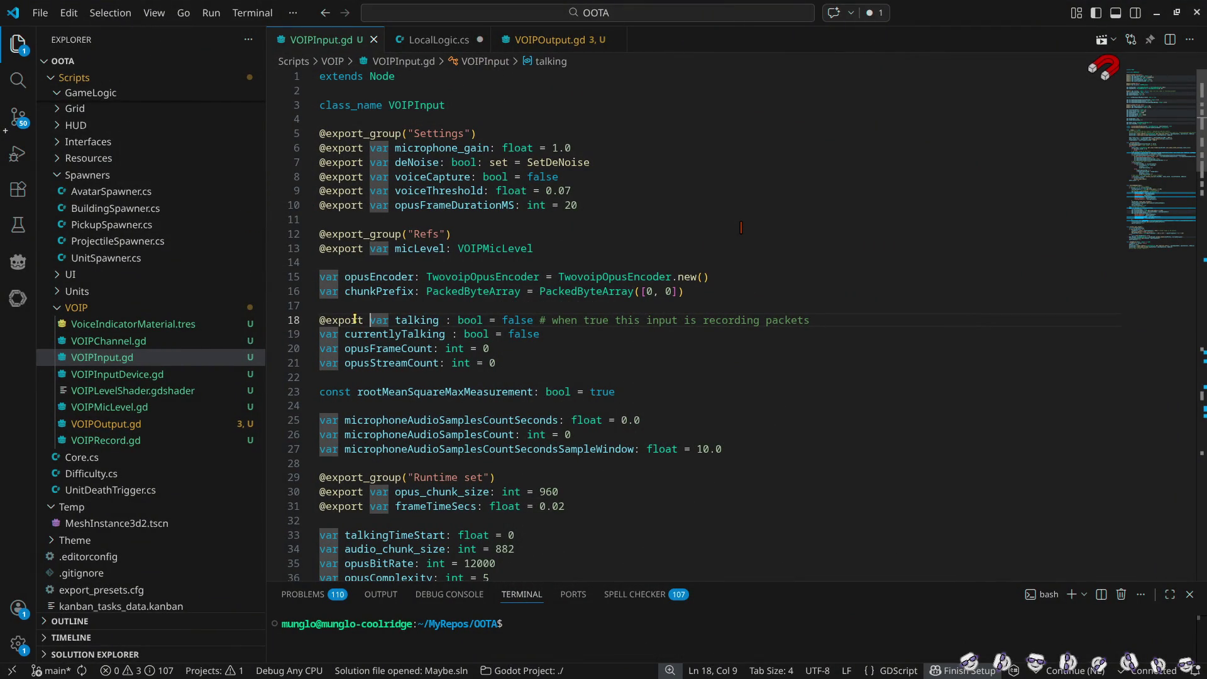
- Replace the talking variable's = false default with the copied 'set = SetDeNoise' setter clause
click(356, 319)
click(362, 319)
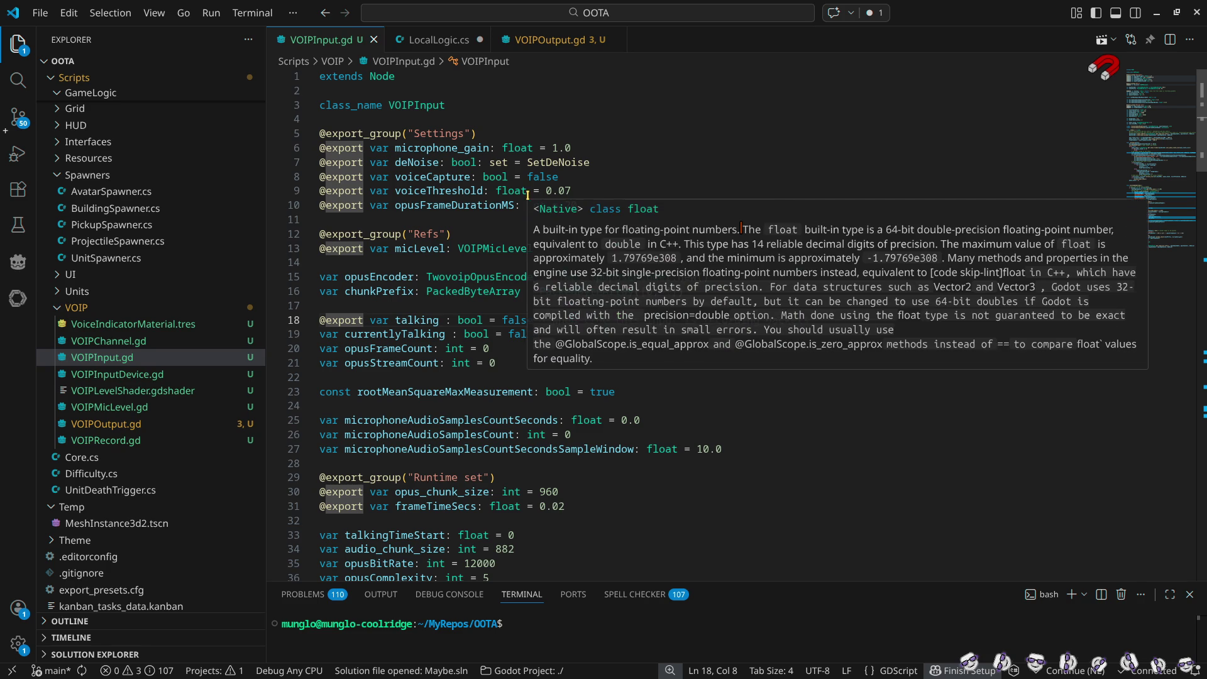
drag(491, 162, 594, 162)
key(ctrl+c)
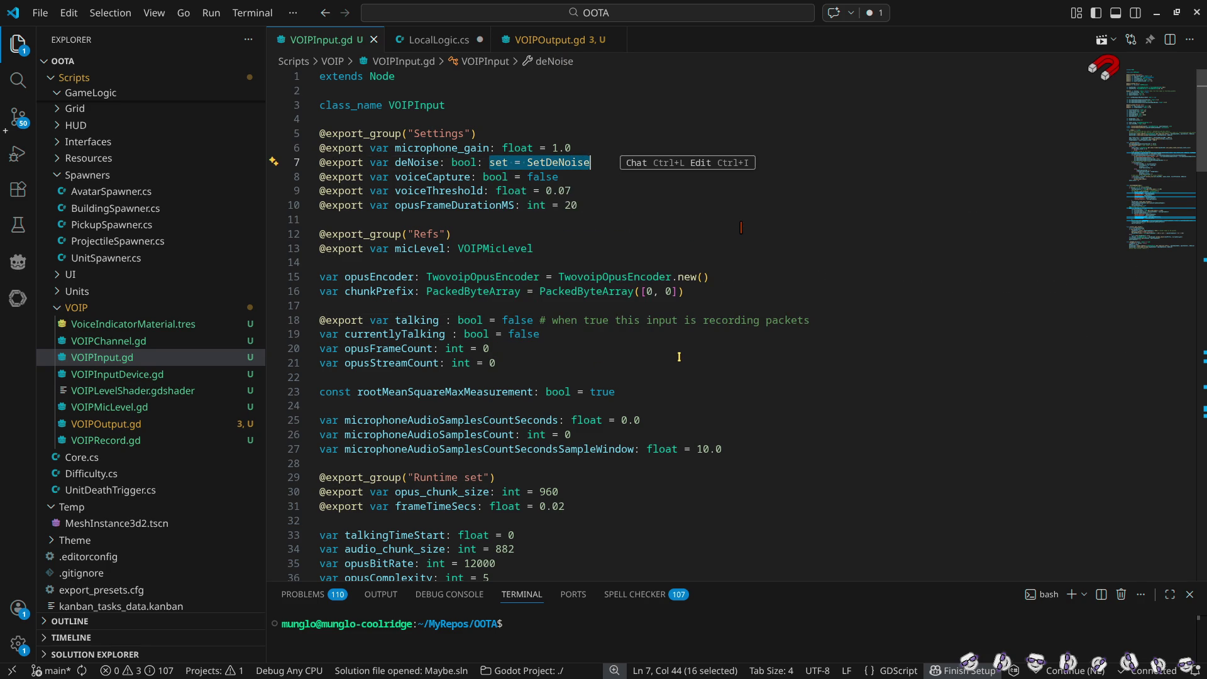
click(491, 319)
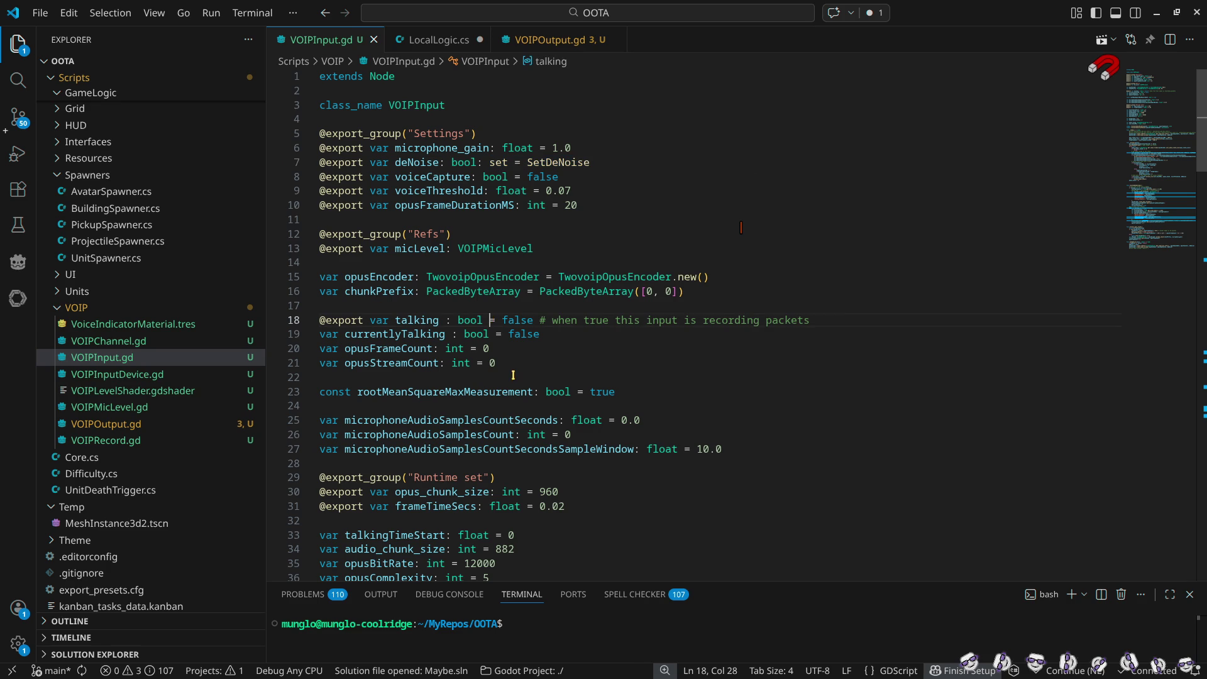
key(ctrl+v)
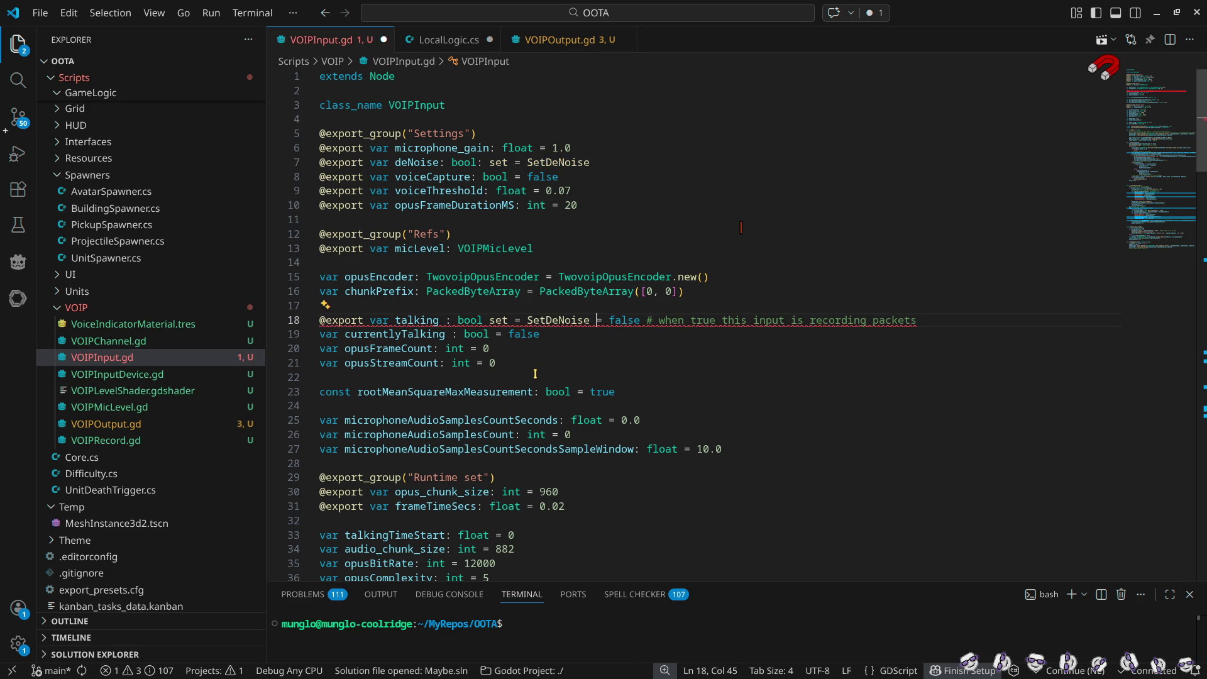
mouse_move(621, 322)
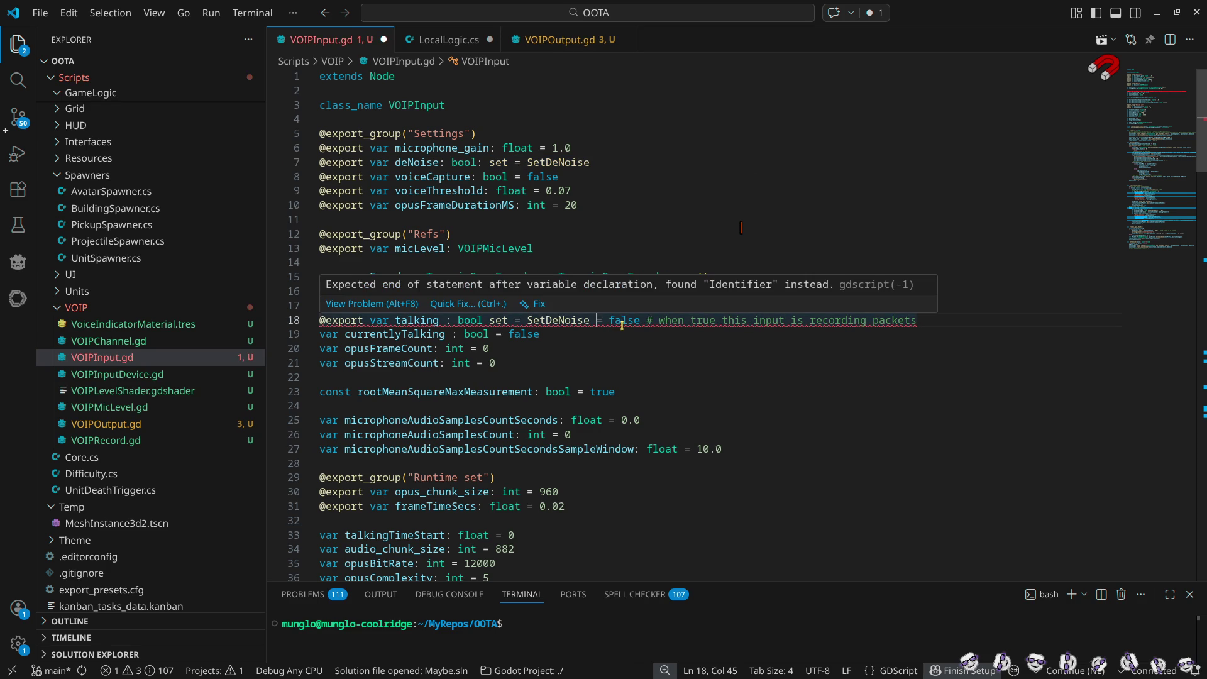
key(ctrl+shift+Right)
key(ctrl+shift+Right)
key(Delete)
key(BackSpace)
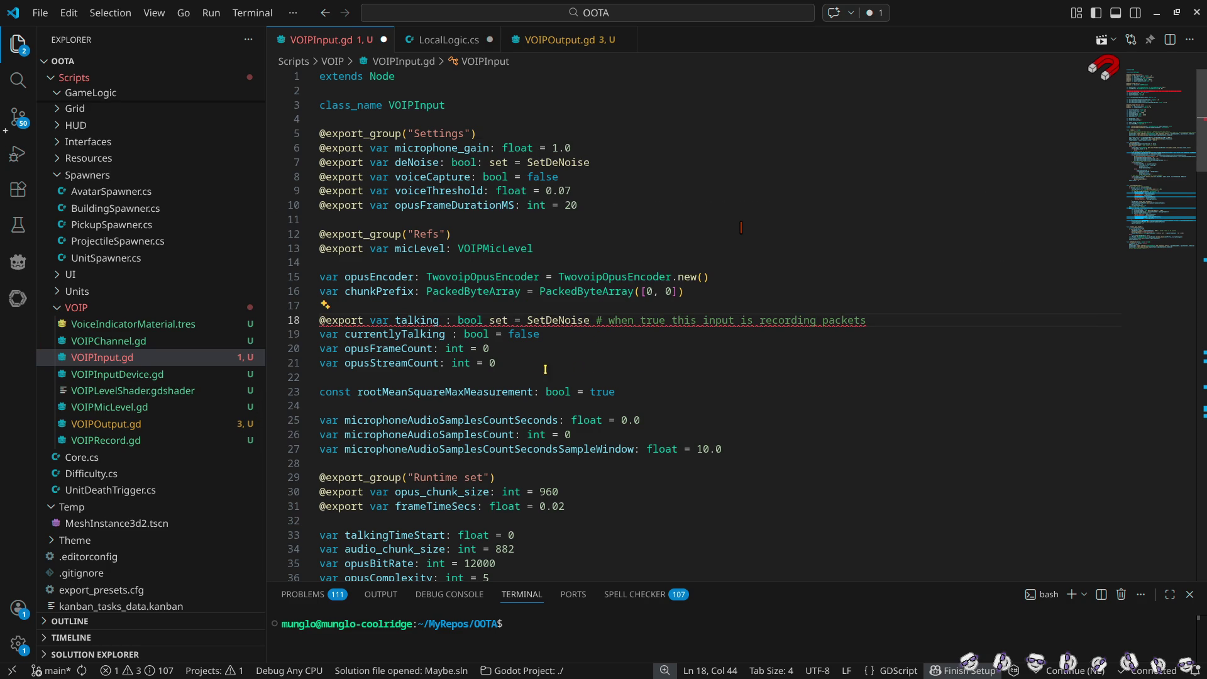
click(445, 320)
key(BackSpace)
double_click(350, 320)
key(BackSpace)
key(BackSpace)
key(Delete)
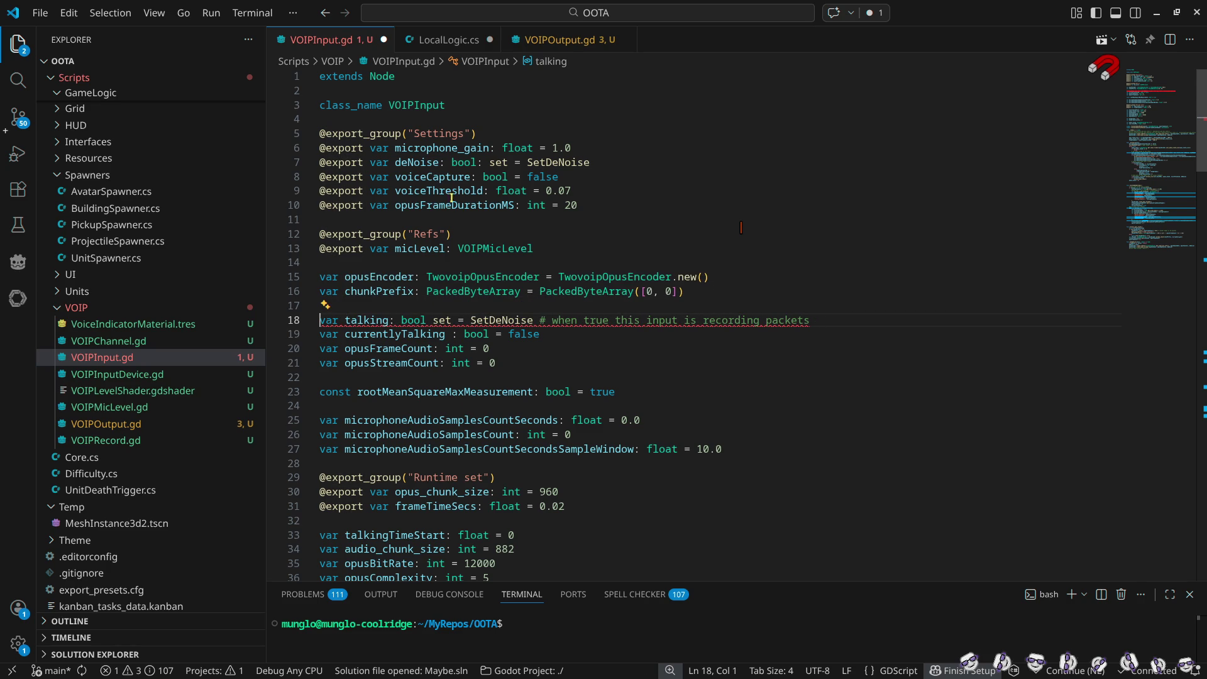
- Rename the pasted setter from SetDeNoise to SetTalking
mouse_move(498, 314)
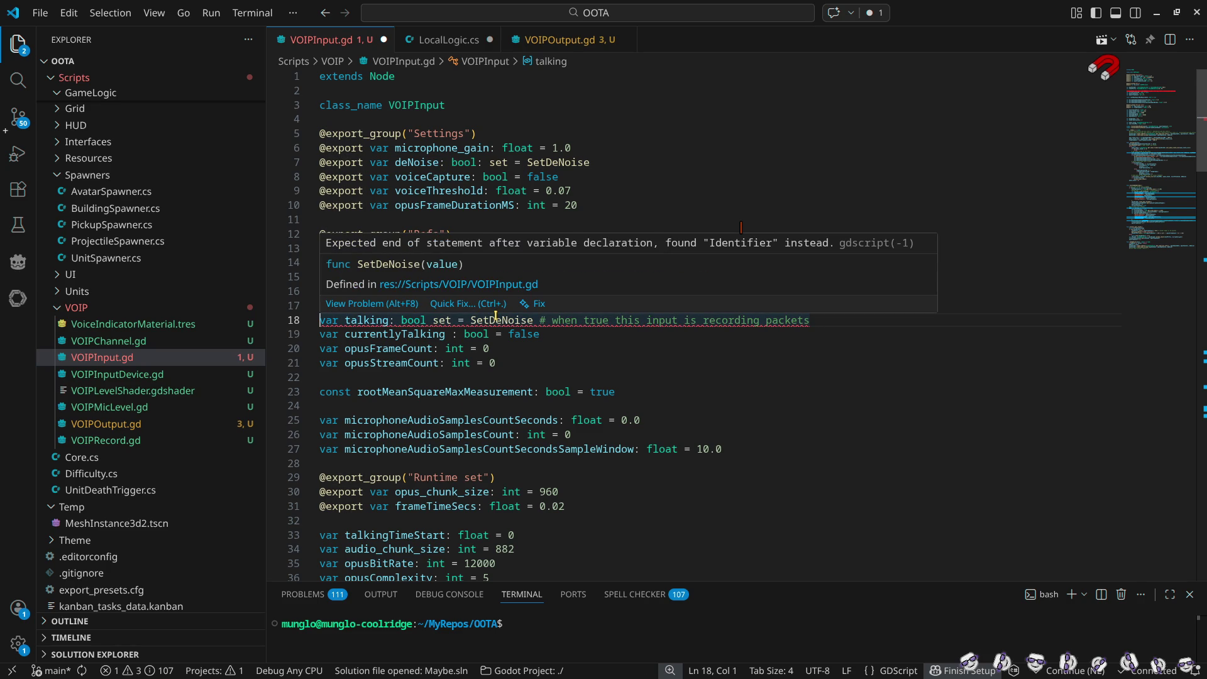
double_click(496, 317)
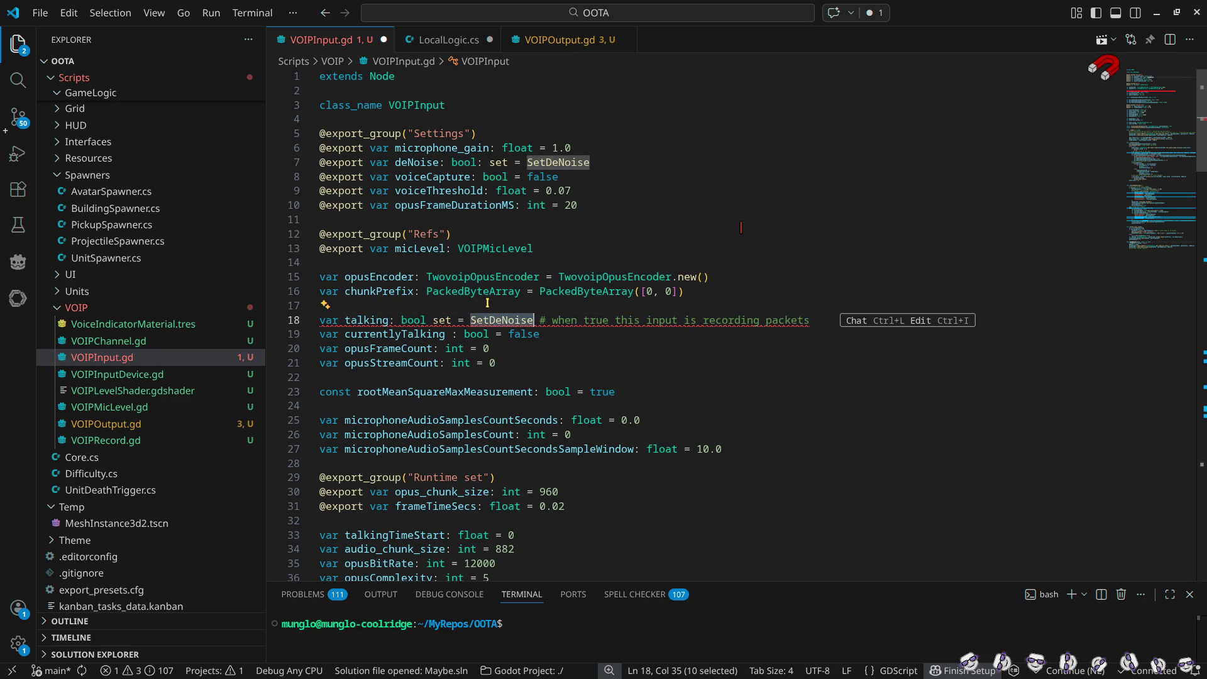
drag(488, 320, 534, 320)
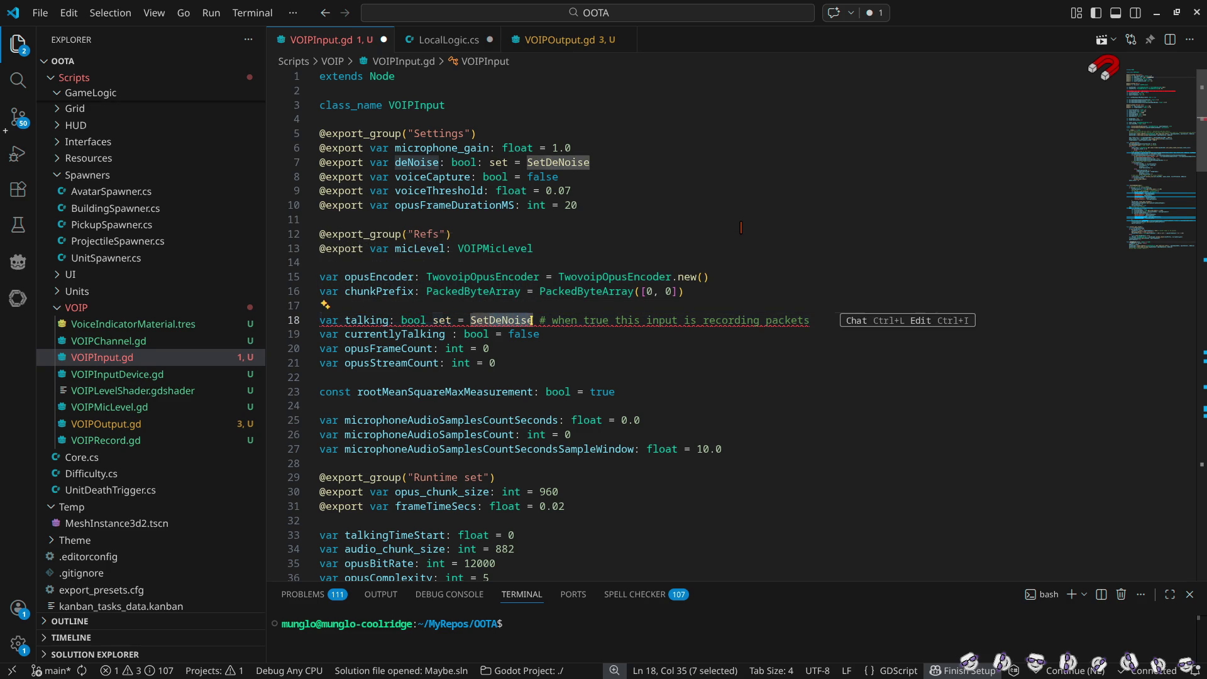
text(Talking)
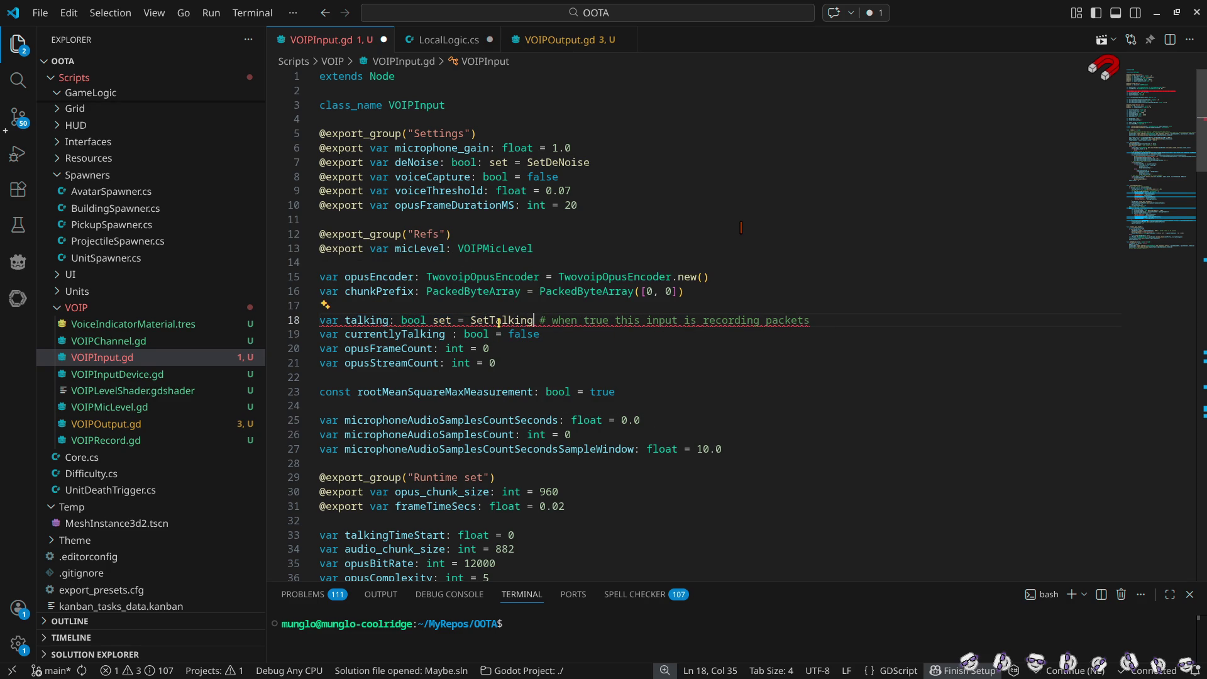
mouse_move(499, 322)
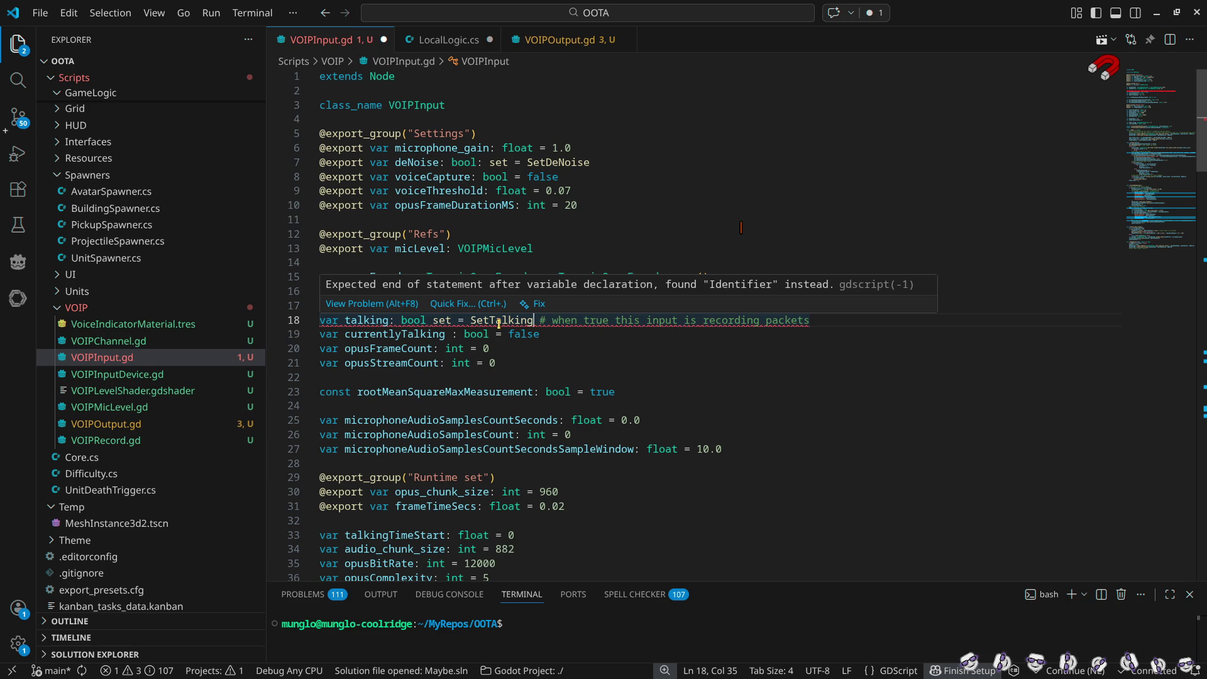
click(673, 362)
- Move the trailing comment onto its own line above the talking declaration
double_click(803, 320)
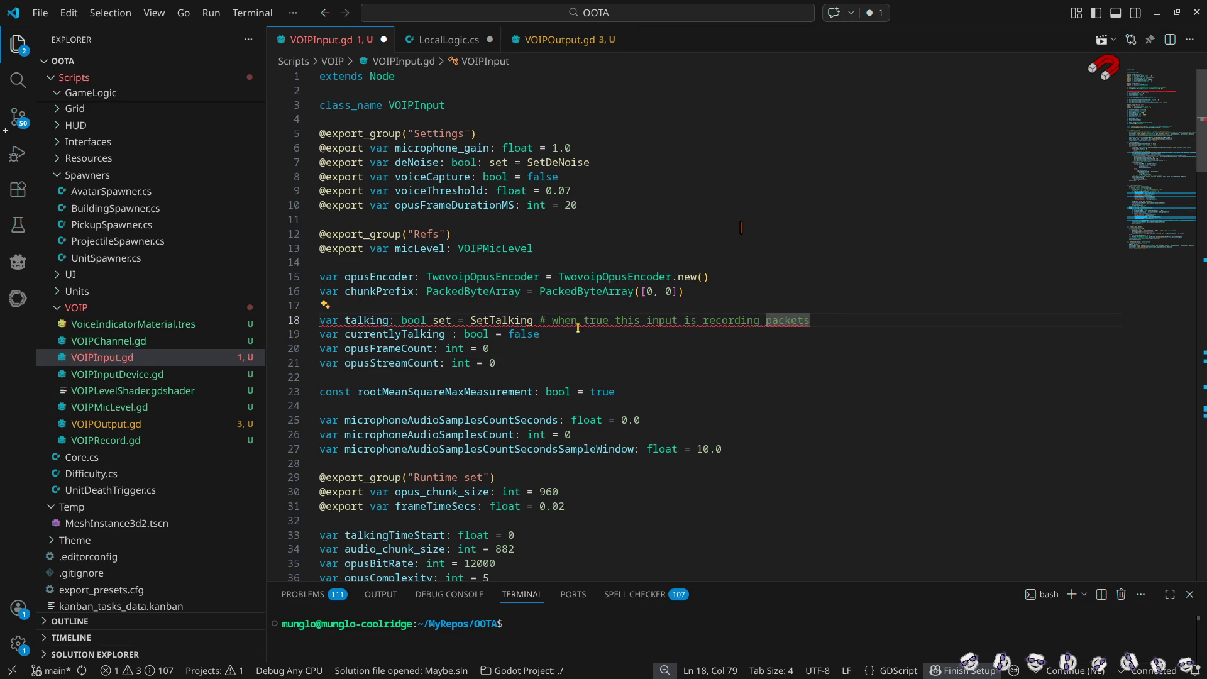
click(539, 320)
key(BackSpace)
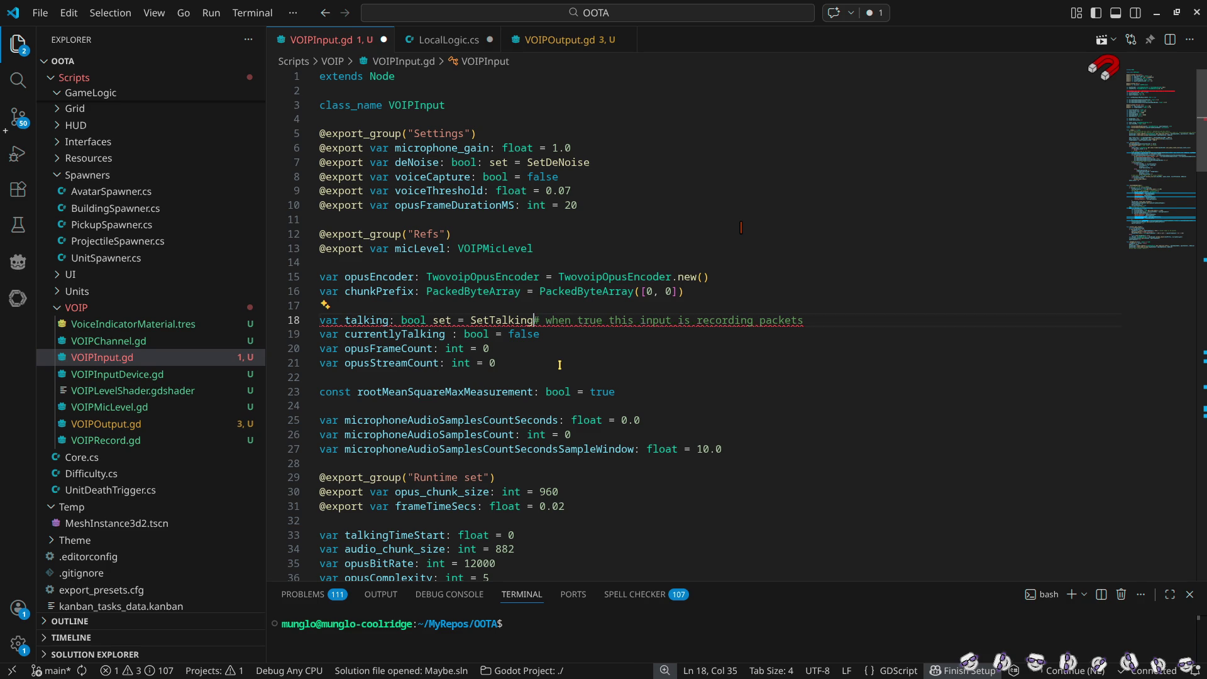
key(Return)
key(alt+Up)
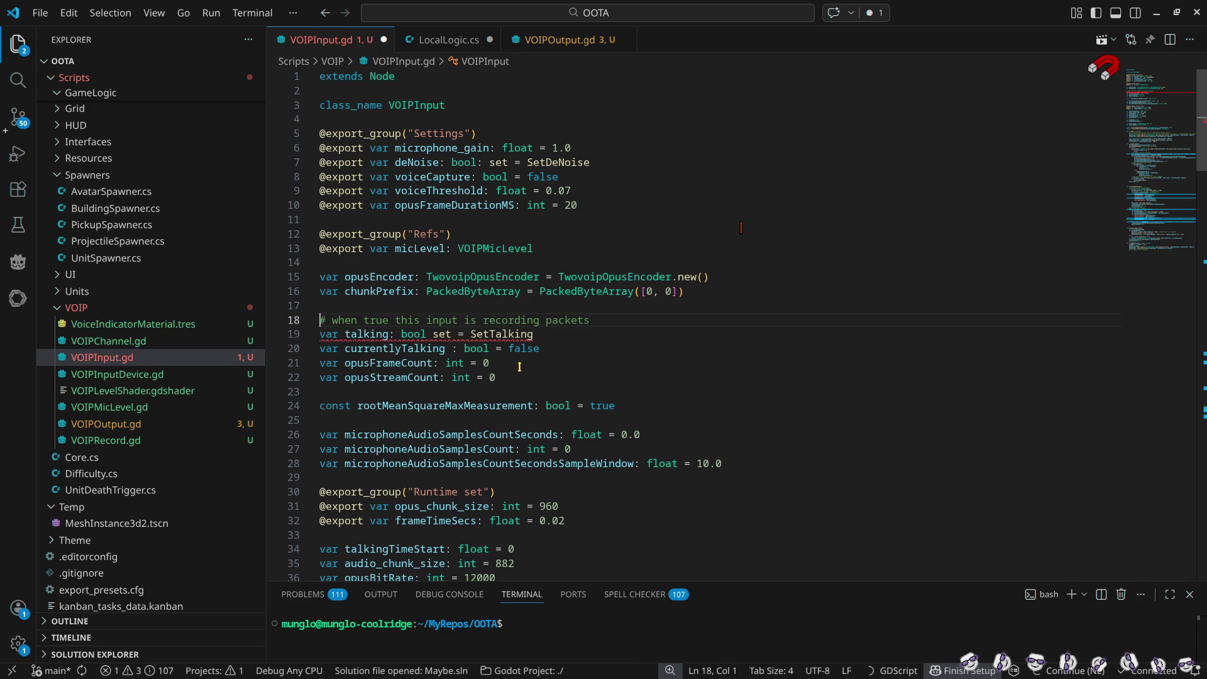
click(576, 321)
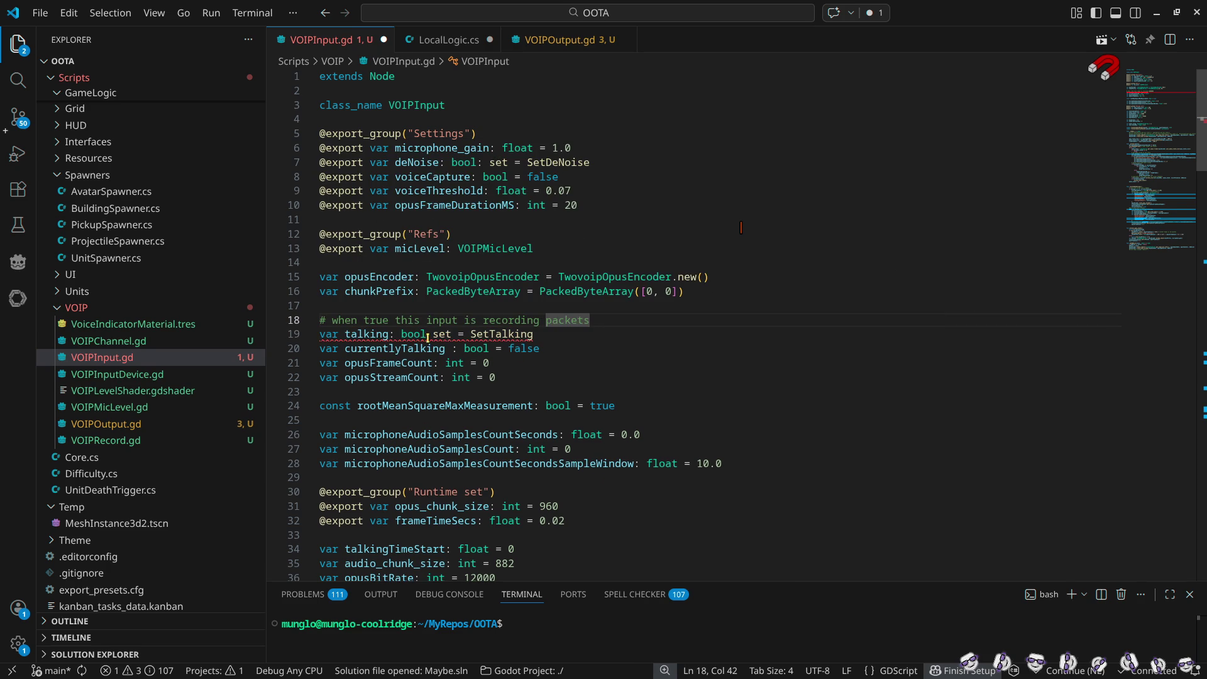
- Add a colon after bool on line 19 and a blank line after opusStreamCount
click(427, 334)
text(:)
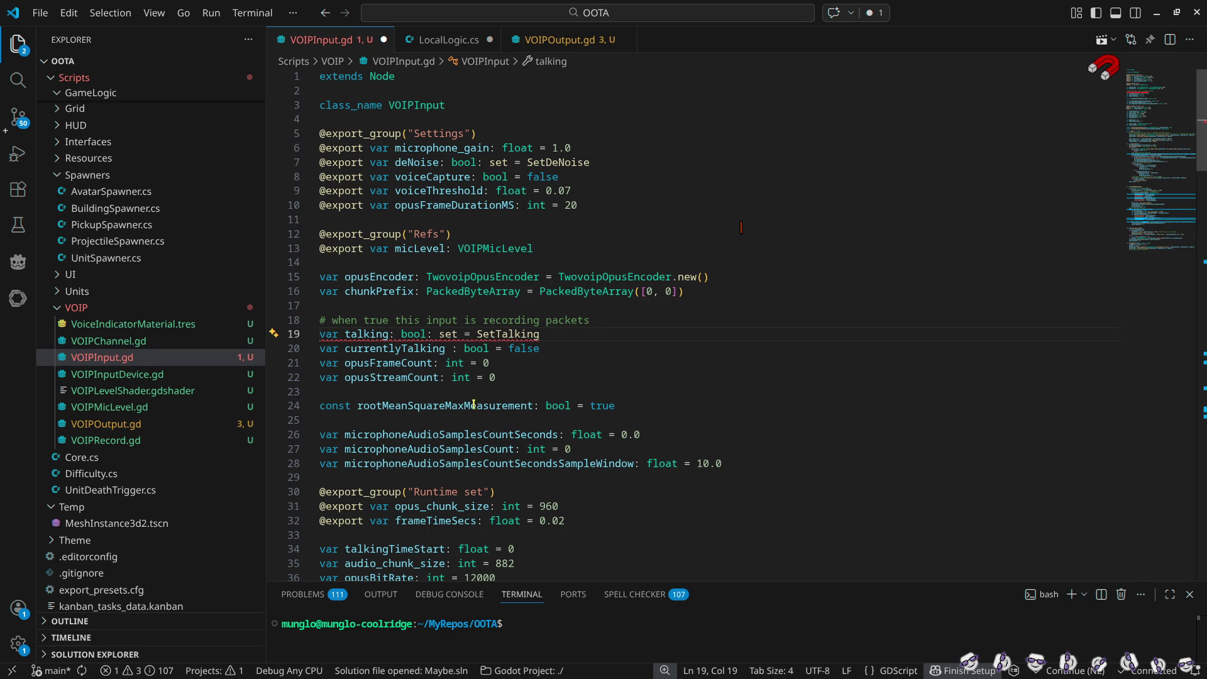
double_click(501, 335)
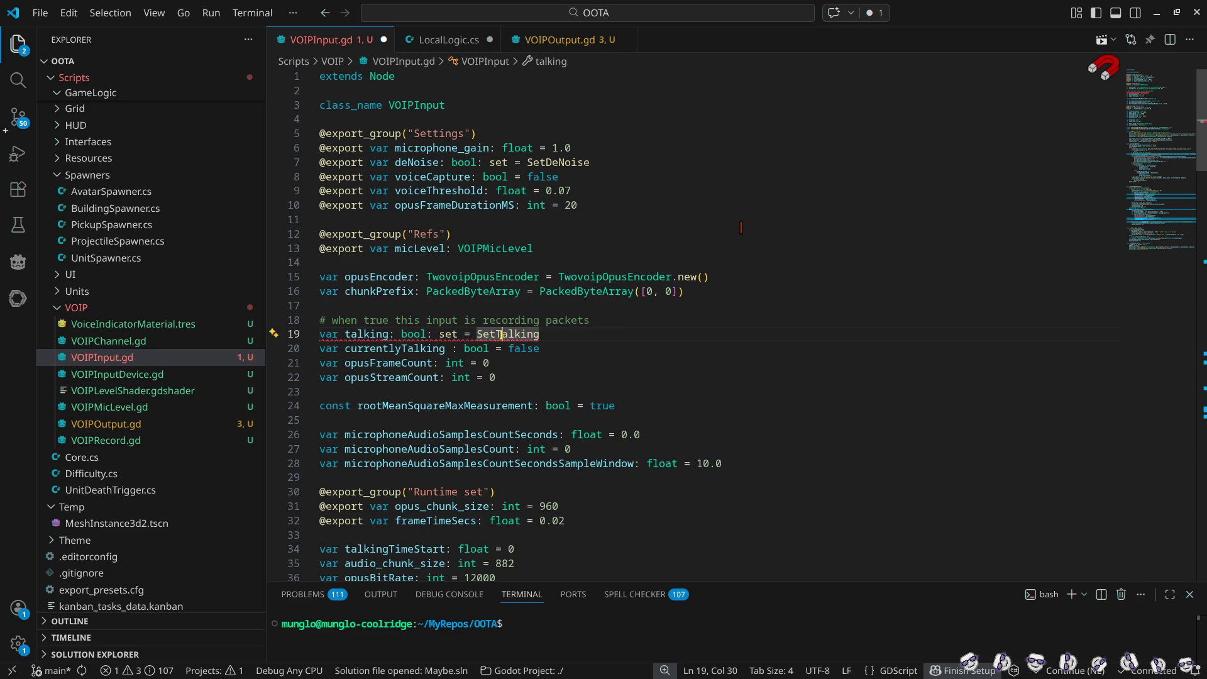
scroll(533, 406, down, 2)
scroll(533, 405, up, 1)
click(496, 362)
key(Return)
key(Return)
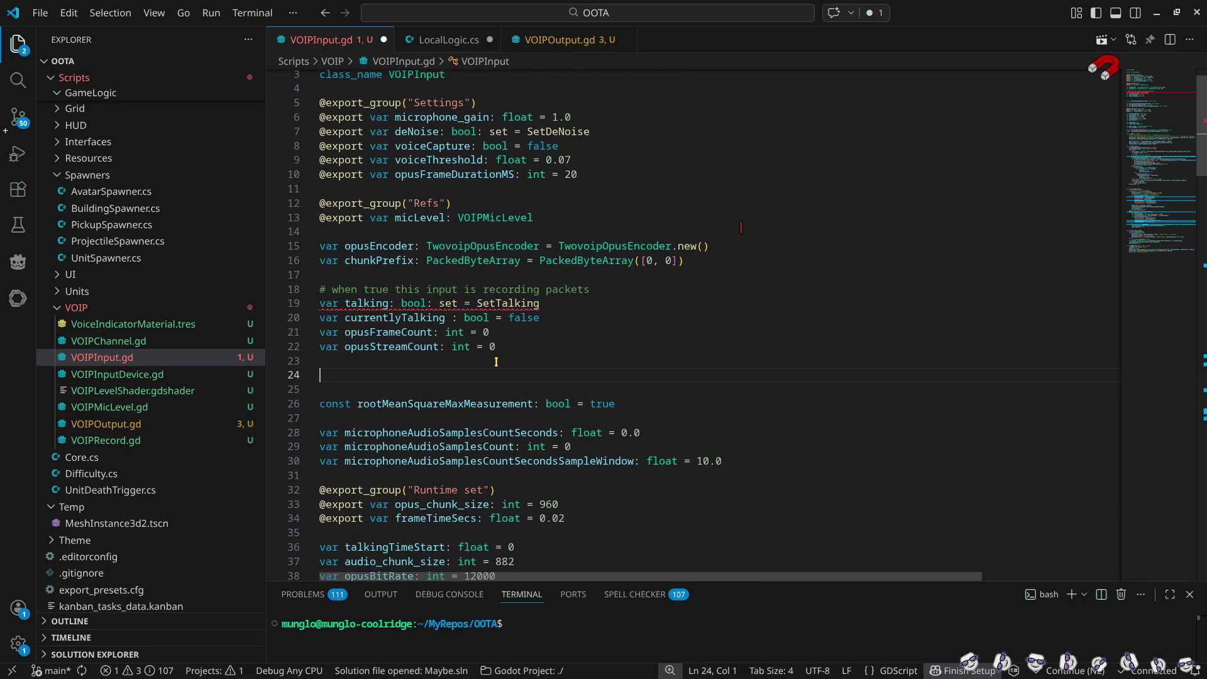
- Write func SetTalking(value : bool) -> void: with the body talking = value;
text(func s)
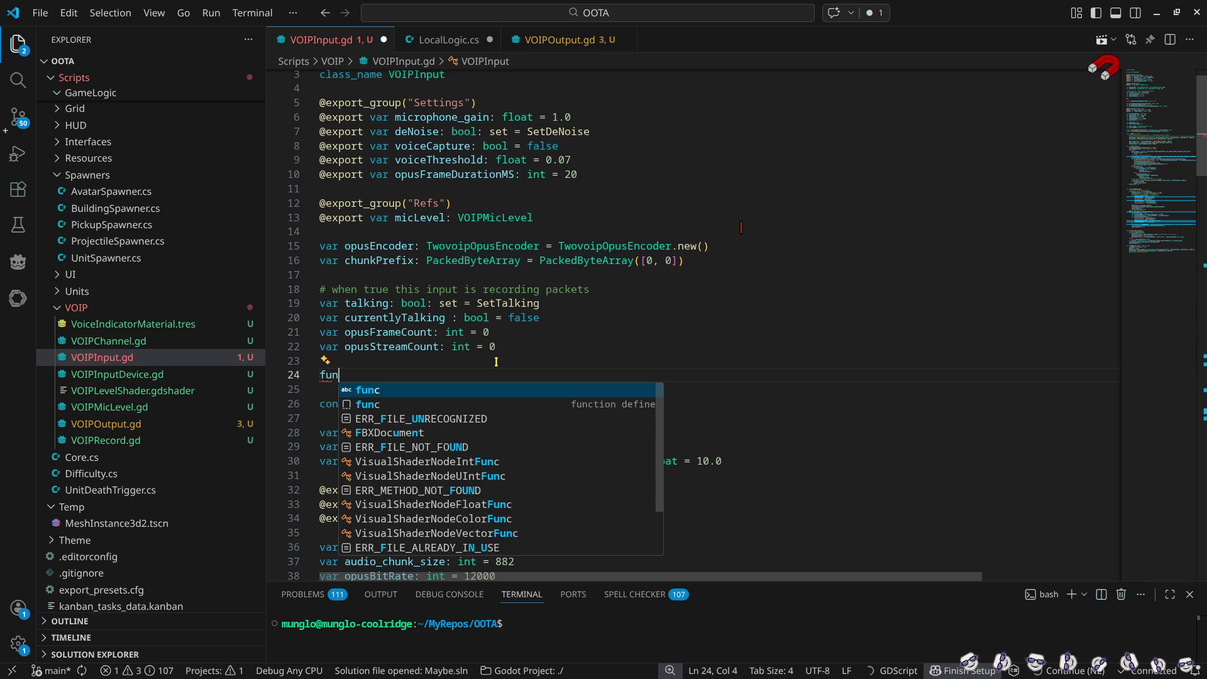
text(et)
key(BackSpace)
key(BackSpace)
key(BackSpace)
text(SetTalking)
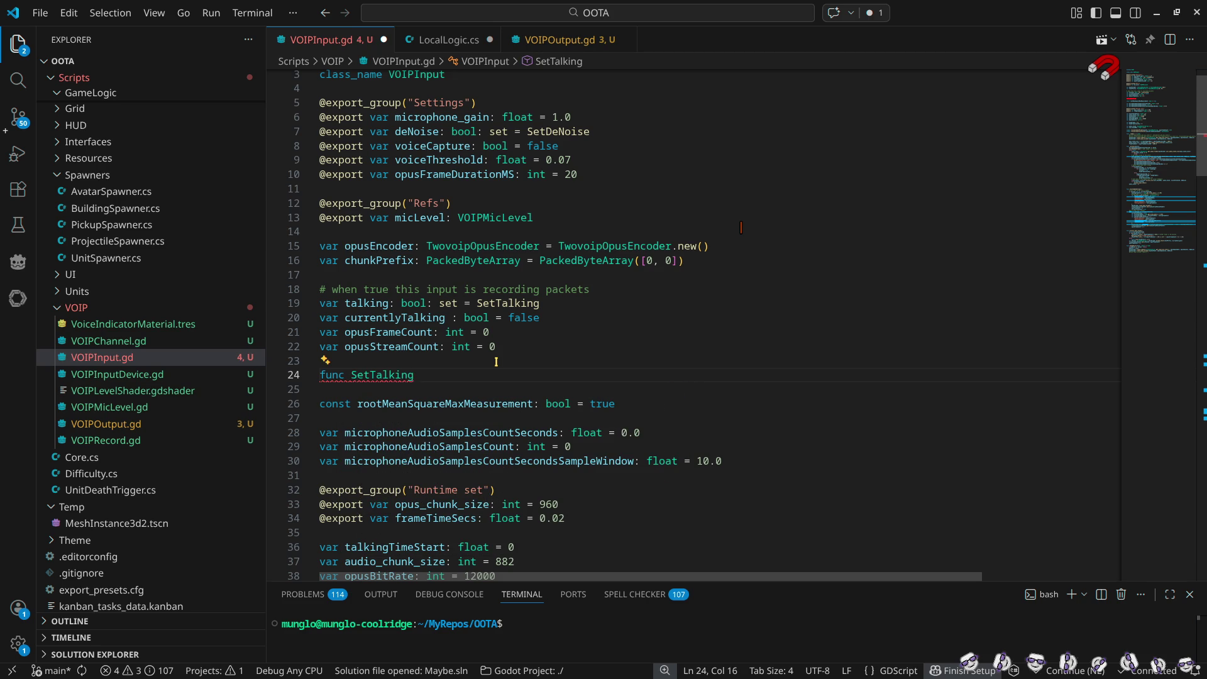
text(()
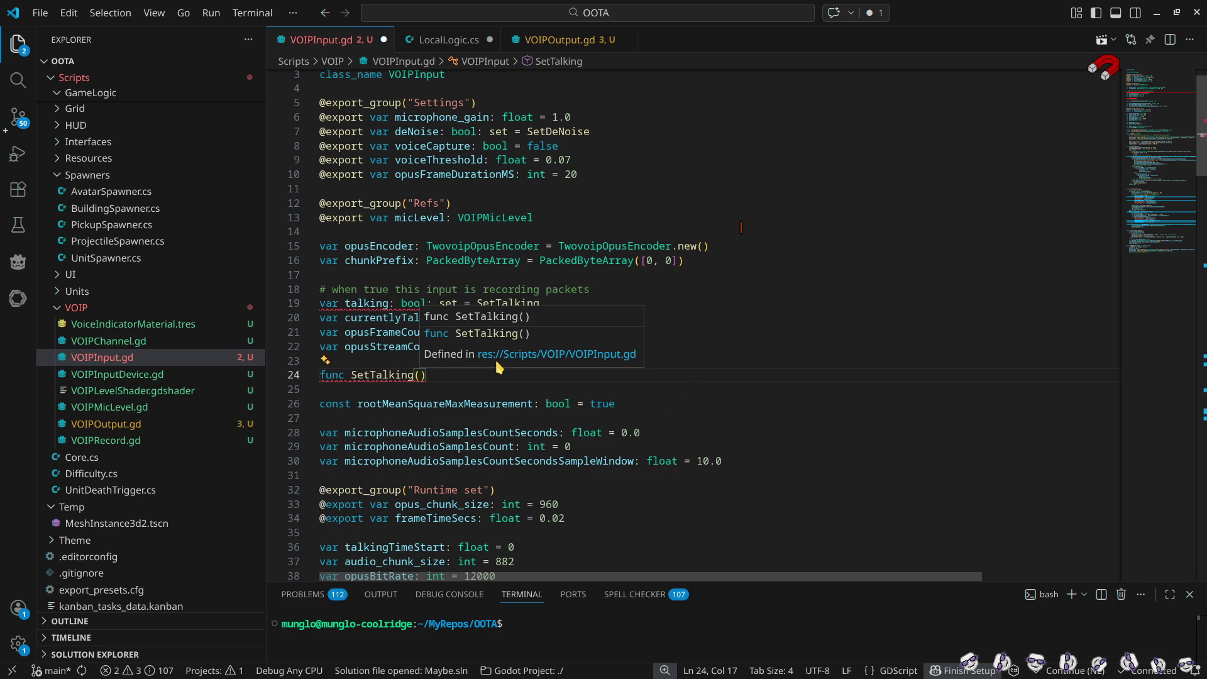
text(value : )
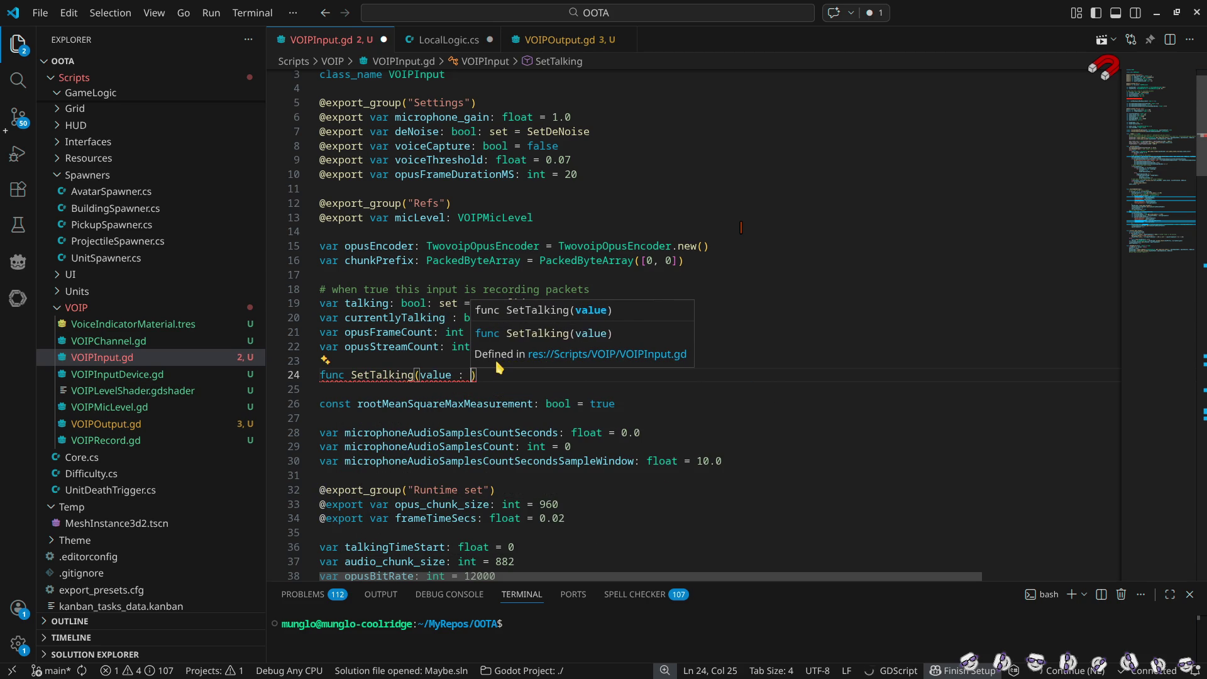
text(bool) -> void:)
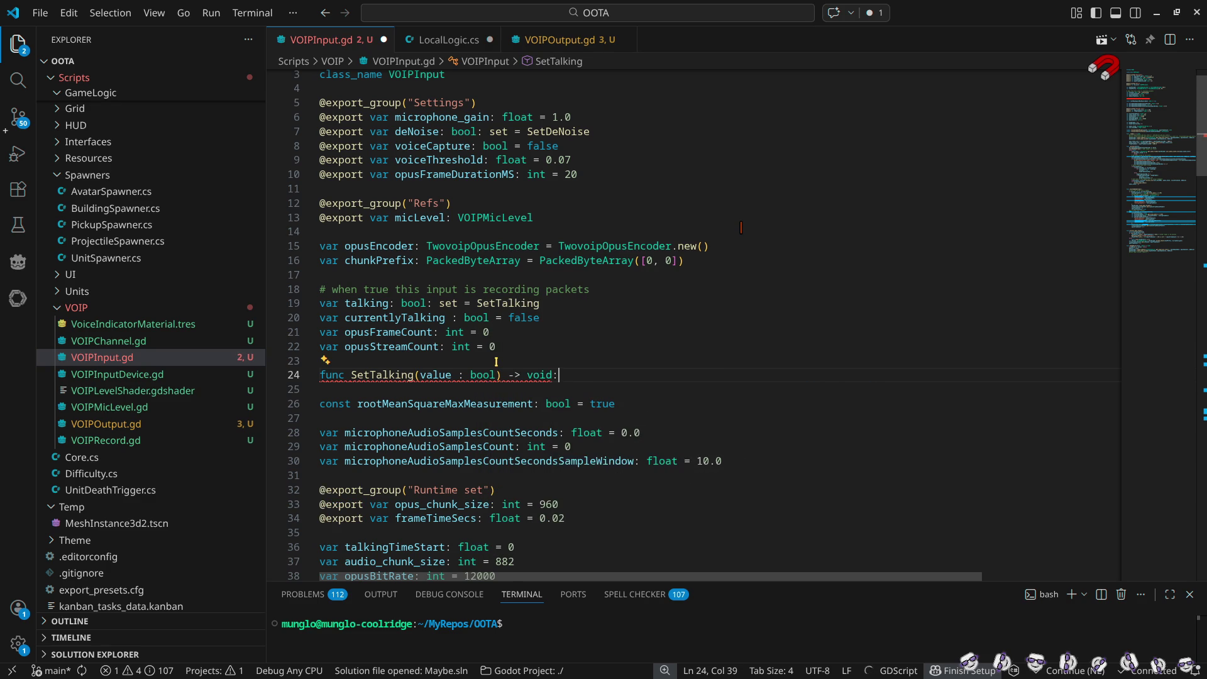
key(Return)
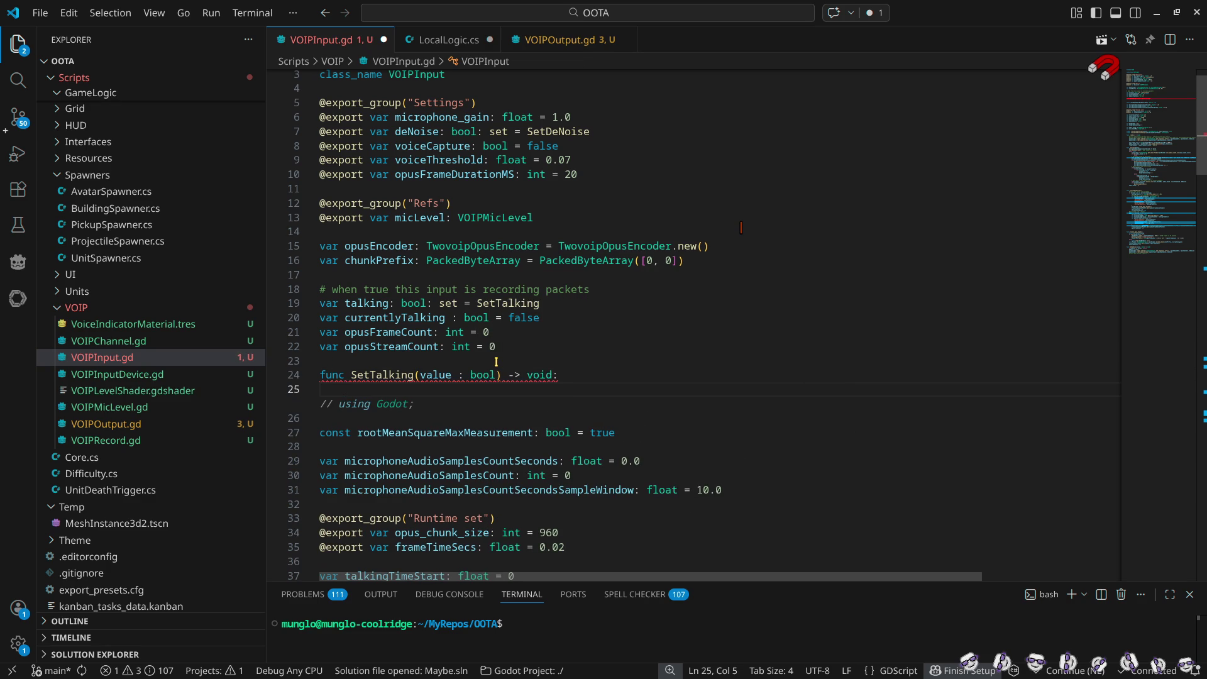
text(talk)
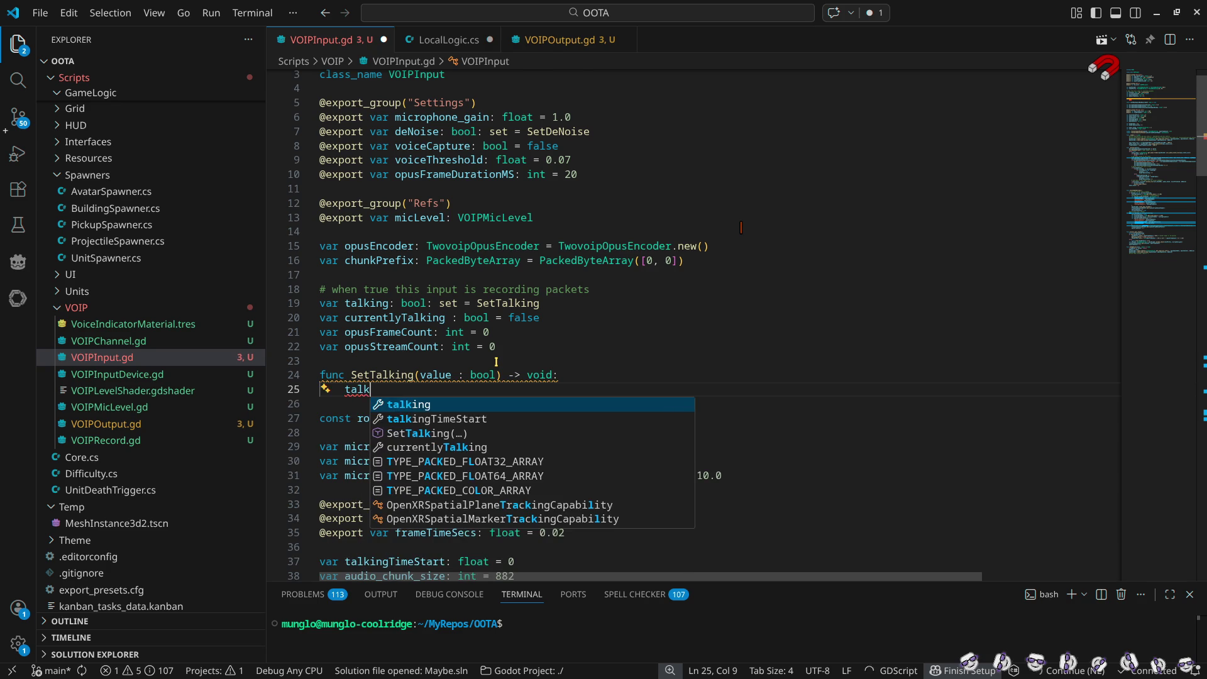
key(Tab)
text(= value;)
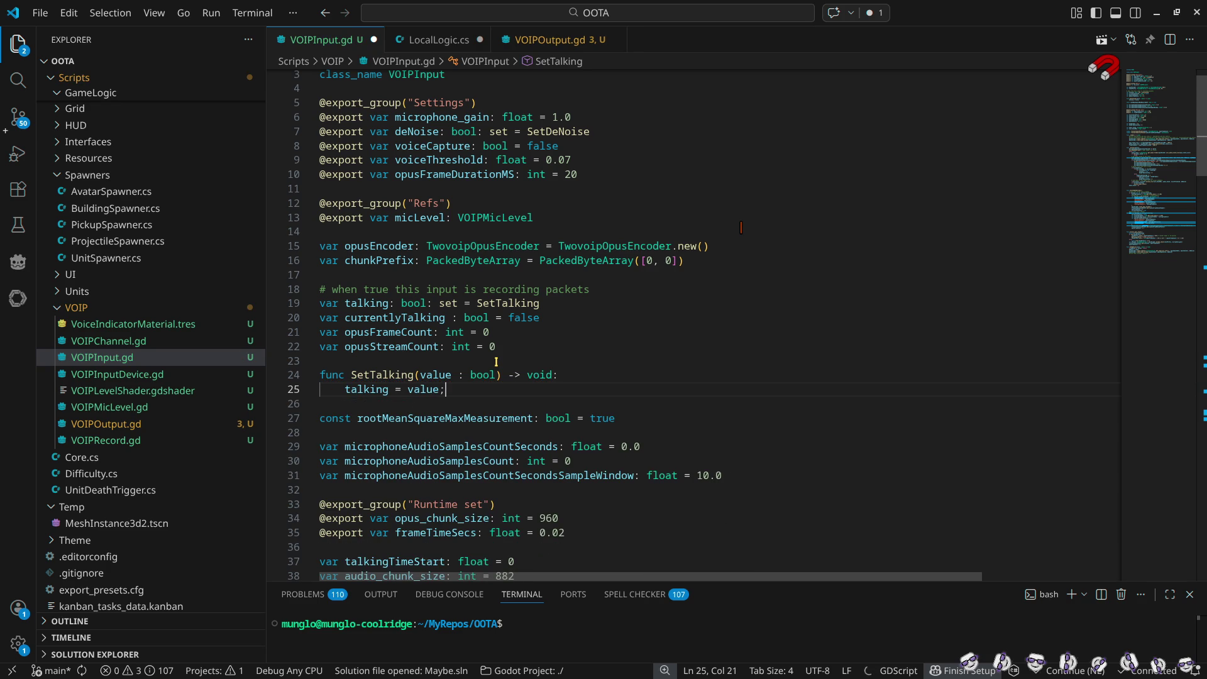
key(Return)
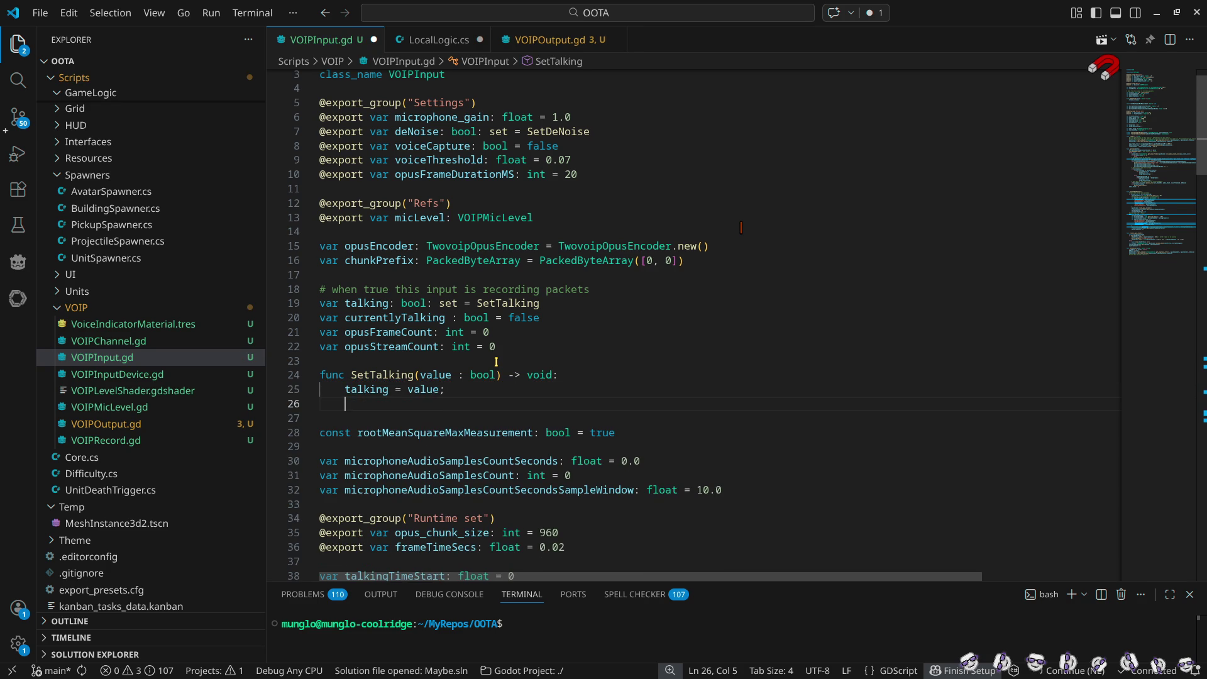
- Insert if(talking == value): return above the assignment in SetTalking
key(Up)
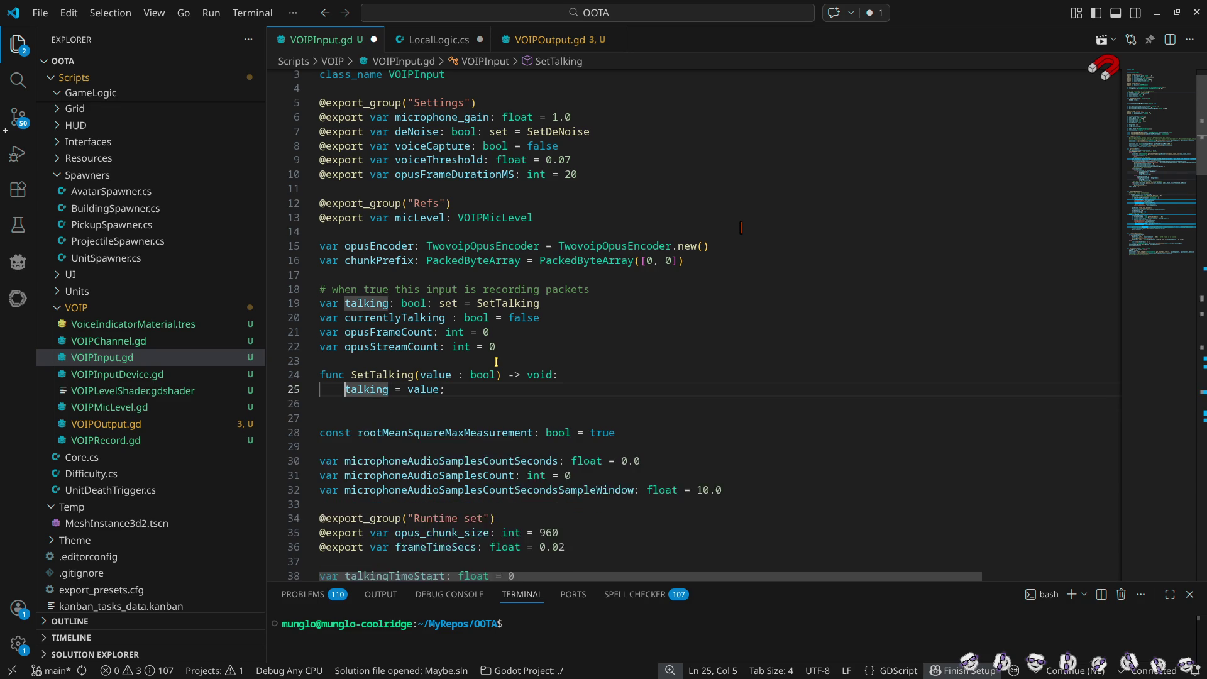
key(ctrl+shift+Return)
text(if()
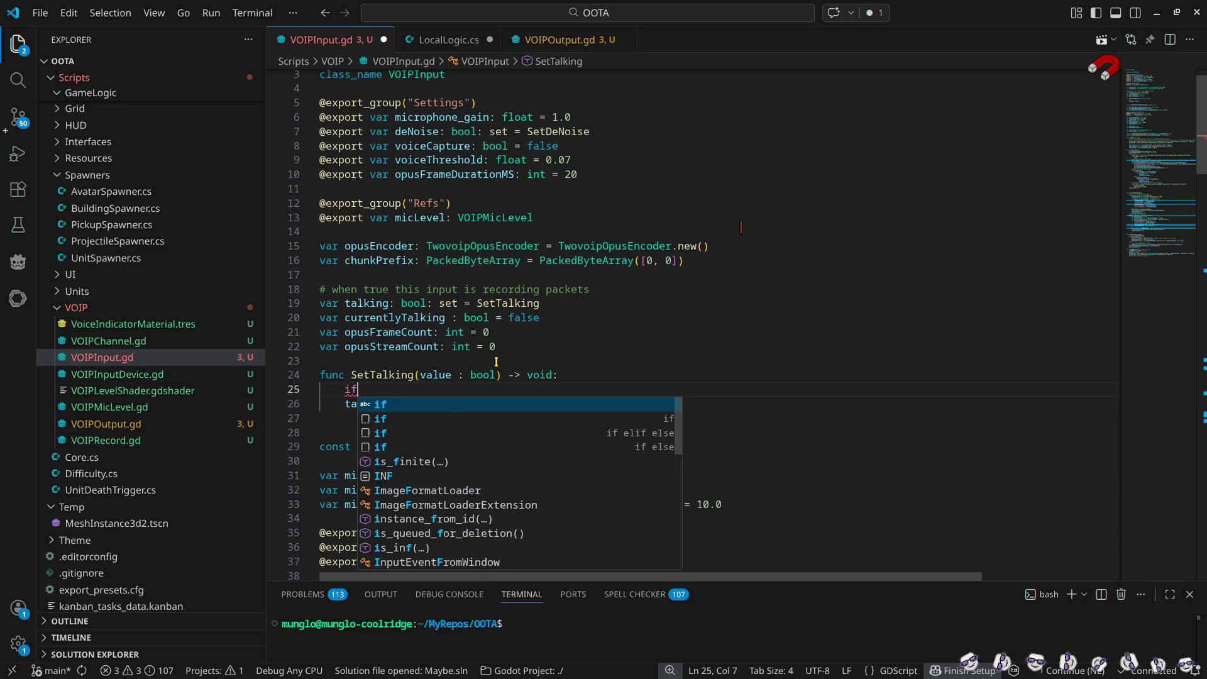
key(Escape)
text(talking )
text(== val)
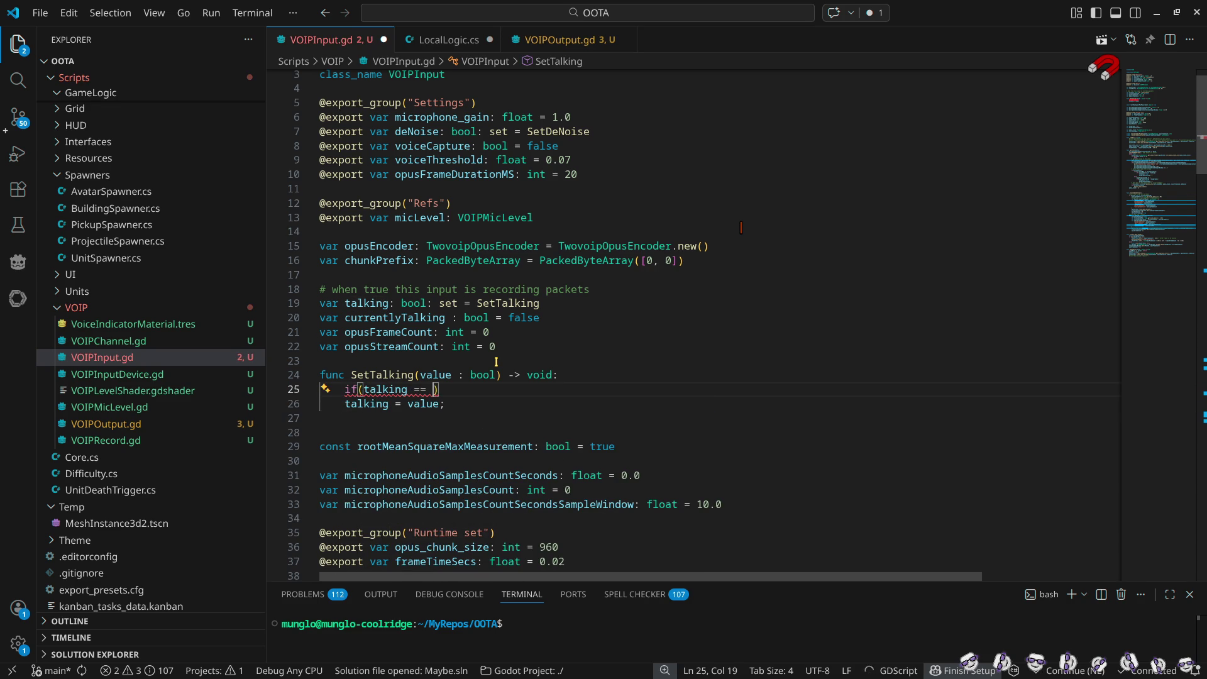
key(Return)
text(: return)
key(Return)
key(Down)
key(Down)
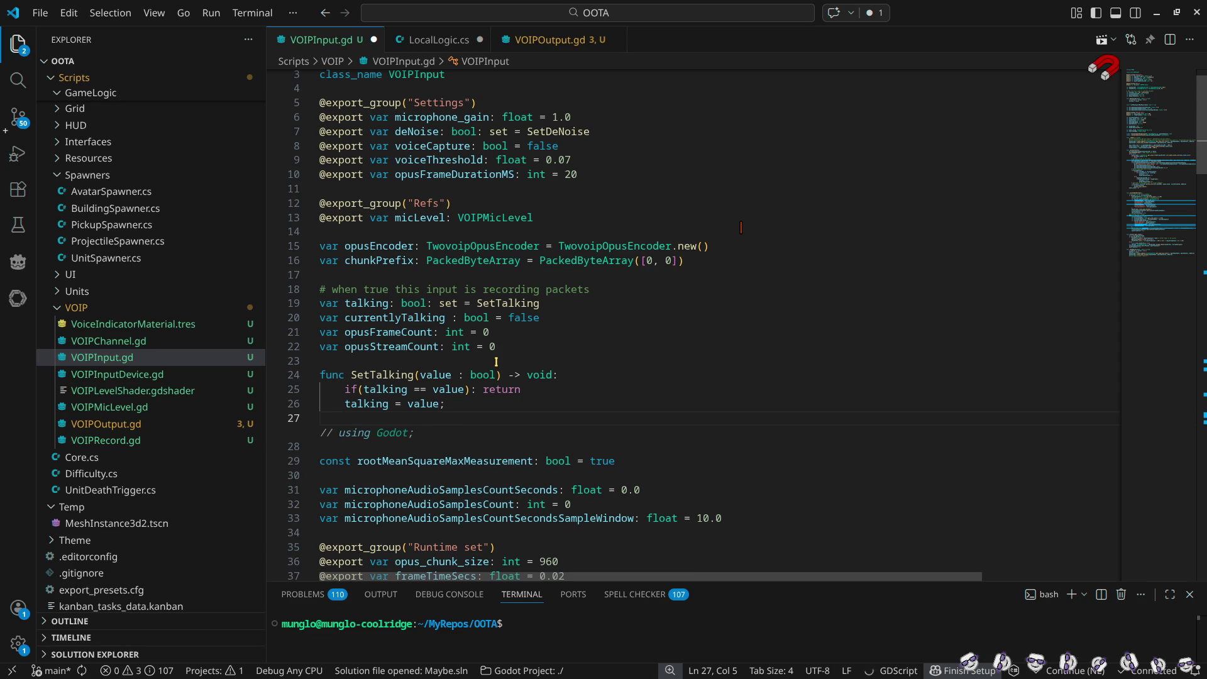
key(ctrl+space)
- Start a print call with the text "Talking flag is now", correcting the falg typo
key(Escape)
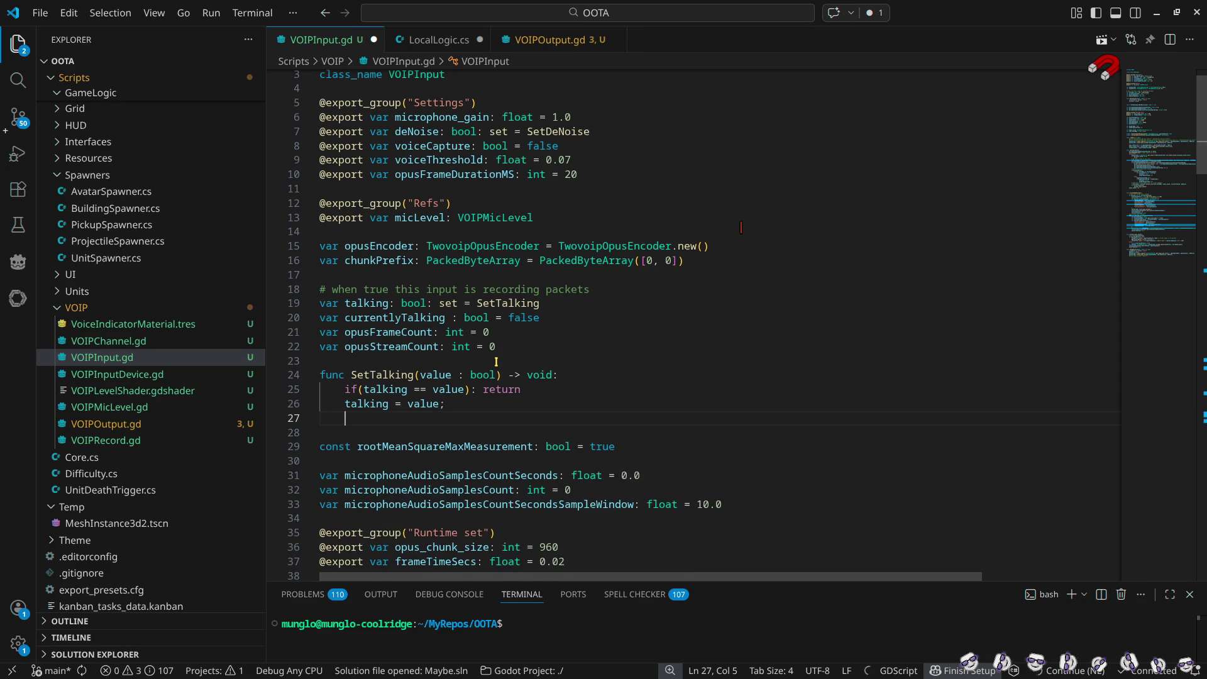
text(print()
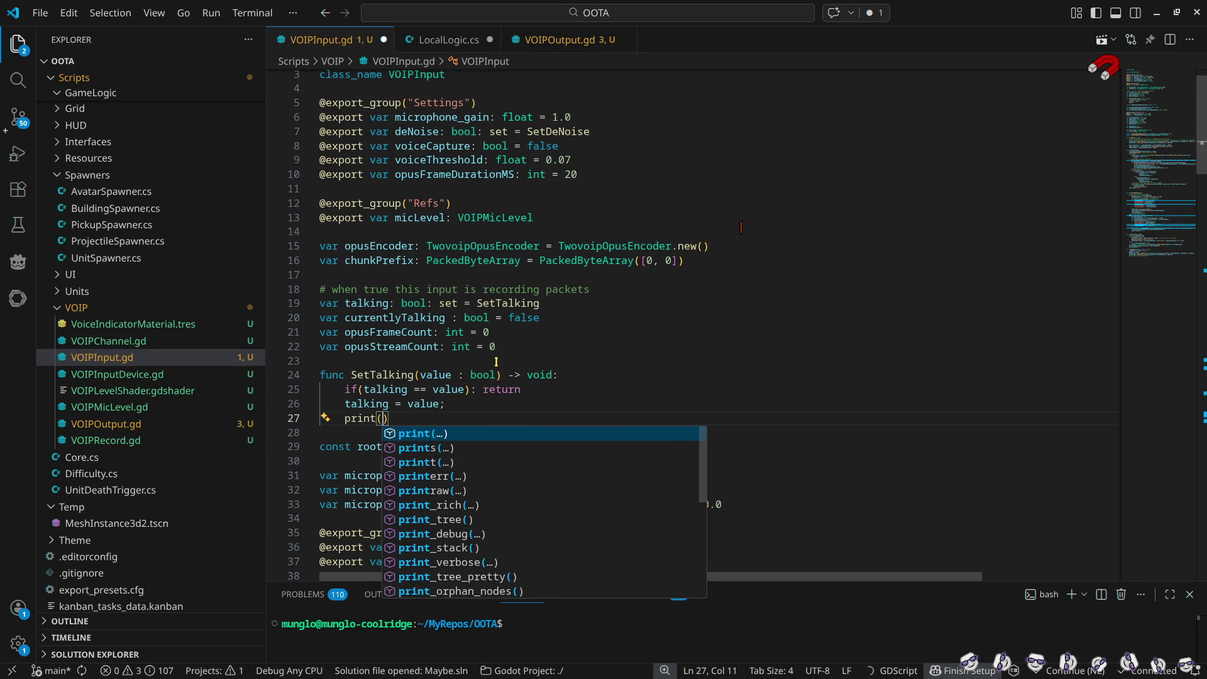
text(")
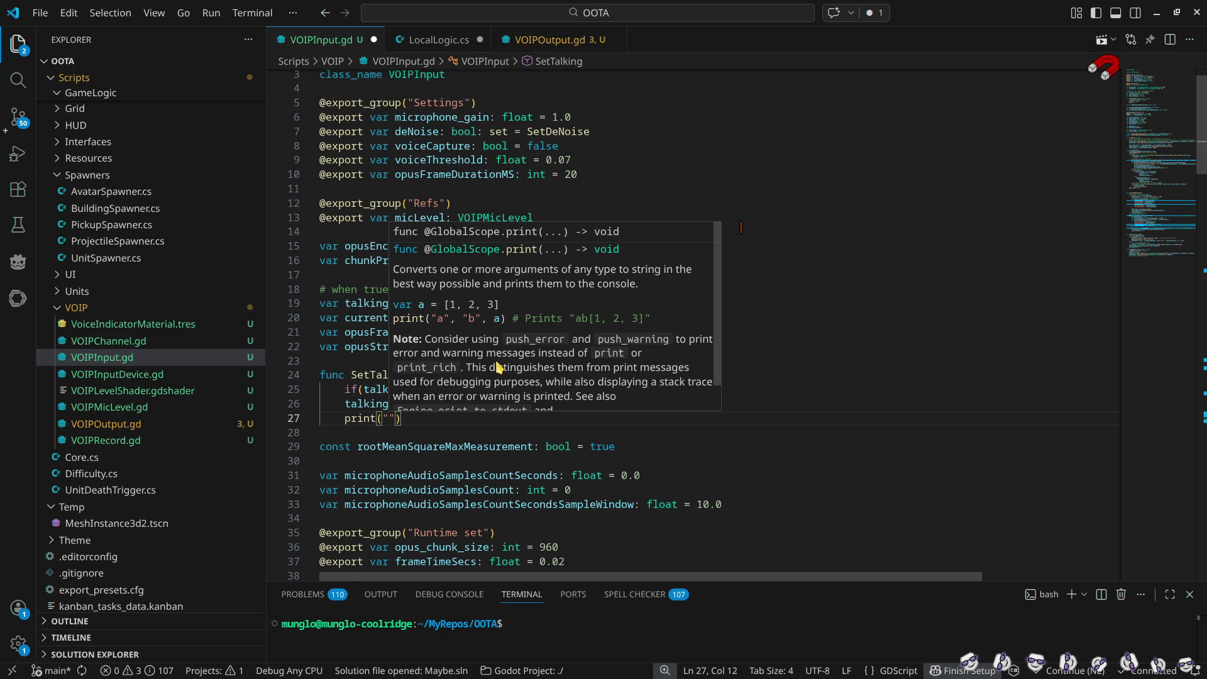
text(Talking fal)
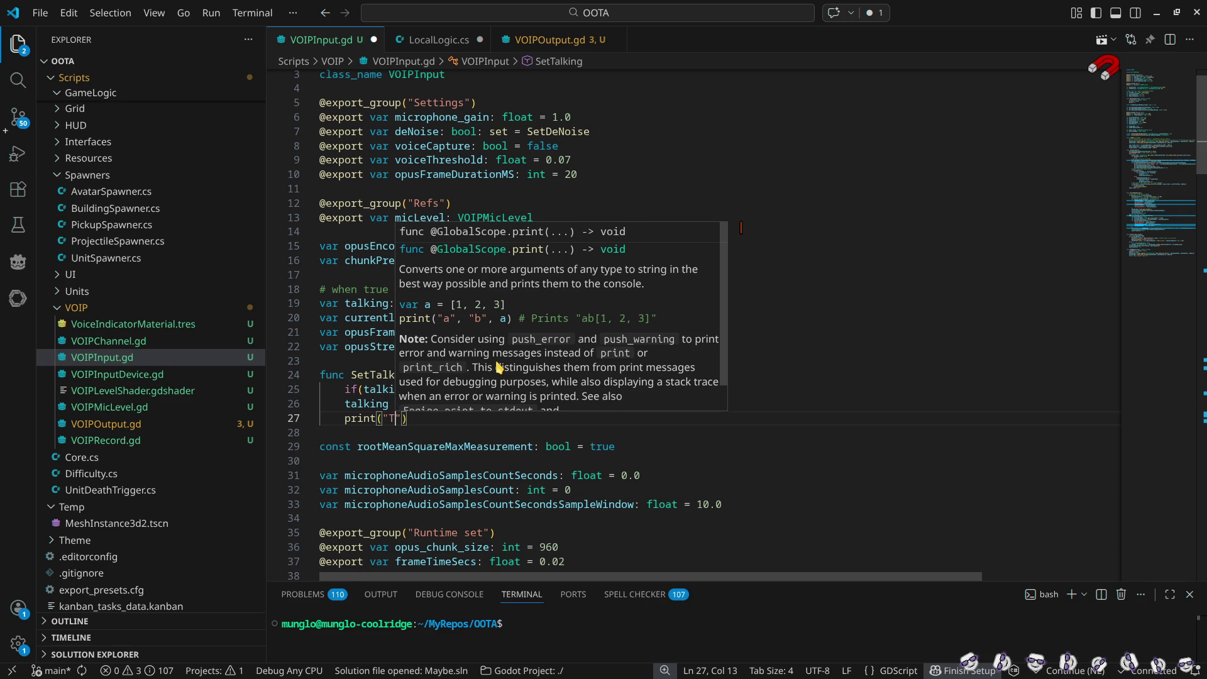
text(g is now)
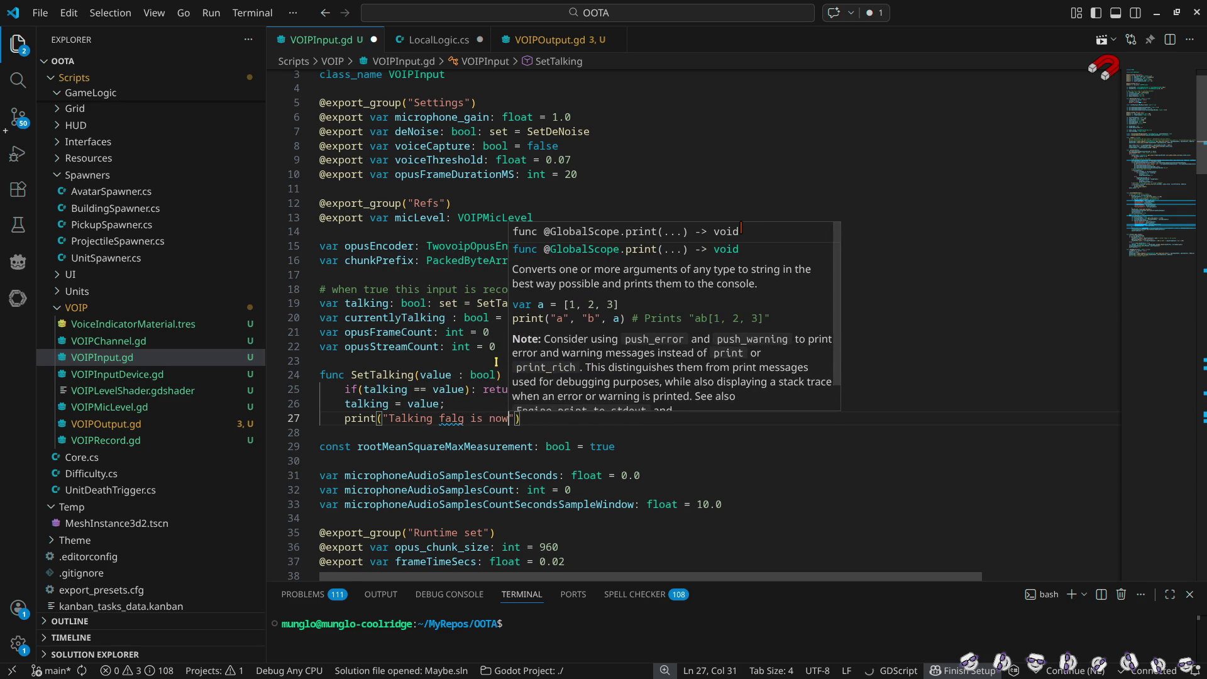
key(Left)
key(Left)
key(Left)
key(BackSpace)
key(Right)
text(a)
key(Right)
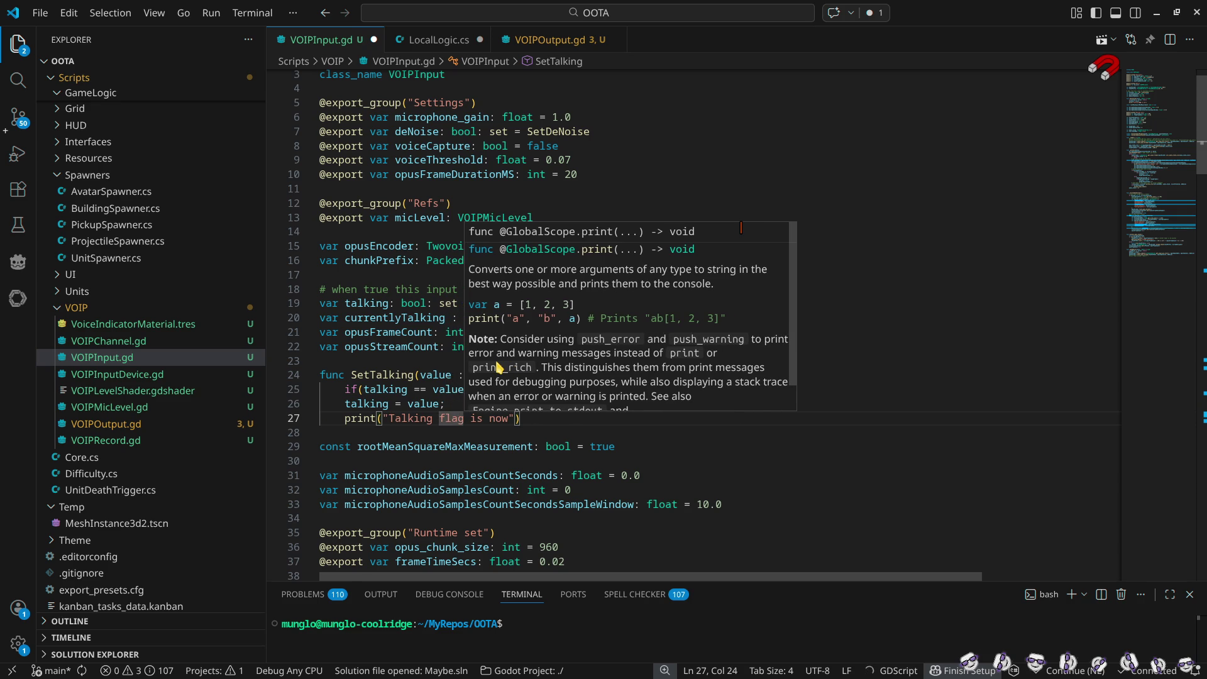
key(Right)
key(Right)
key(Right)
- Finish the print call with "-> " followed by the talking variable
text(-> ")
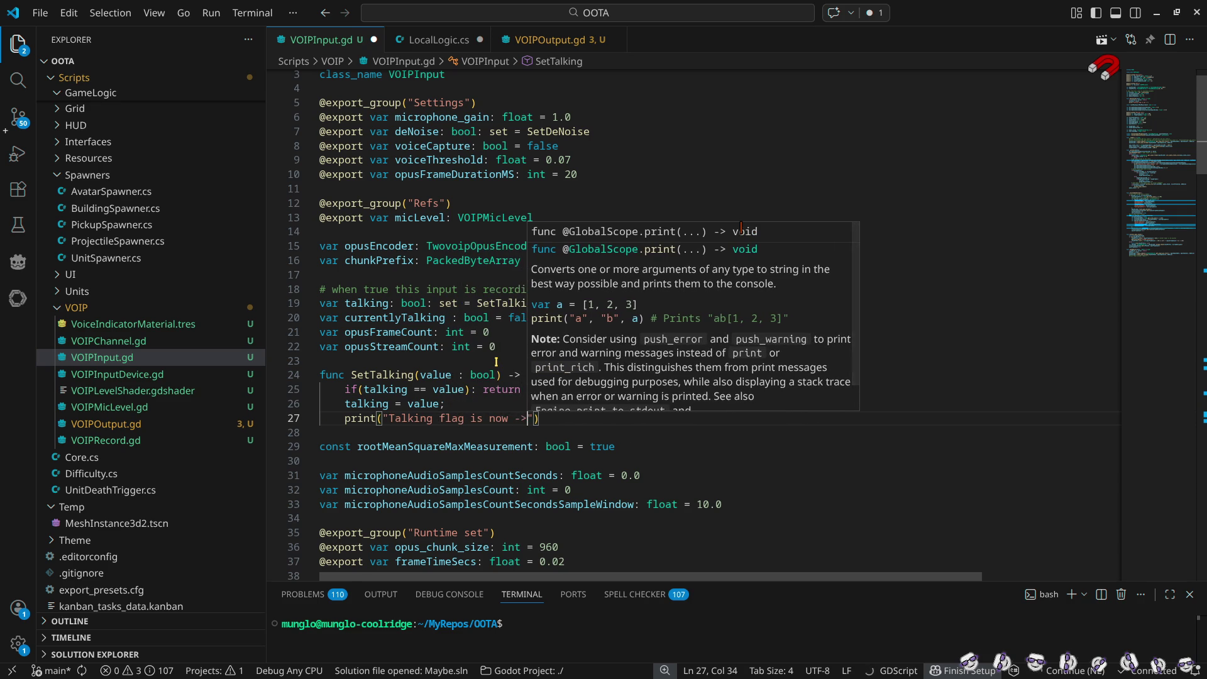
text(, talki)
key(Tab)
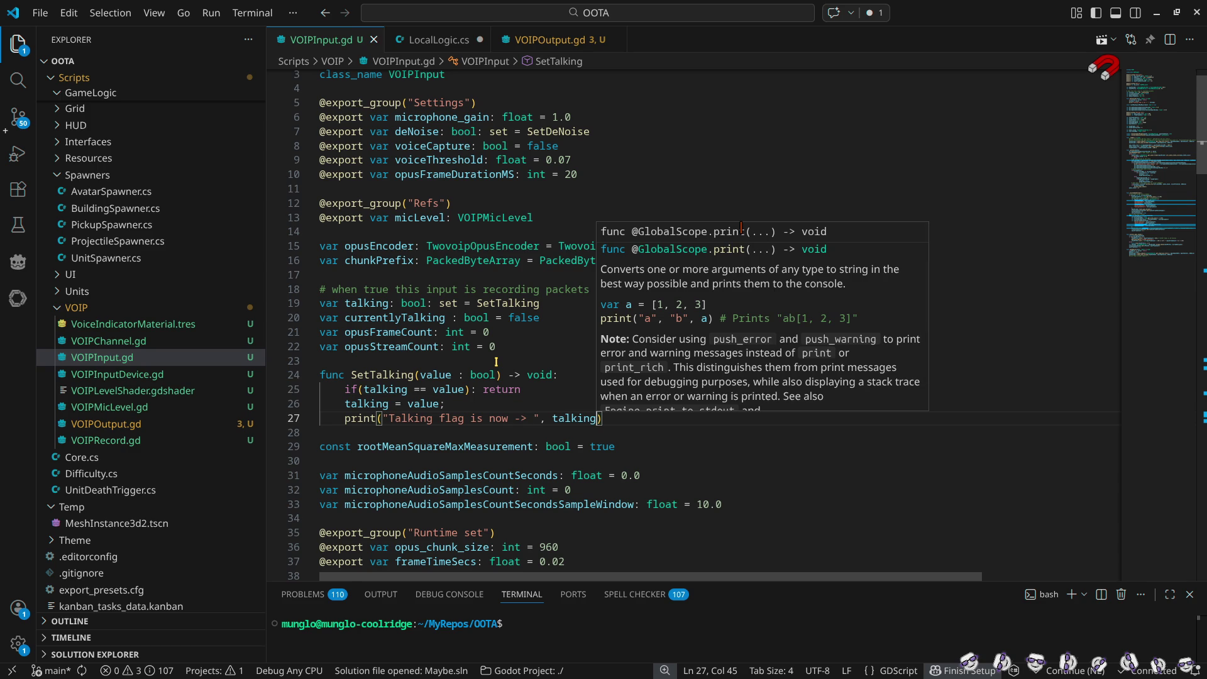
click(568, 372)
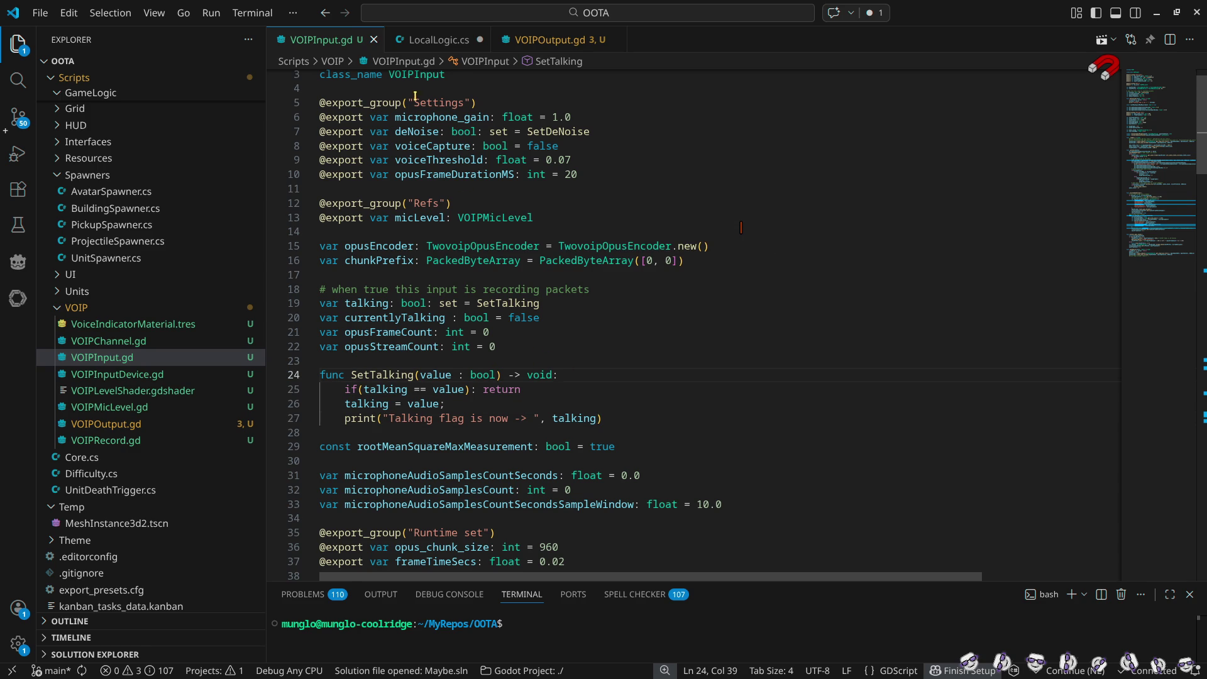
click(435, 40)
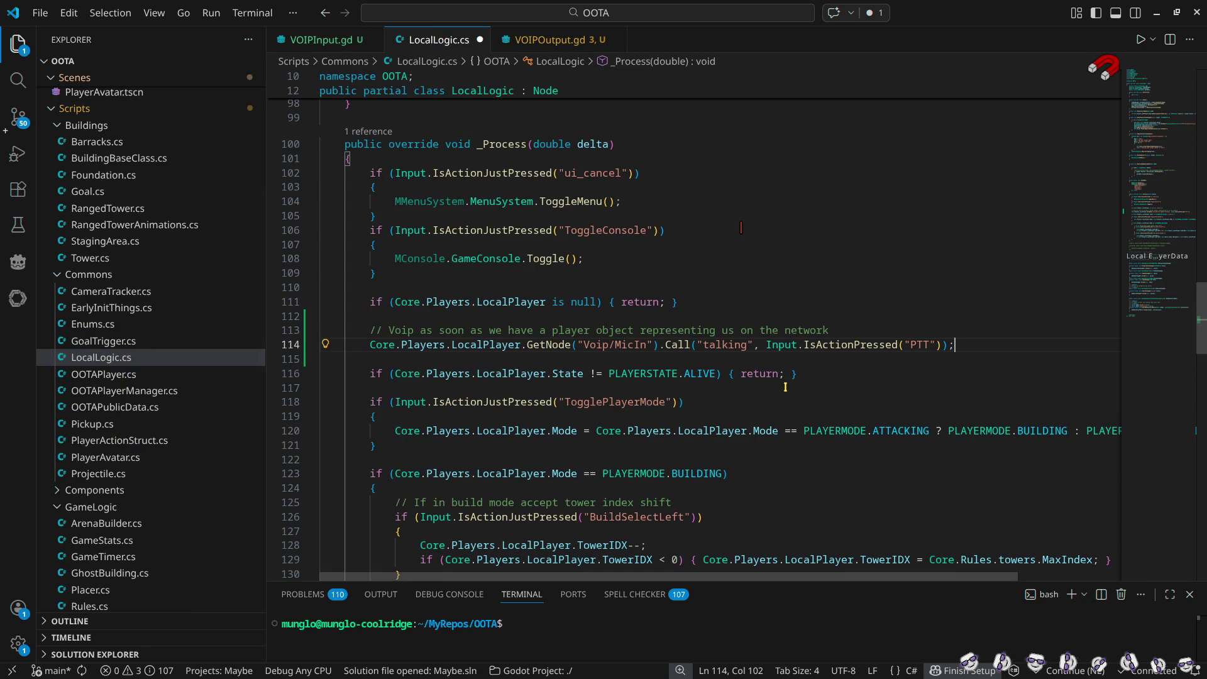
- Save LocalLogic.cs, go back to VOIPInput.gd, and bring the Godot editor forward
mouse_move(831, 347)
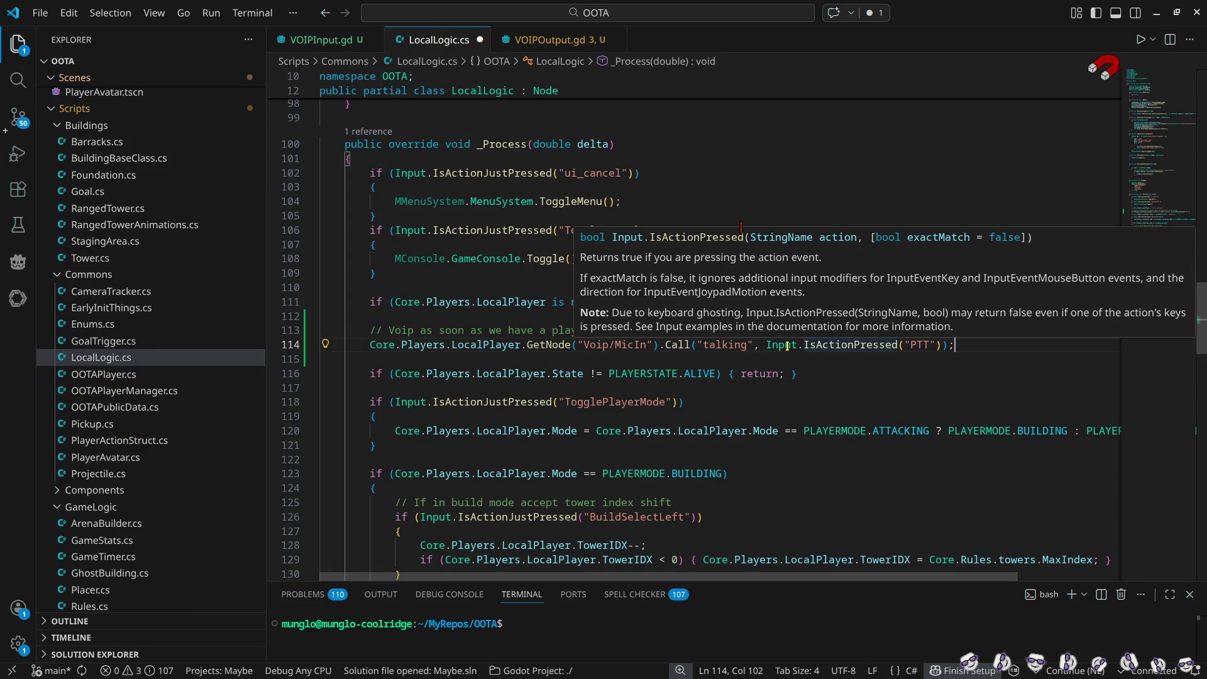
key(ctrl+s)
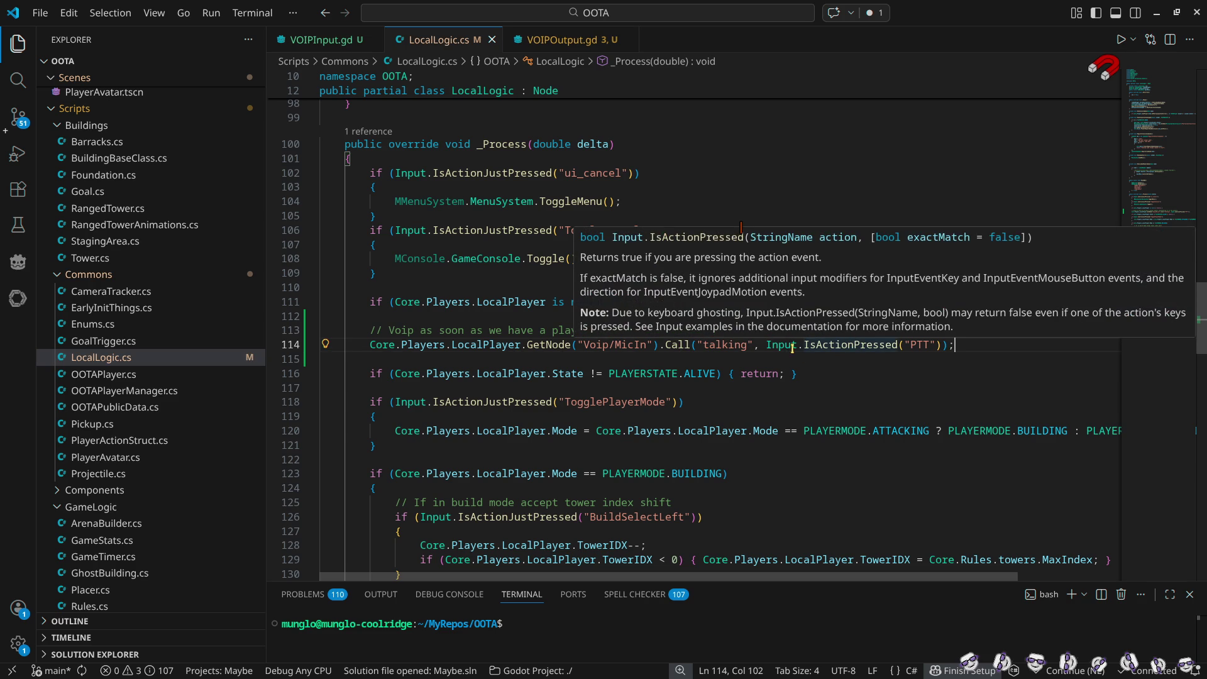
click(324, 40)
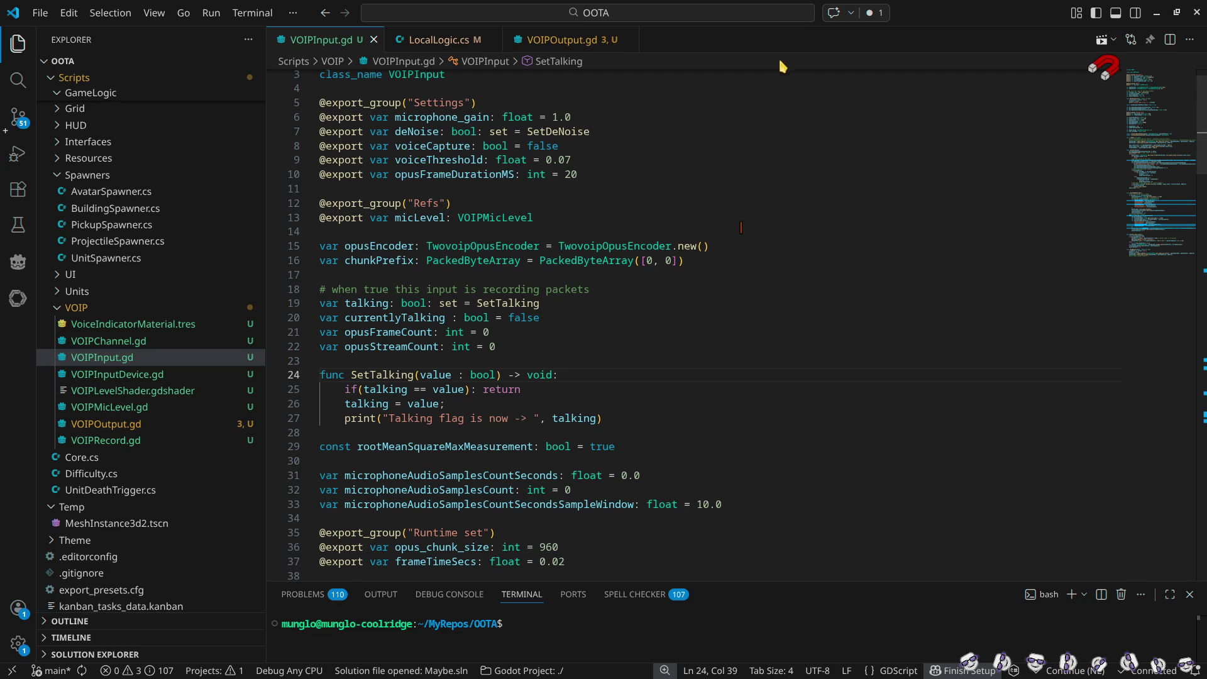
click(1151, 13)
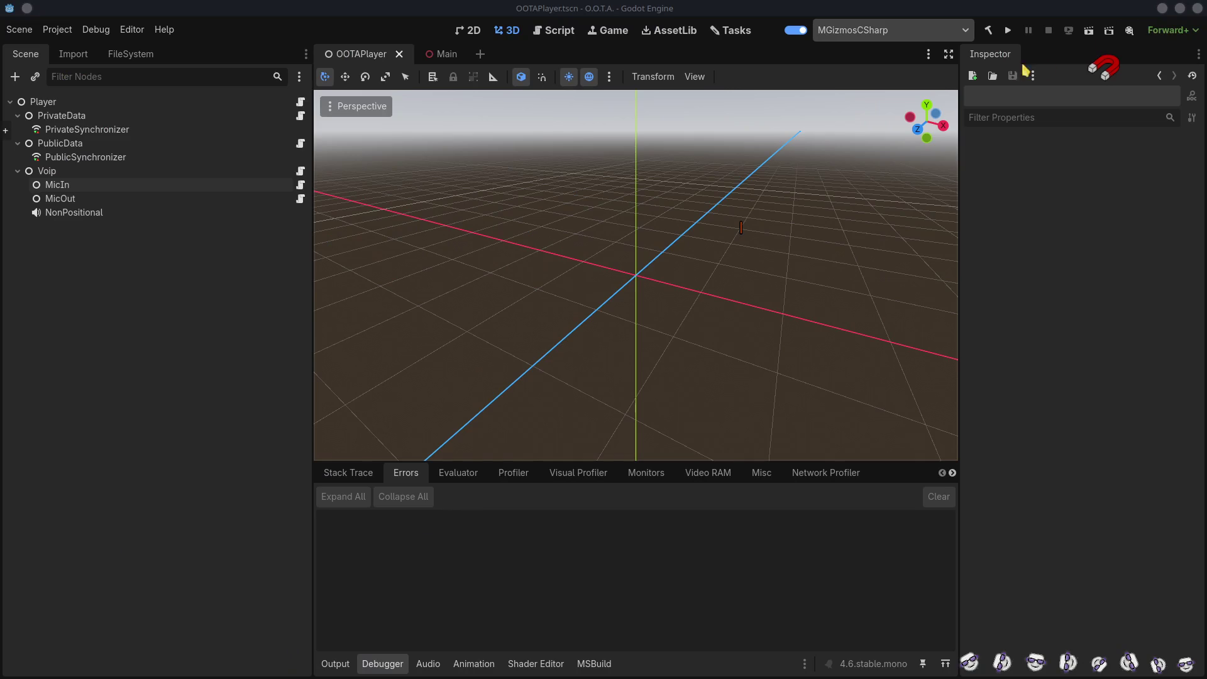
- Run the game as host, read the 'Nonexistent function talking' errors in the enlarged debugger, then stop it
click(1007, 30)
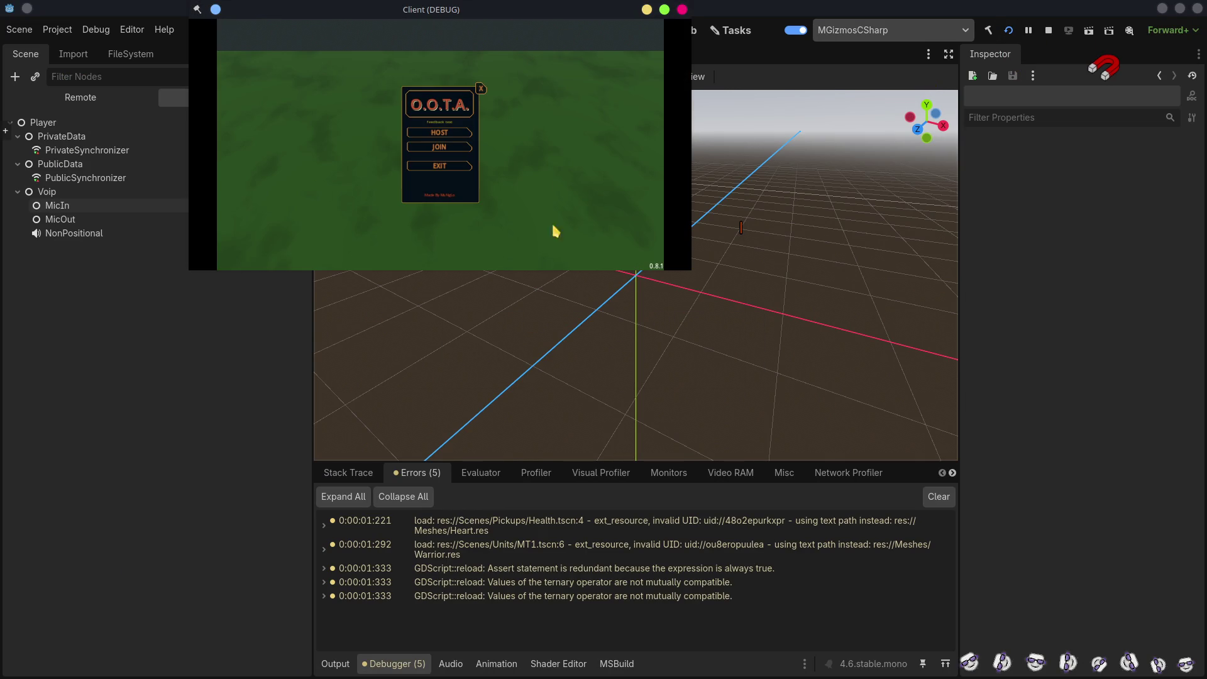
click(454, 132)
click(450, 149)
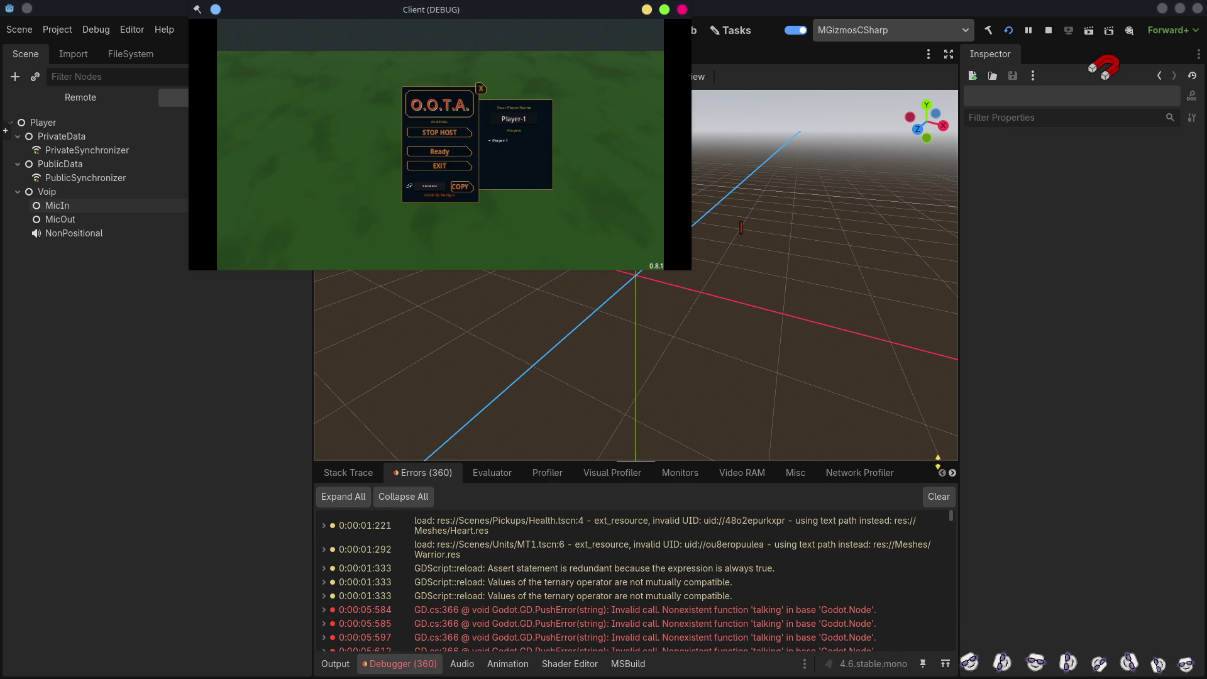
drag(928, 463, 893, 319)
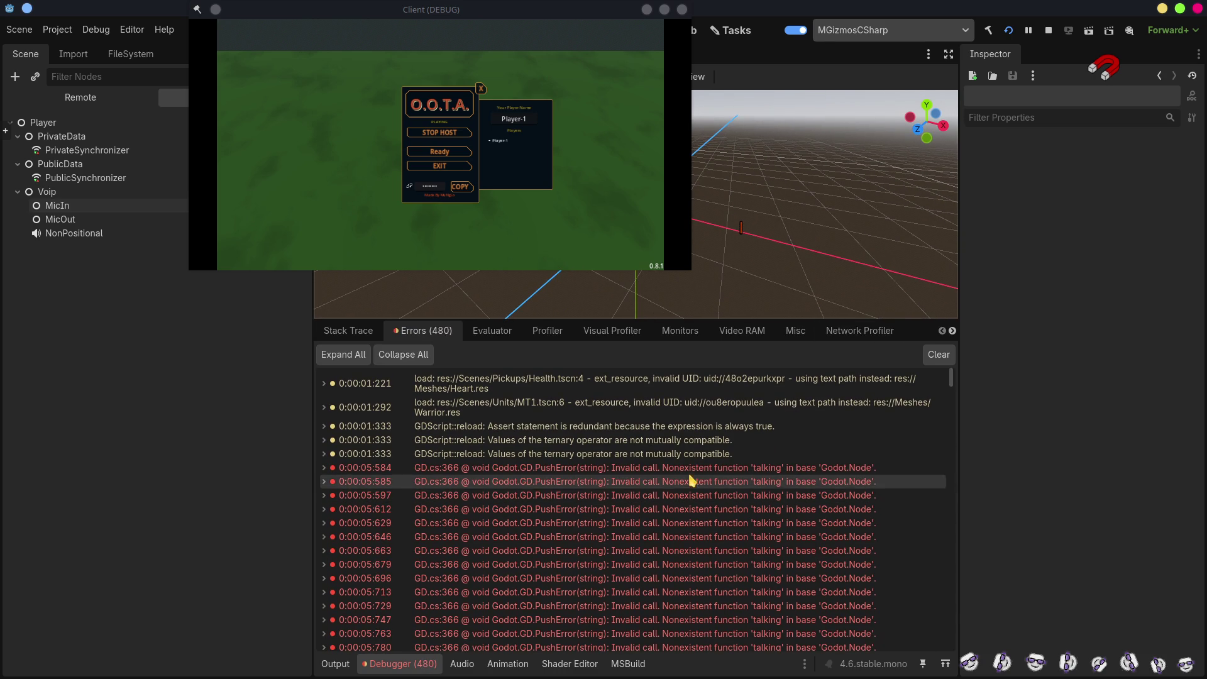
click(1048, 29)
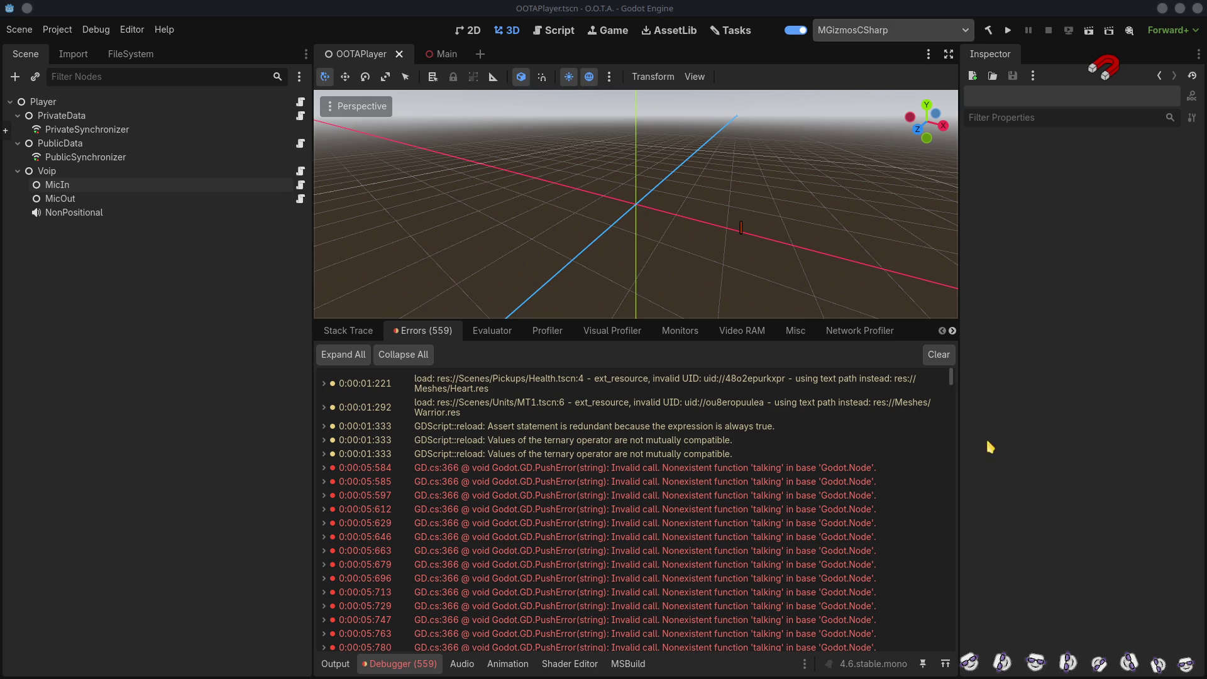
- Change line 114 of LocalLogic.cs from .Call("talking", …) to .Set("talking", …) and save
key(alt+Tab)
key(alt+Tab)
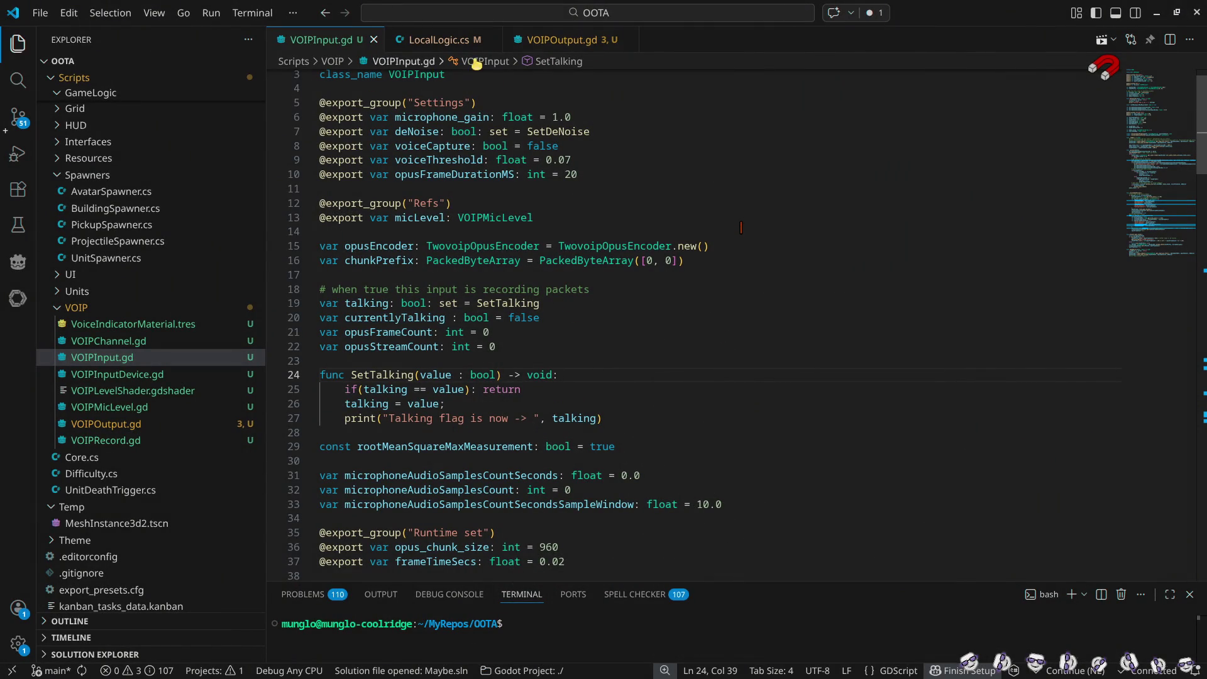
click(434, 40)
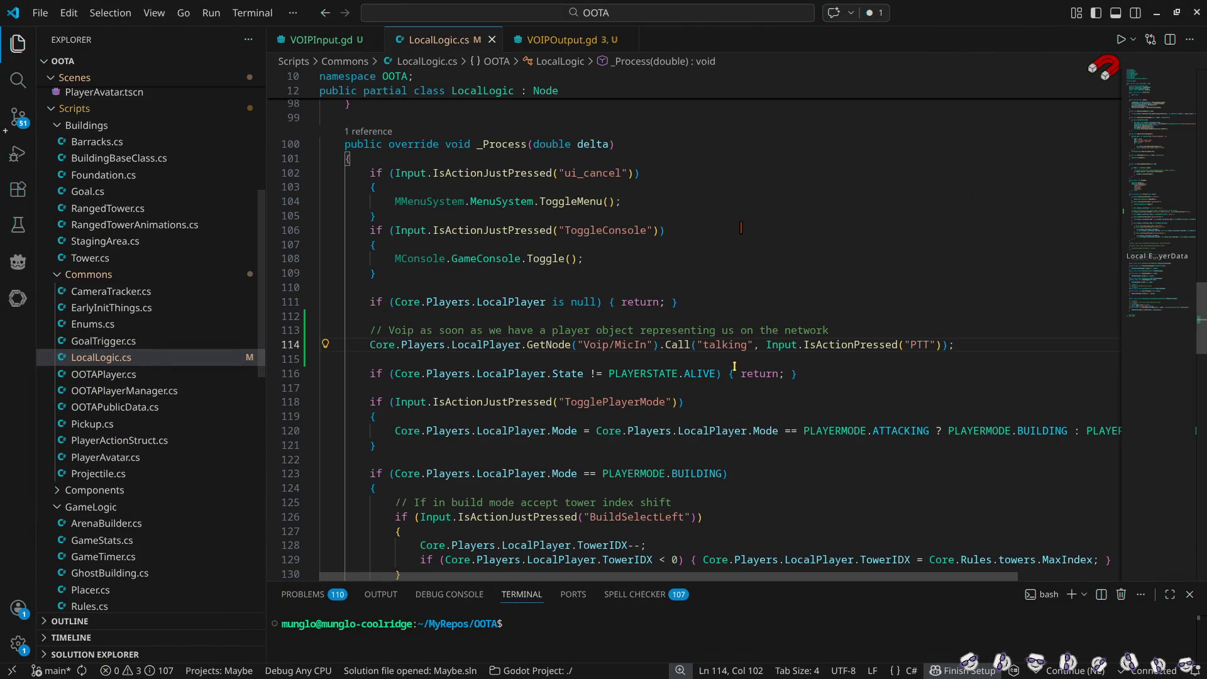
double_click(677, 345)
text(Set)
key(ctrl+s)
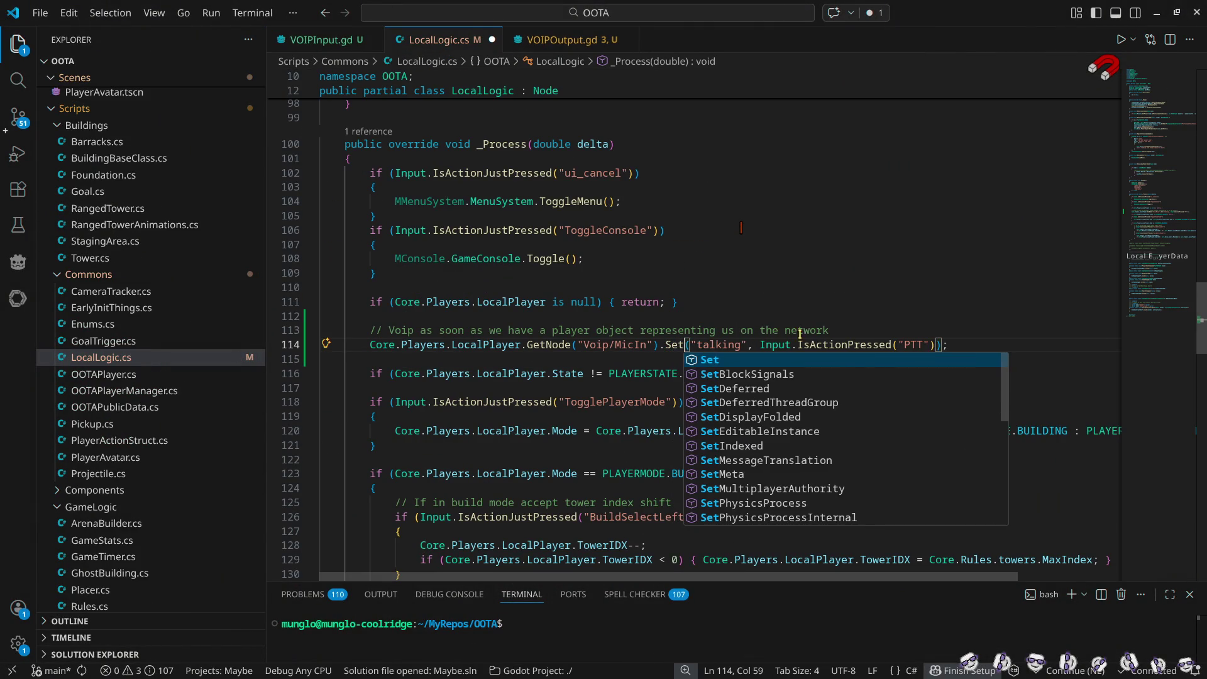
key(Escape)
key(Up)
key(End)
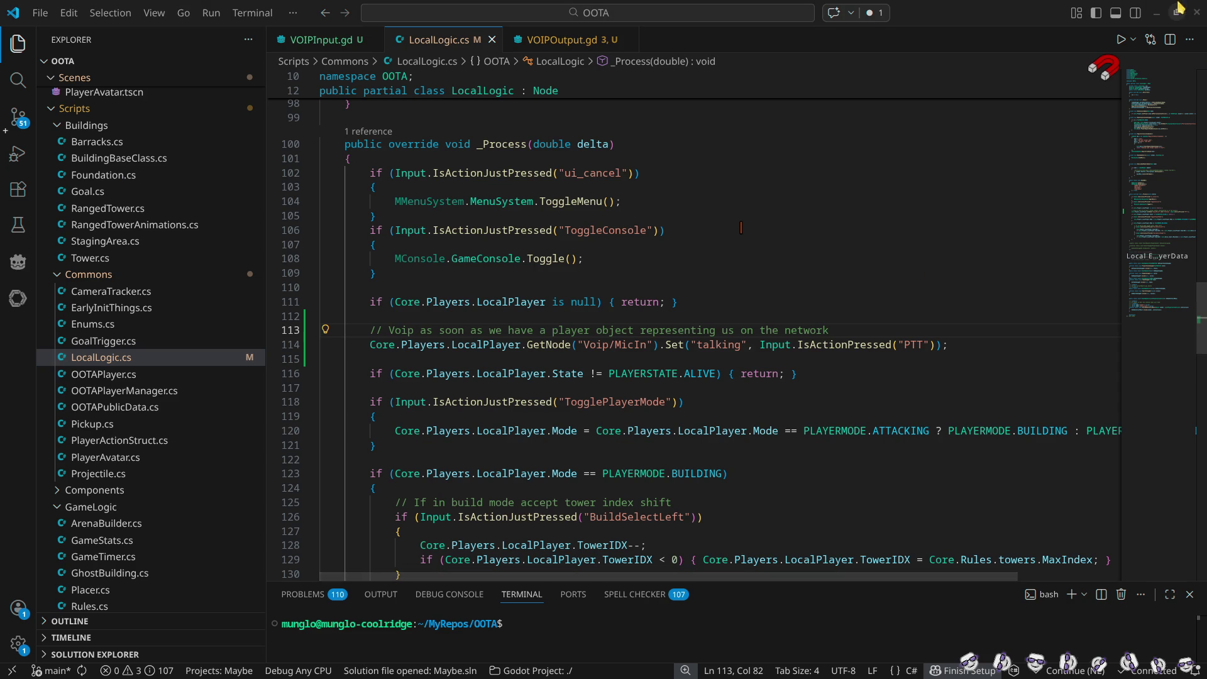
click(1156, 12)
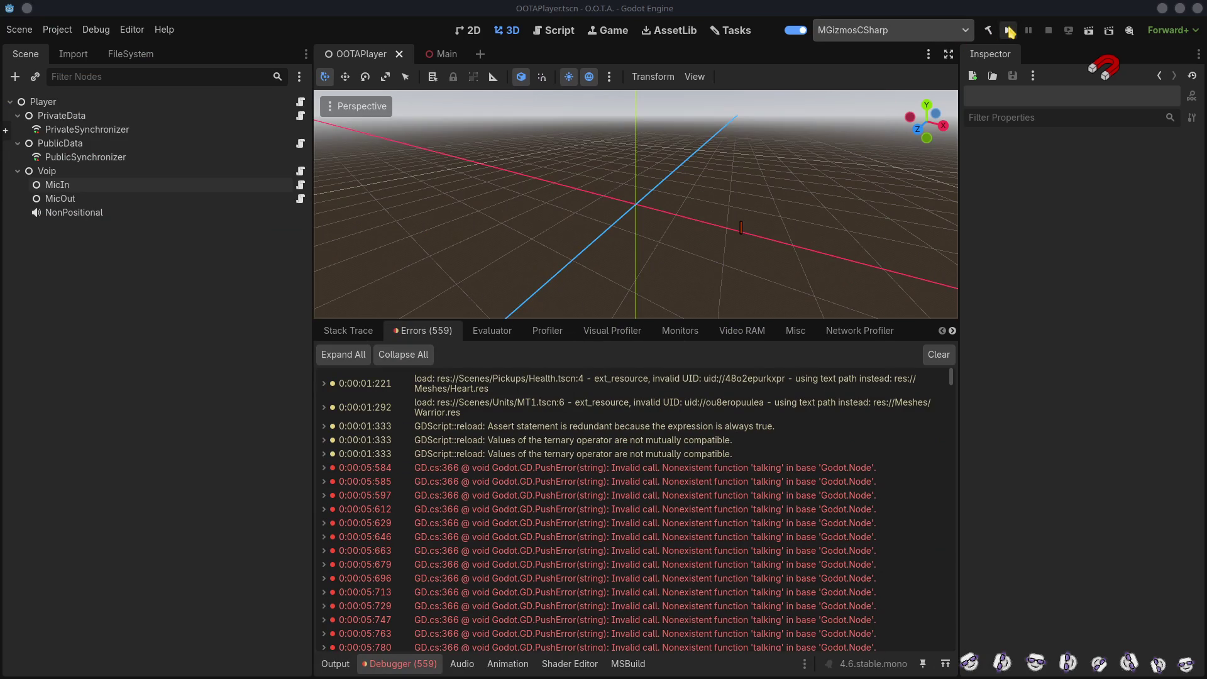
- Run the game hosting as Player-1 and view the Remote scene tree with root, Main and Core
click(1007, 30)
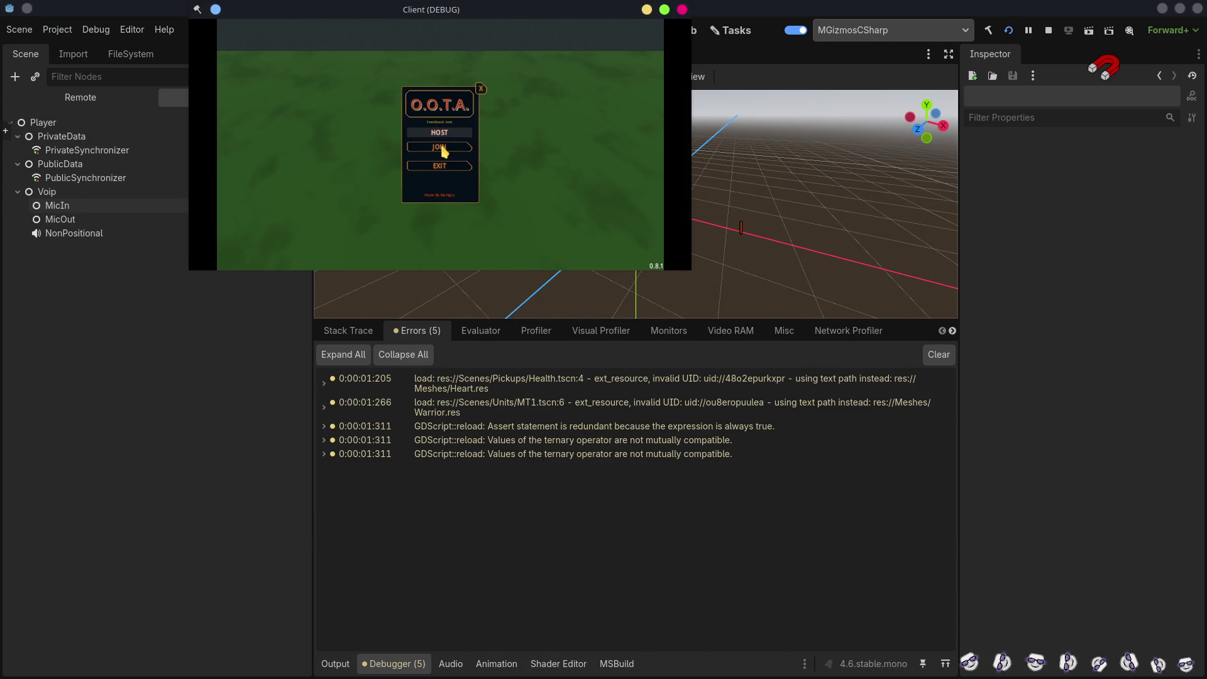
click(438, 133)
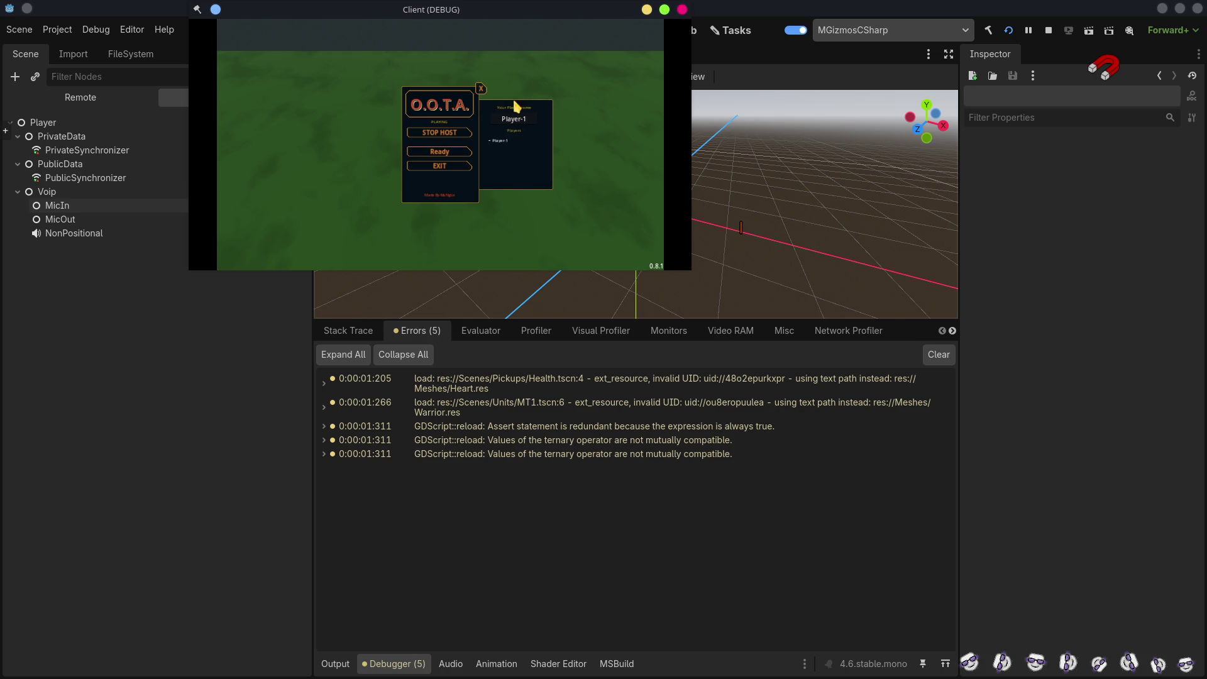
mouse_move(515, 16)
mouse_down()
mouse_move(495, 135)
mouse_move(493, 113)
mouse_up()
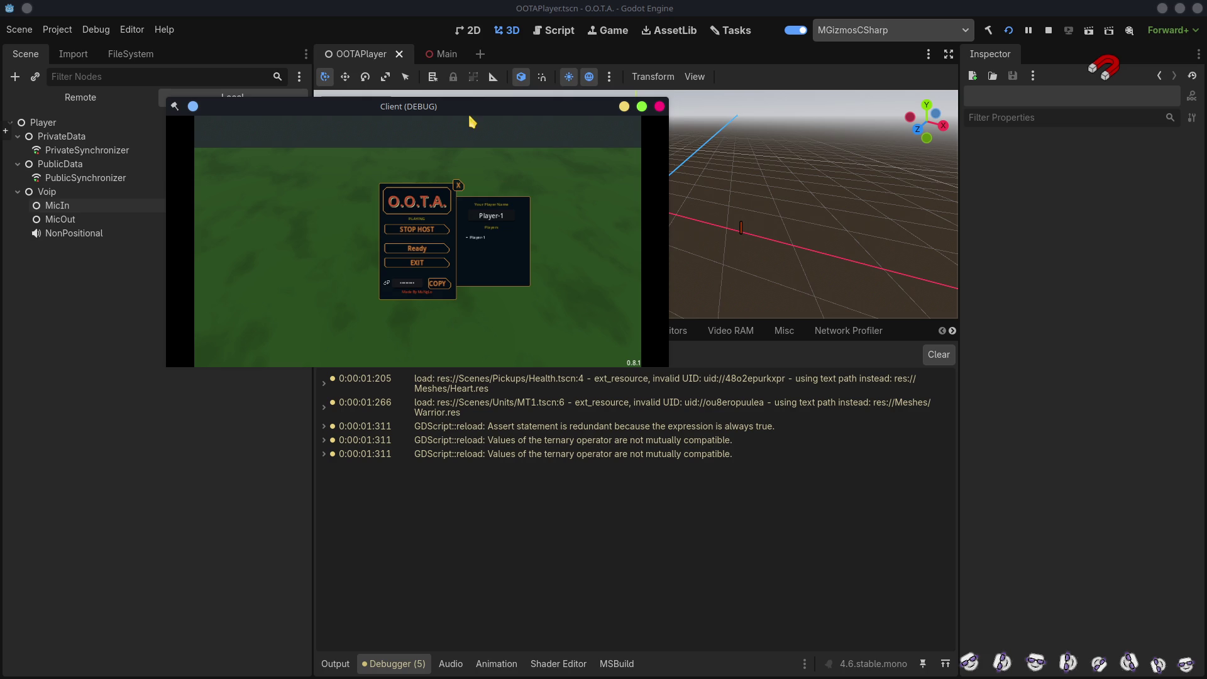
mouse_move(470, 113)
mouse_down()
mouse_move(762, 159)
mouse_move(721, 321)
mouse_move(493, 304)
mouse_move(546, 176)
mouse_up()
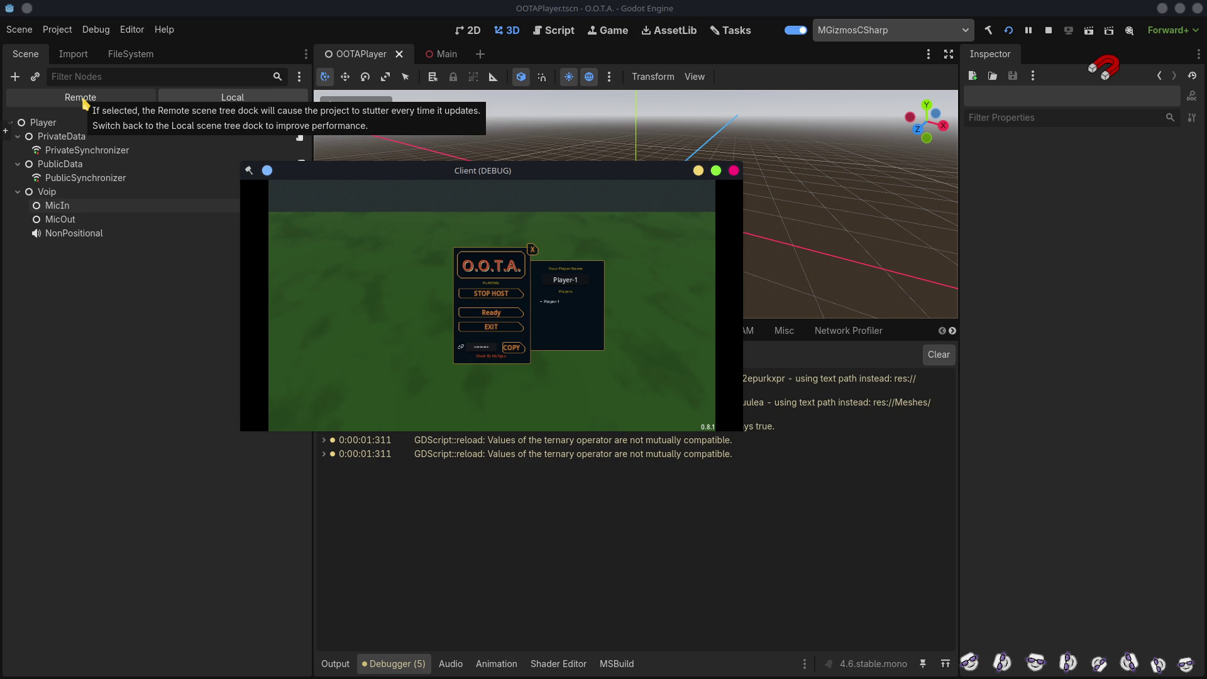
click(83, 100)
mouse_move(351, 170)
mouse_down()
mouse_move(526, 172)
mouse_move(537, 192)
mouse_up()
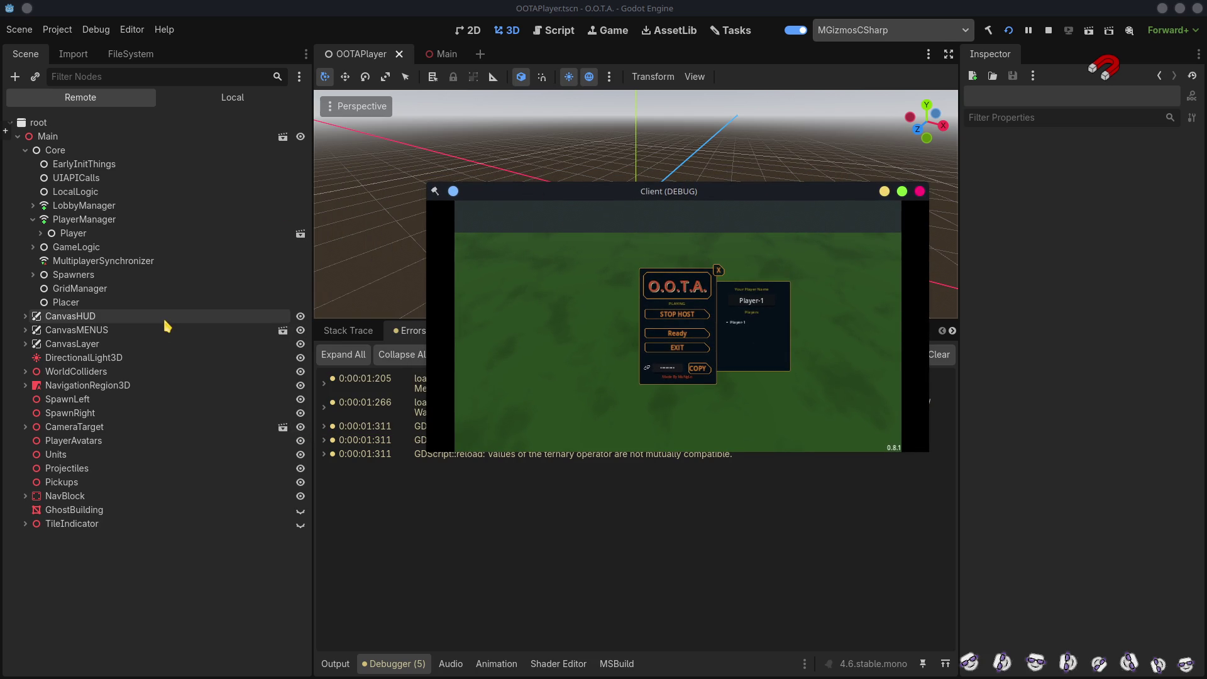
- Clear the Output log, then toggle talking in the client window to print the Talking flag lines
click(337, 664)
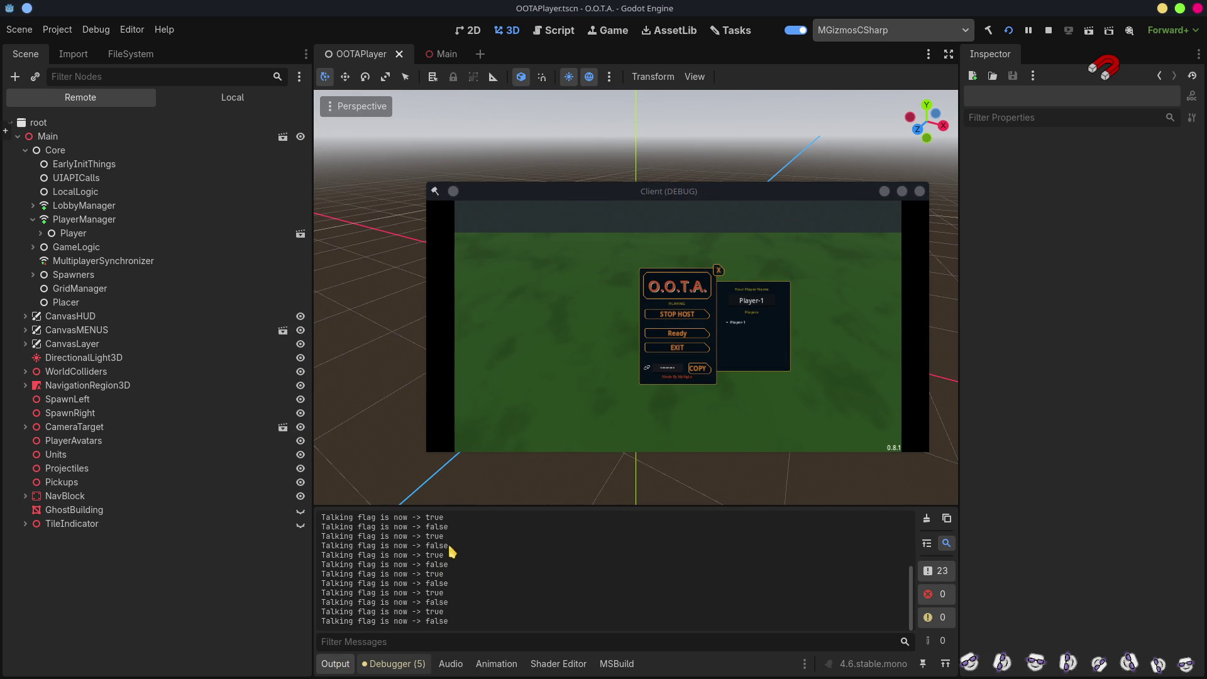
click(926, 519)
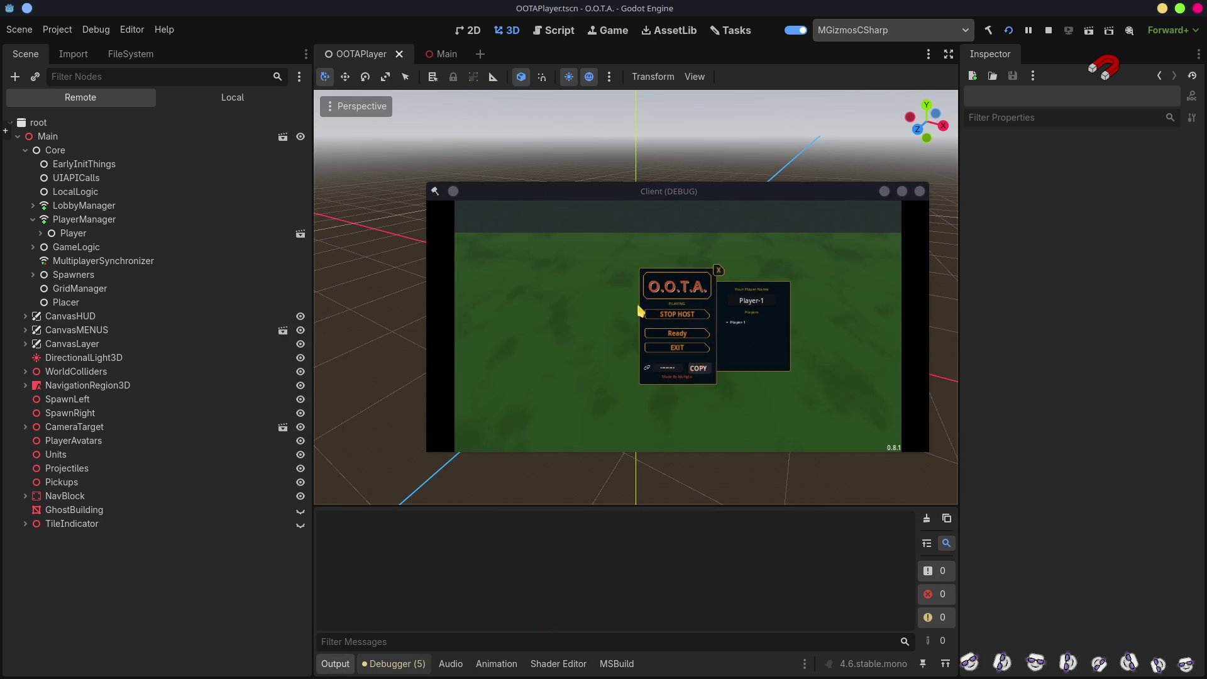
click(550, 353)
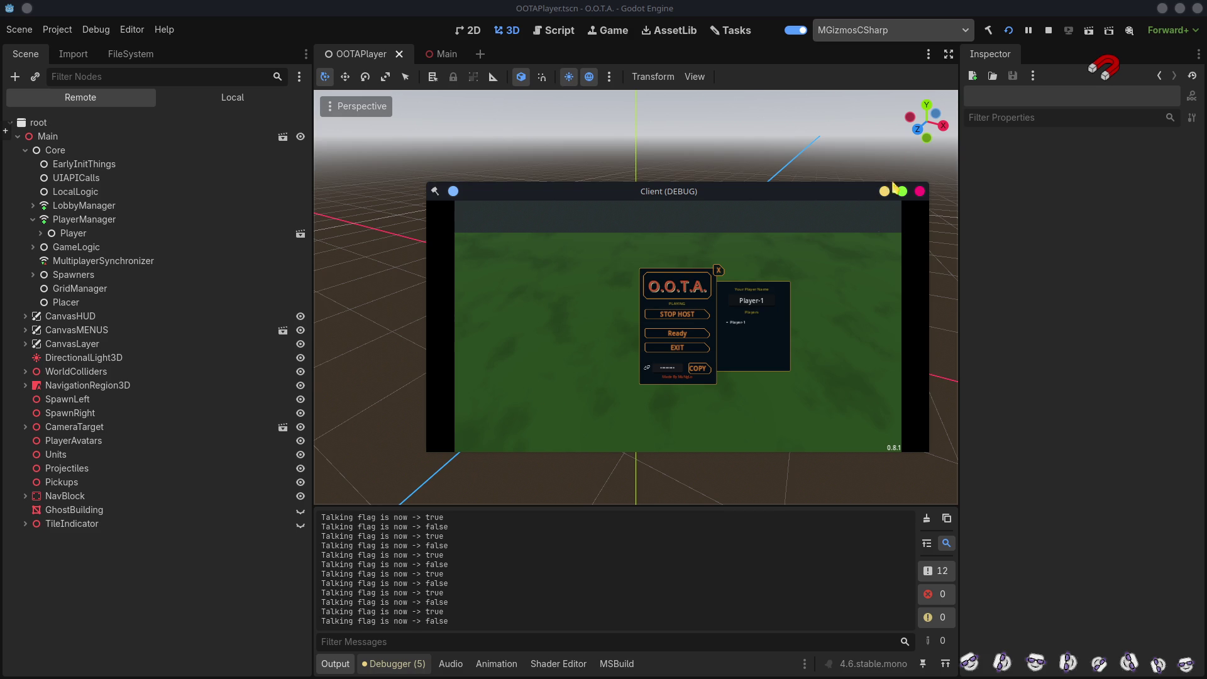
drag(790, 189, 653, 126)
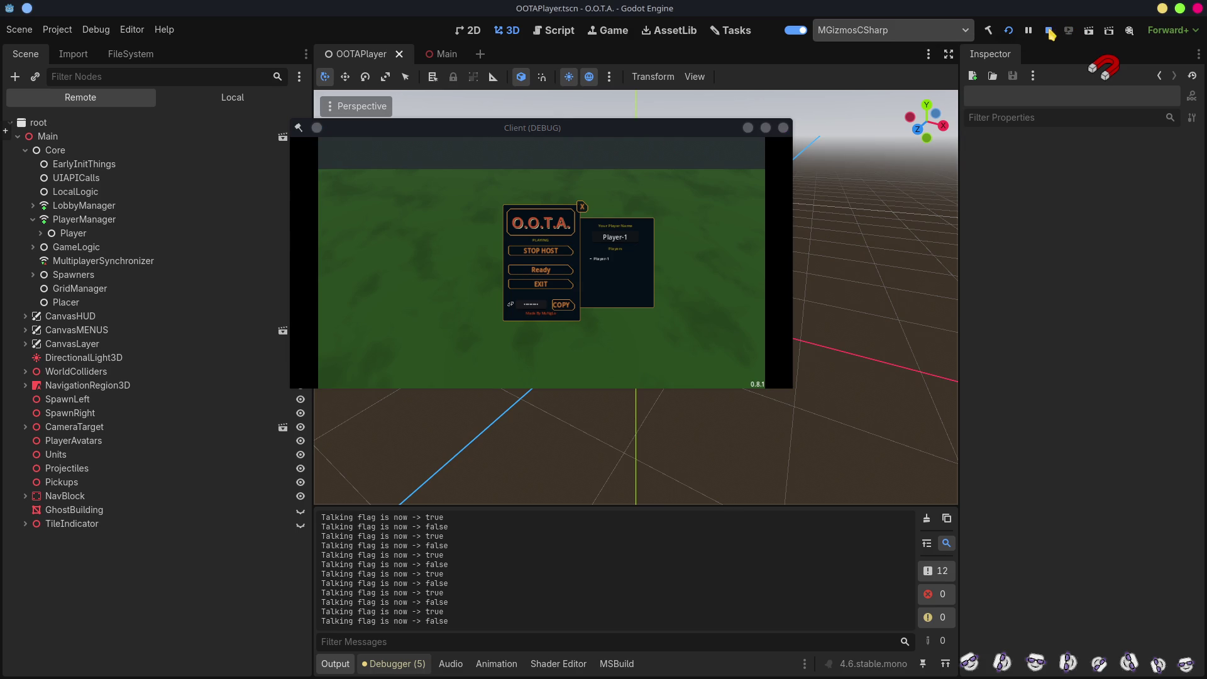
- Stop the game and open the Voip node's VOIPChannel.gd script in VS Code
click(1048, 30)
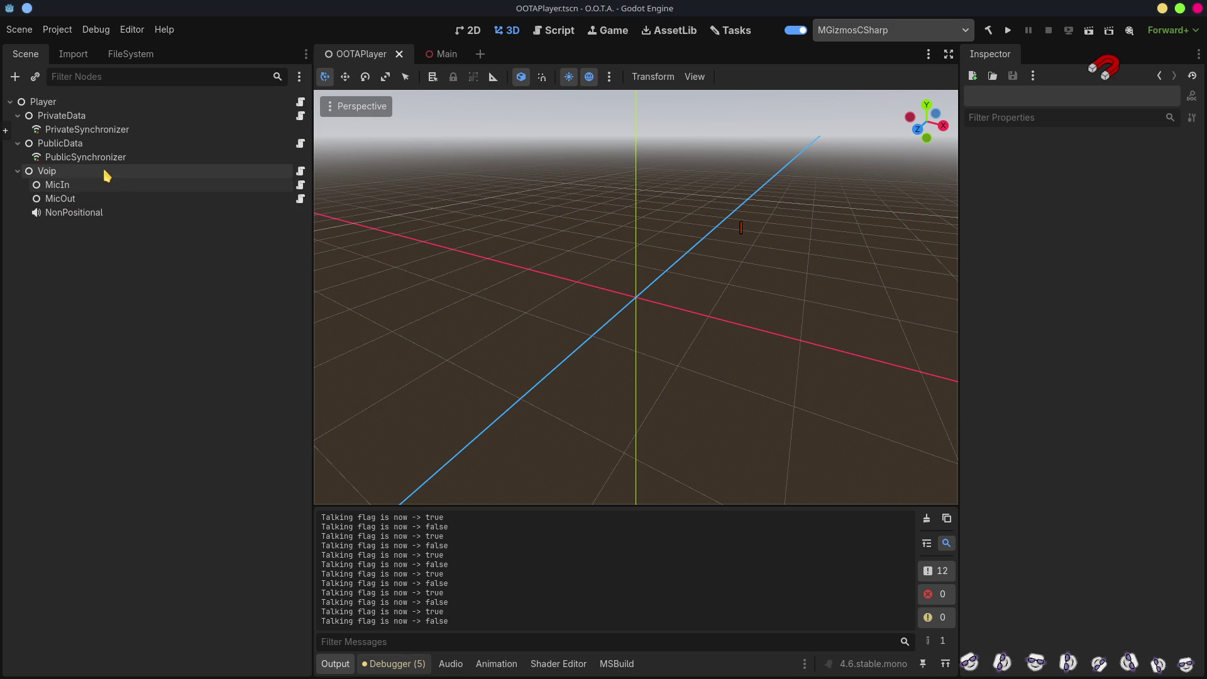
click(106, 171)
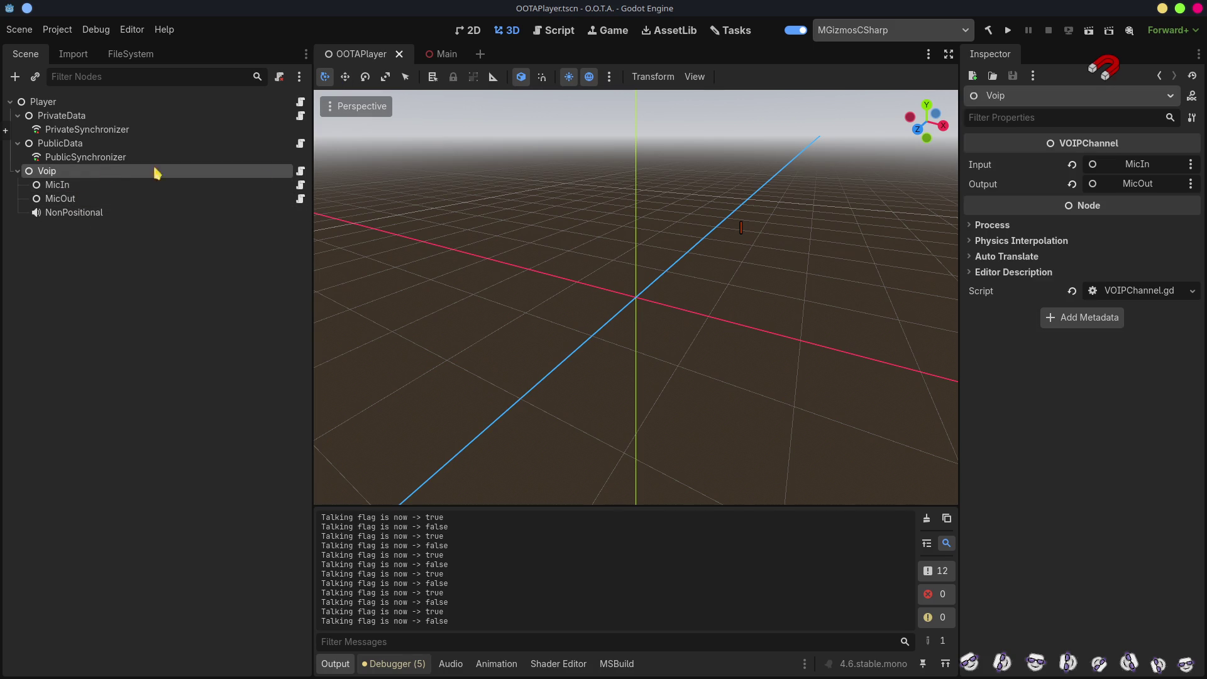
click(1122, 292)
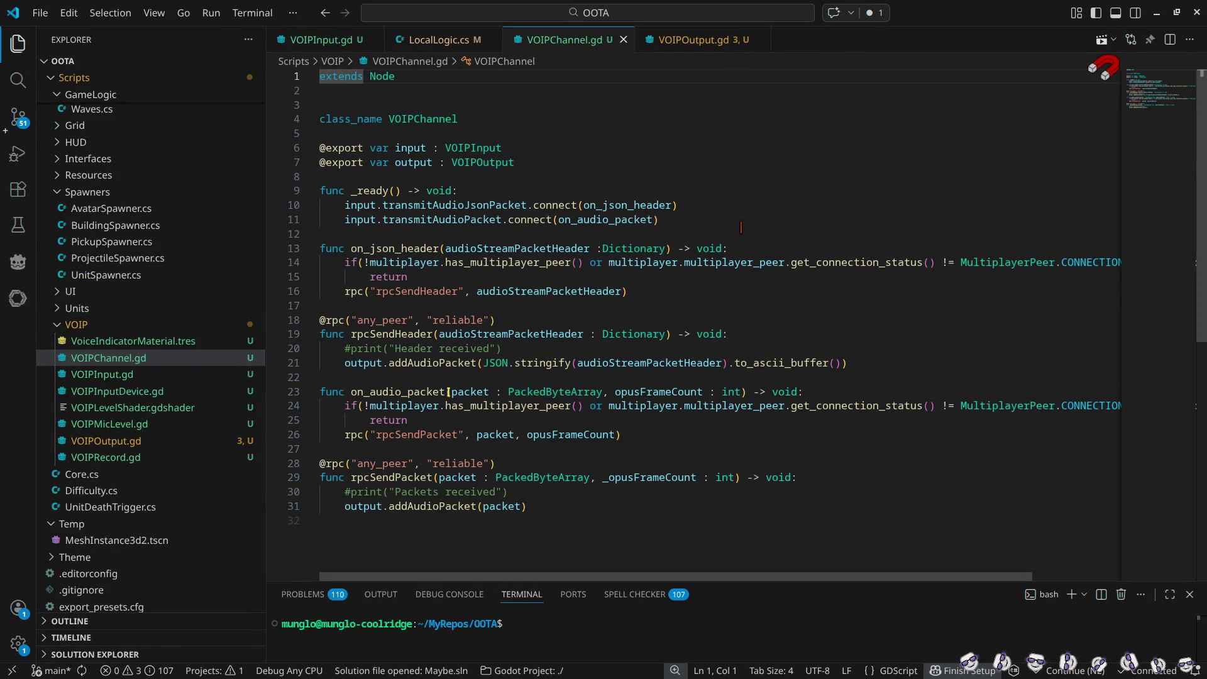
double_click(382, 320)
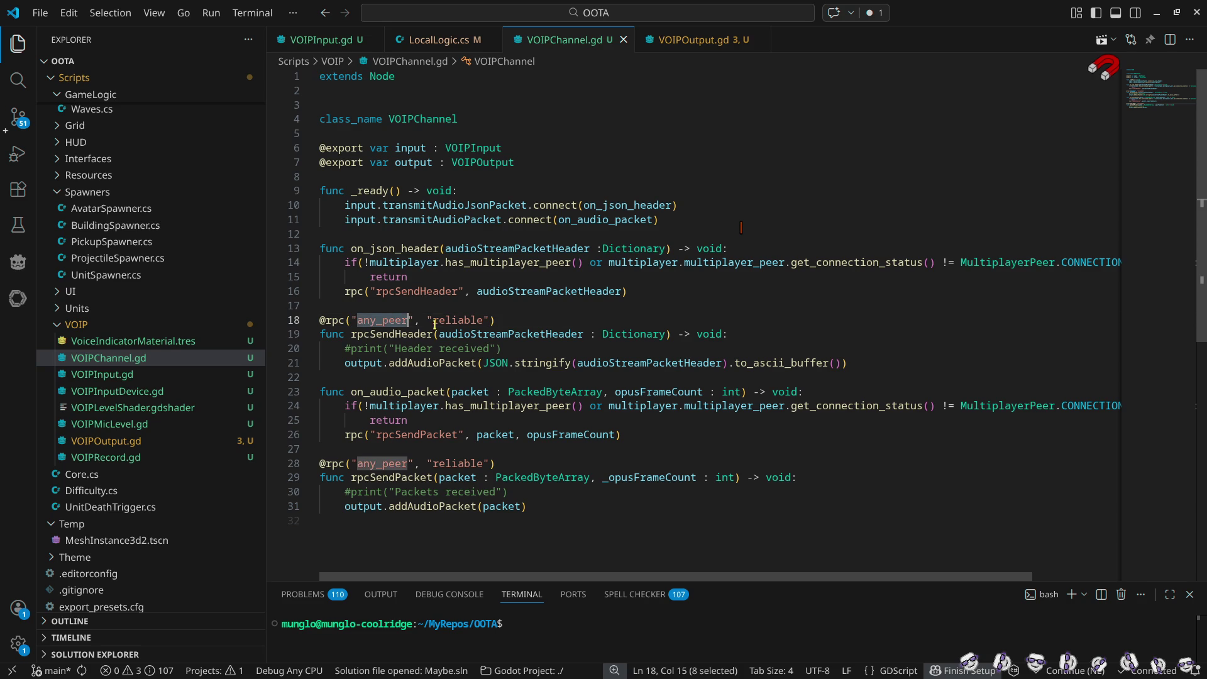
double_click(453, 320)
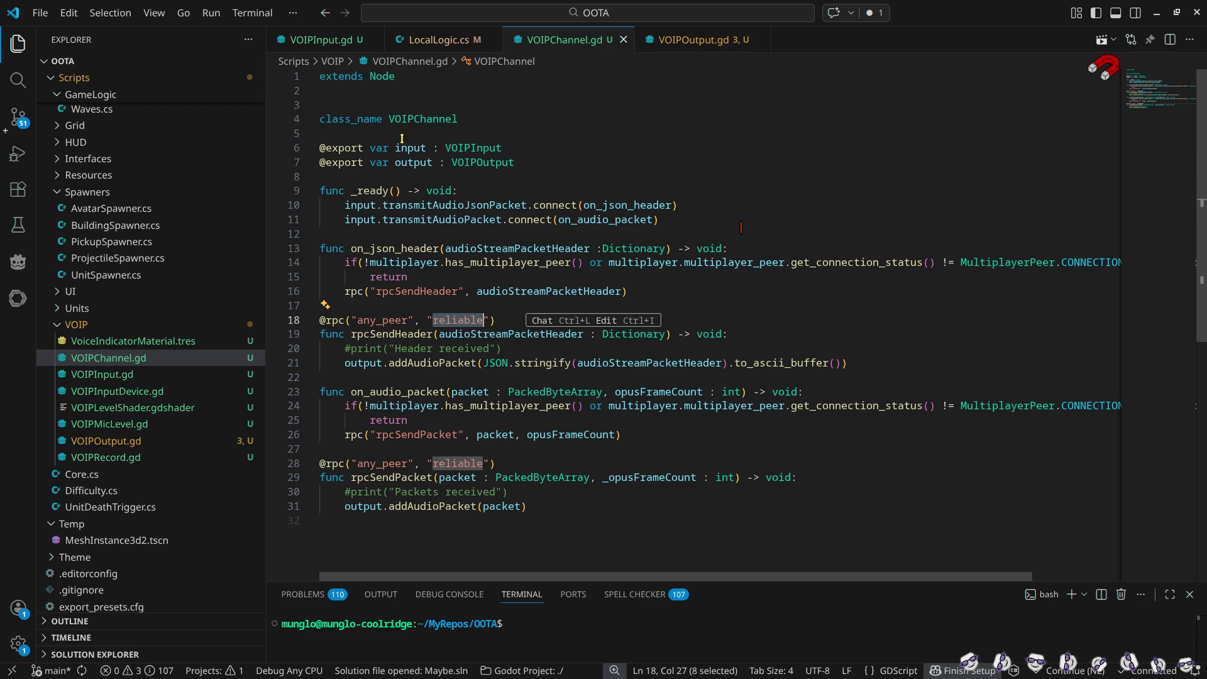
click(1156, 15)
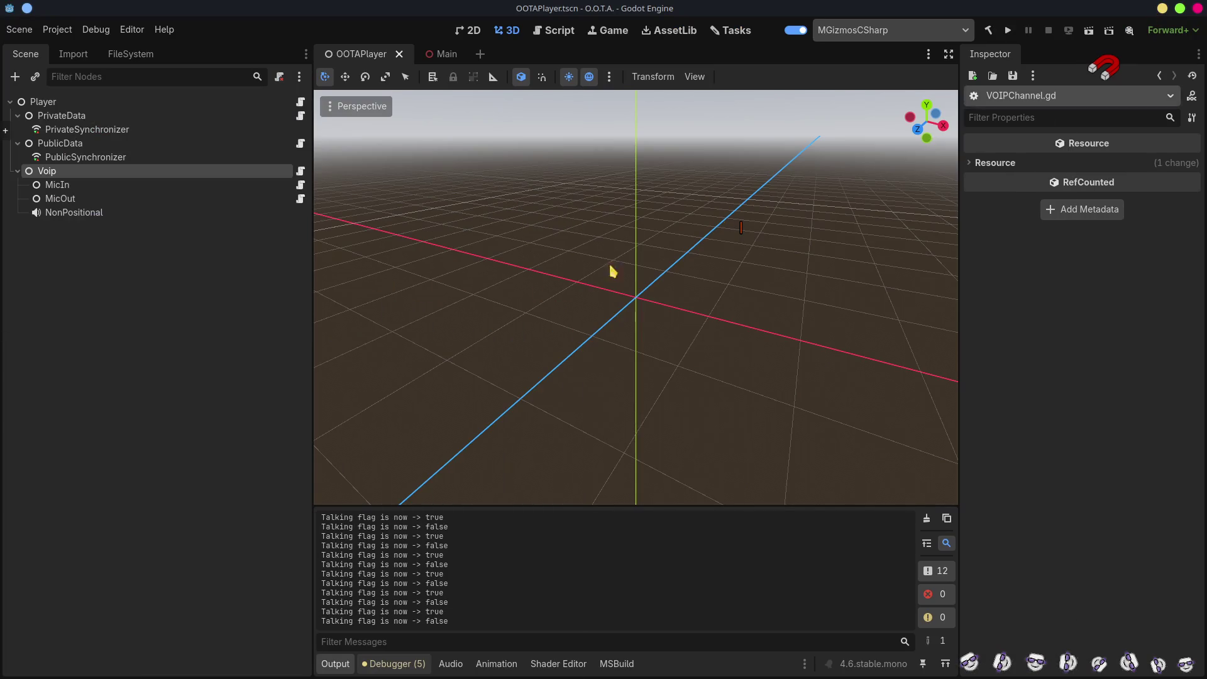
- Set Debug > Customize Run Instances to launch 2 instances
click(104, 26)
mouse_move(129, 28)
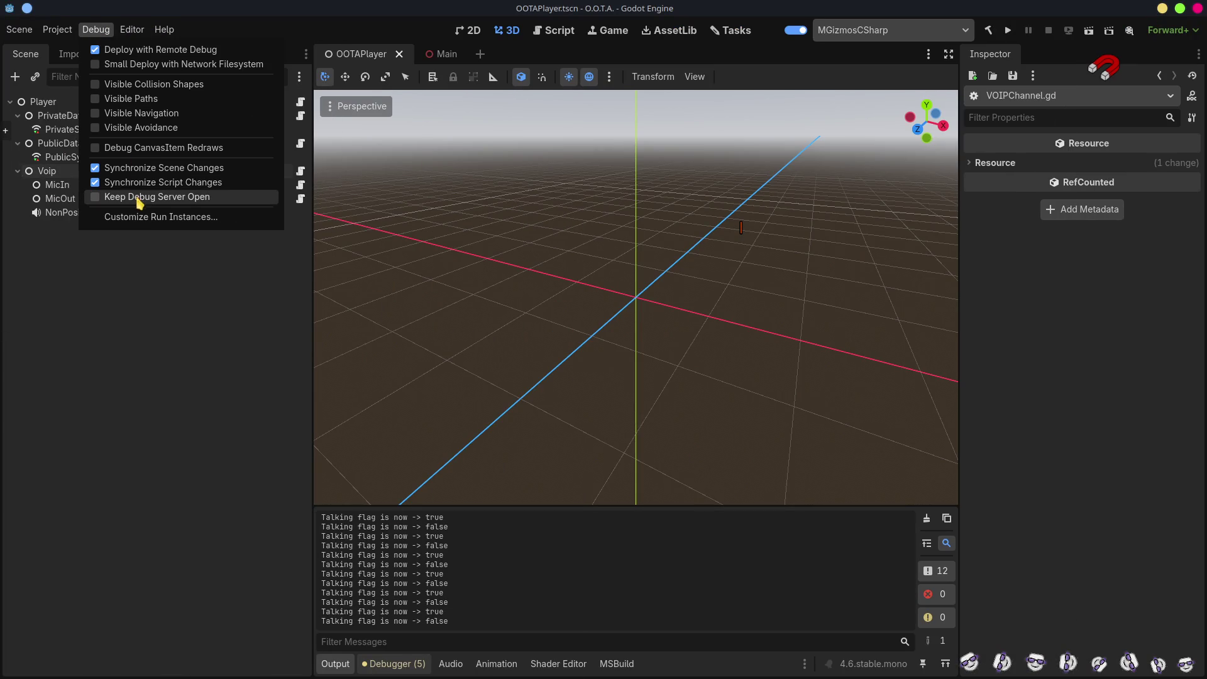
click(139, 217)
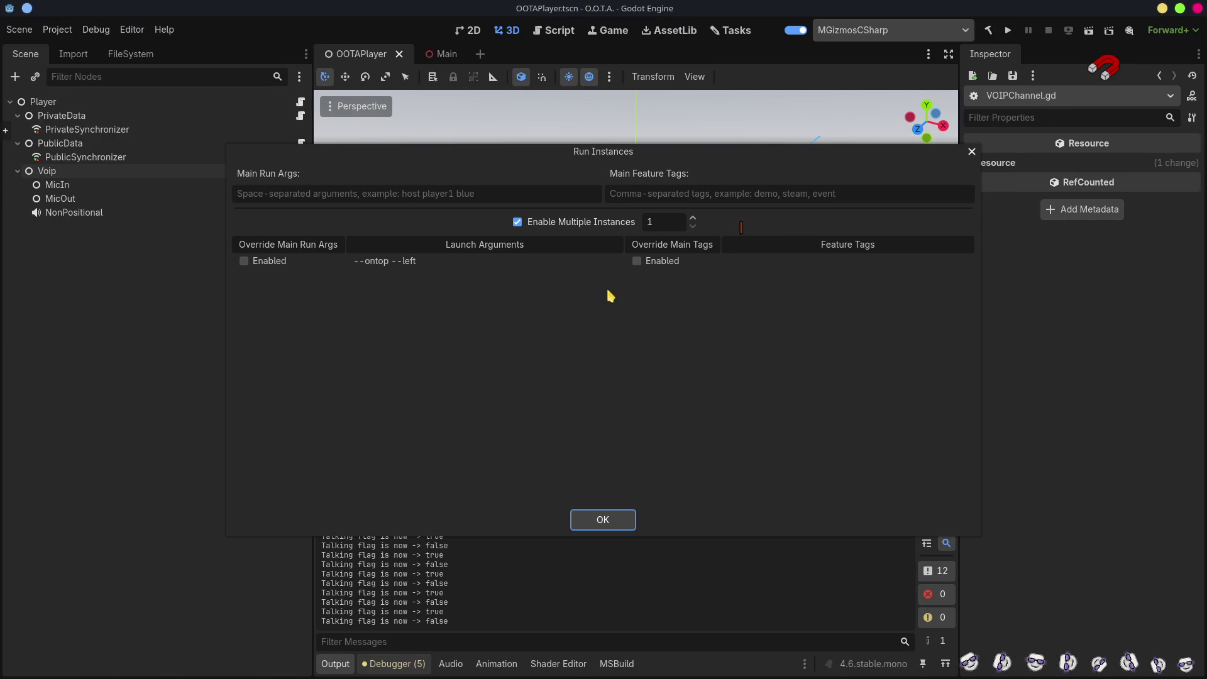
click(692, 219)
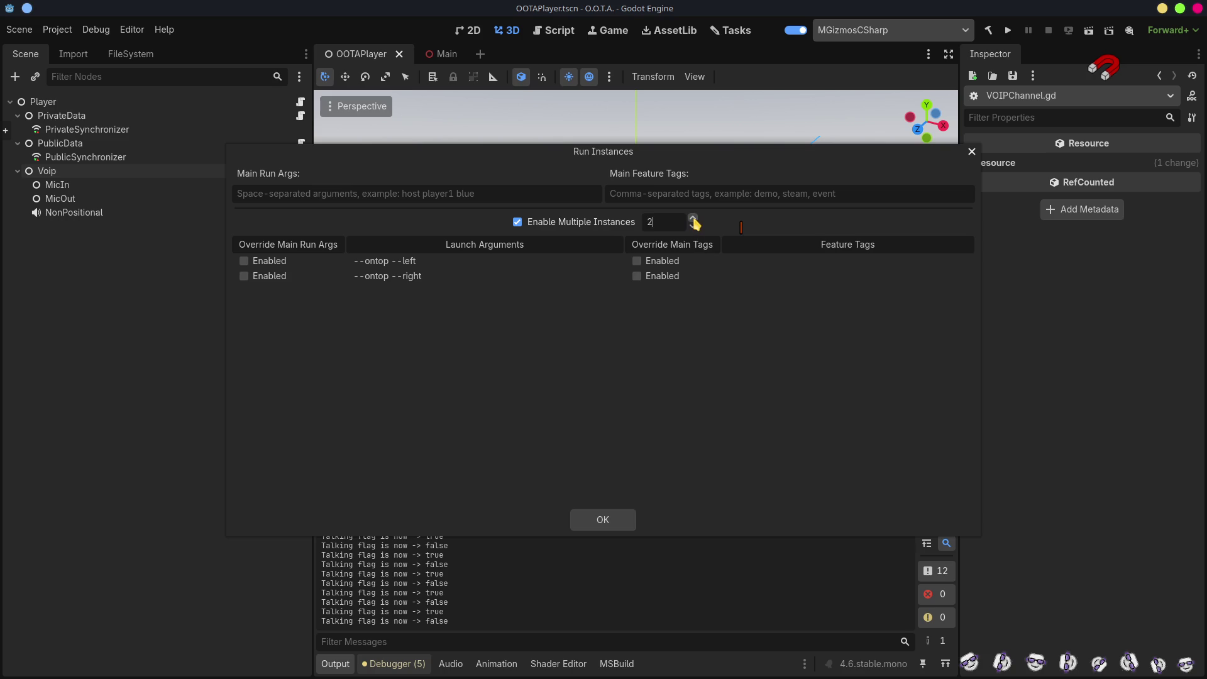
click(622, 524)
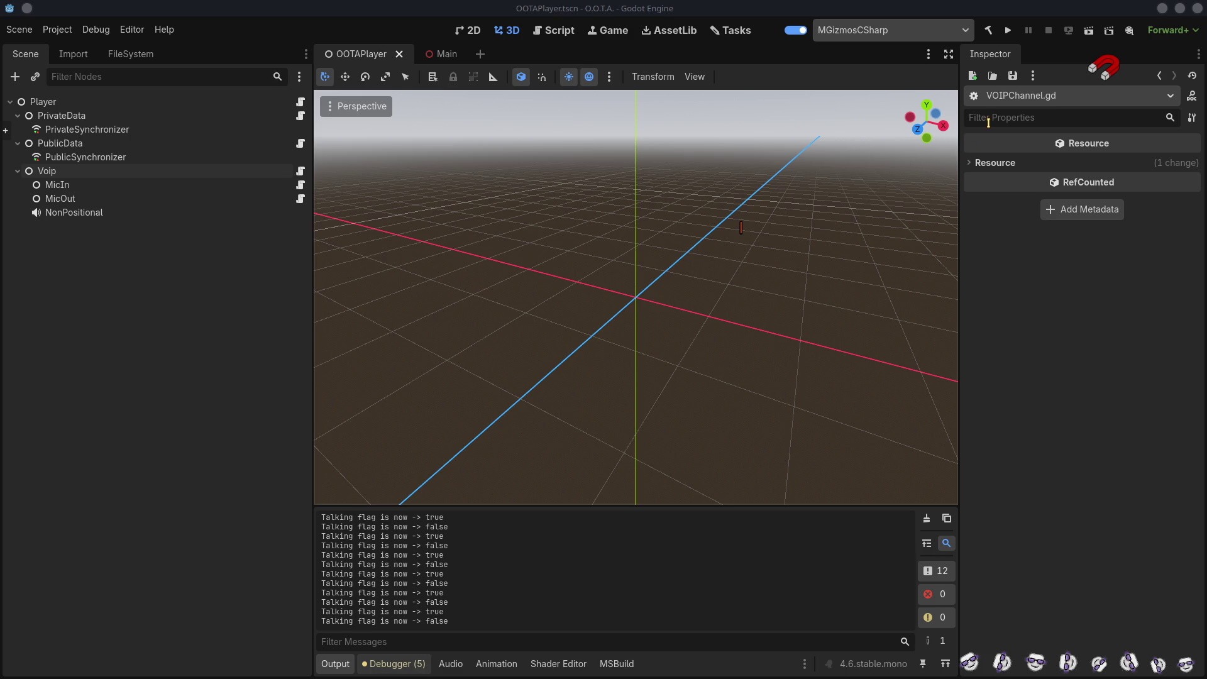
- Run two instances, host a lobby in one, and join it from the other with the copied lobby key
click(1009, 31)
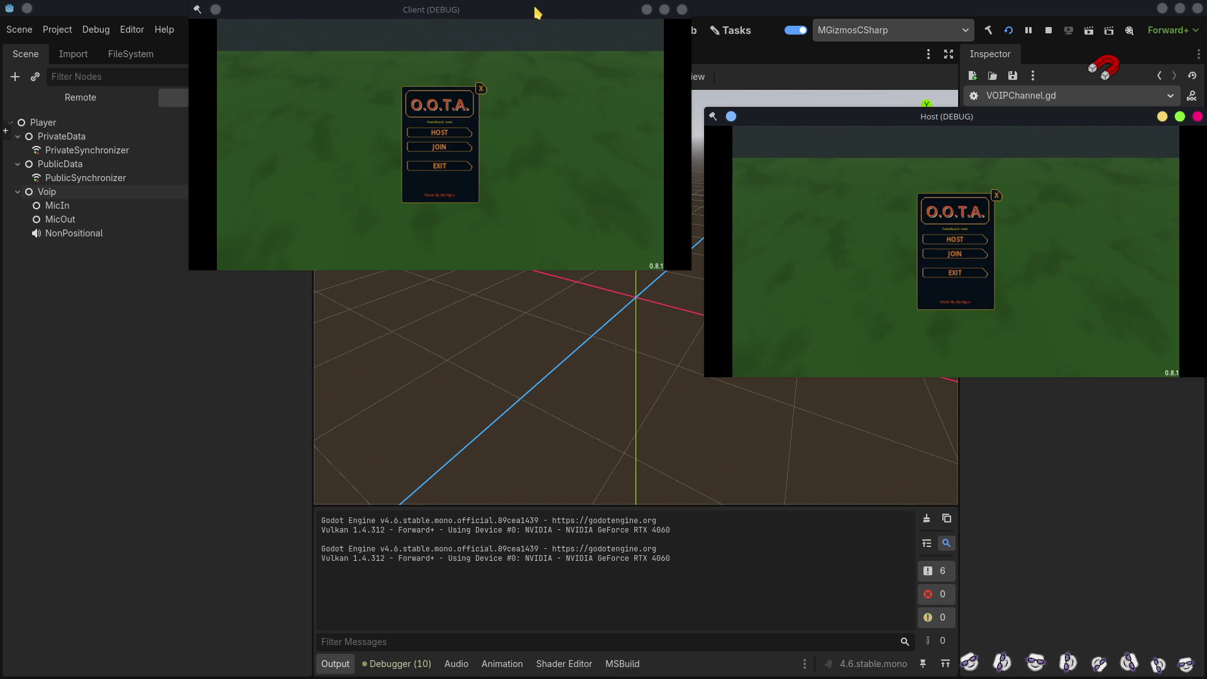
click(406, 198)
click(410, 207)
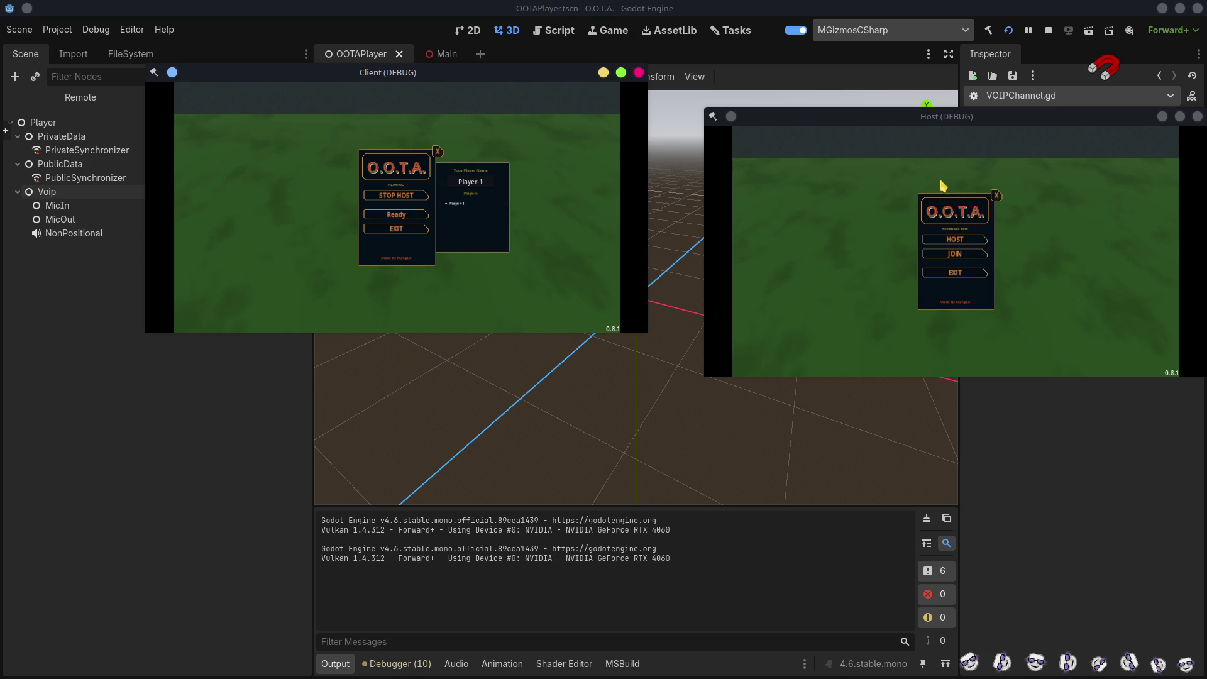
click(954, 254)
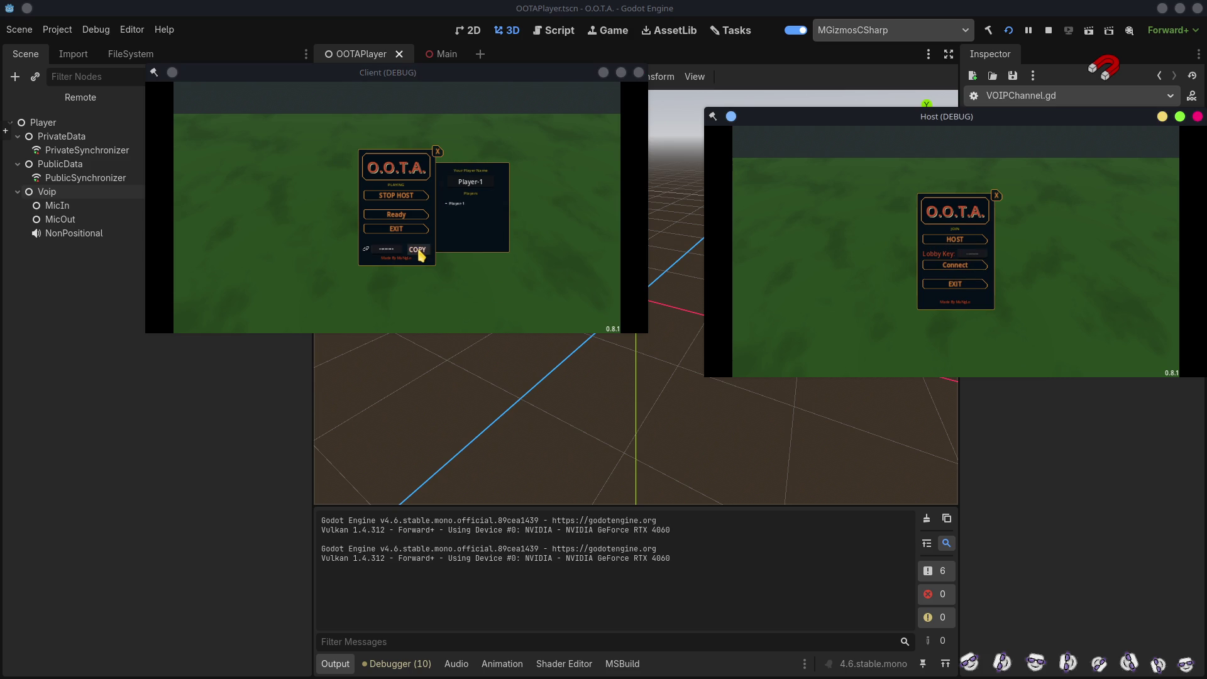
click(419, 251)
click(972, 253)
key(ctrl+v)
click(968, 265)
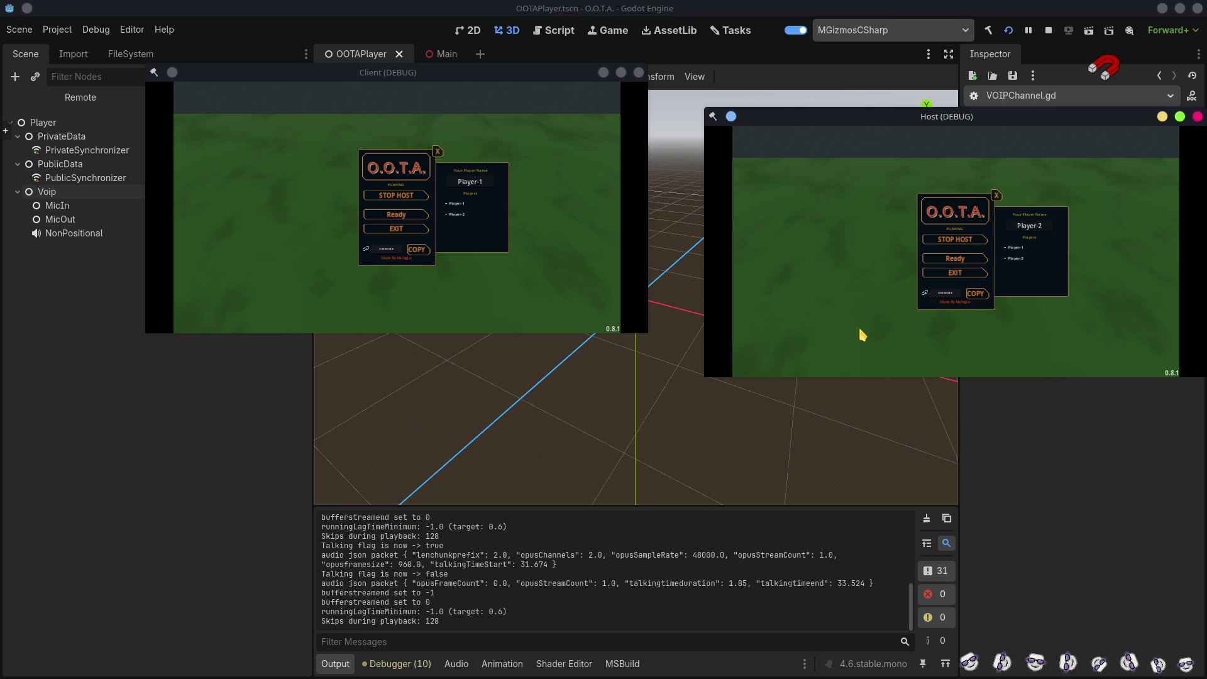
- Test talking in the hosting window, then stop both game instances
click(452, 294)
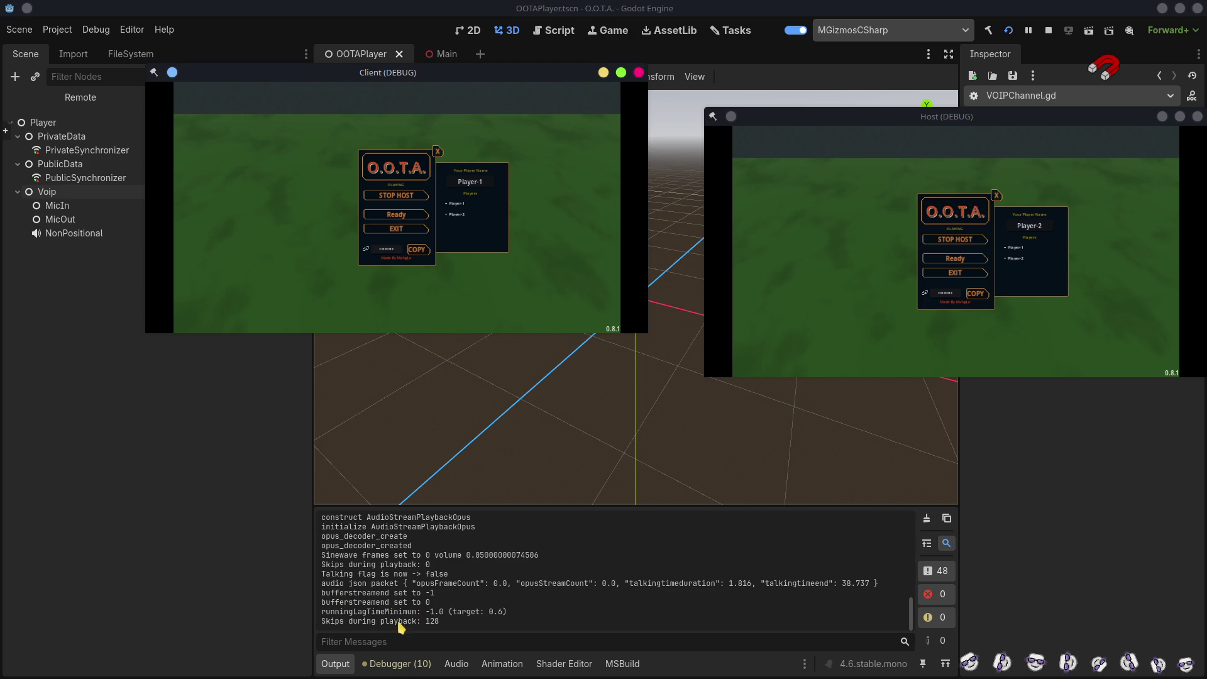
click(1048, 30)
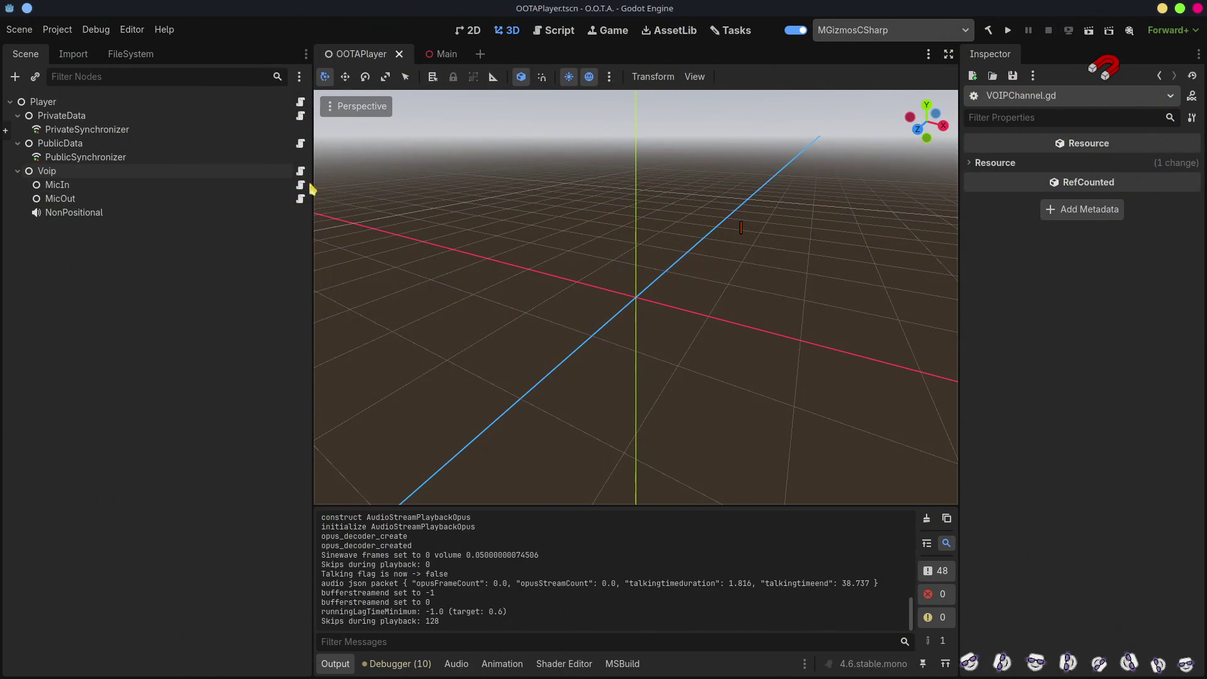
click(300, 174)
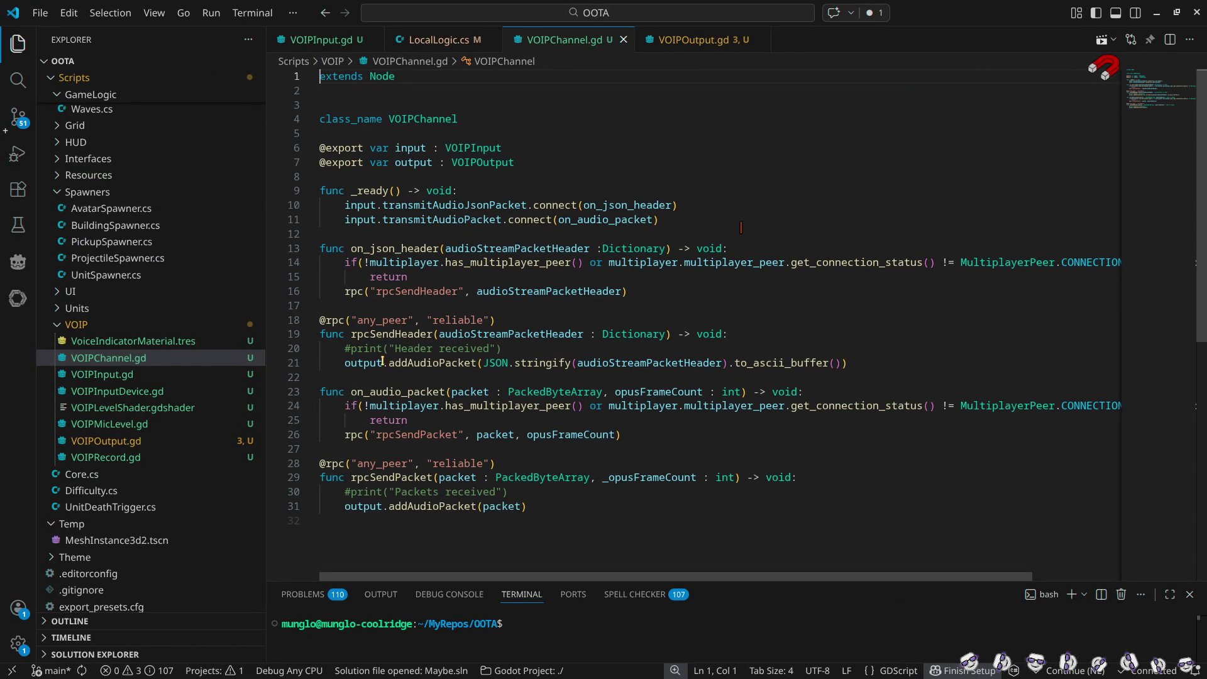
click(398, 131)
key(Return)
text(@ex)
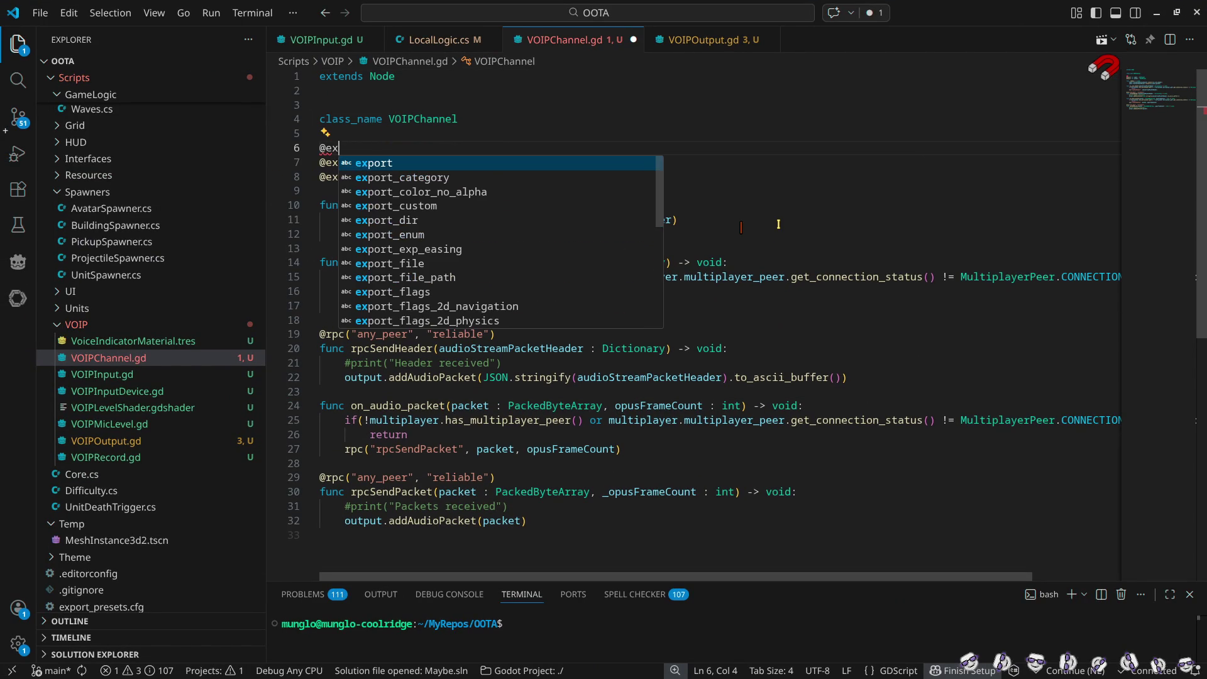
key(Tab)
text(var )
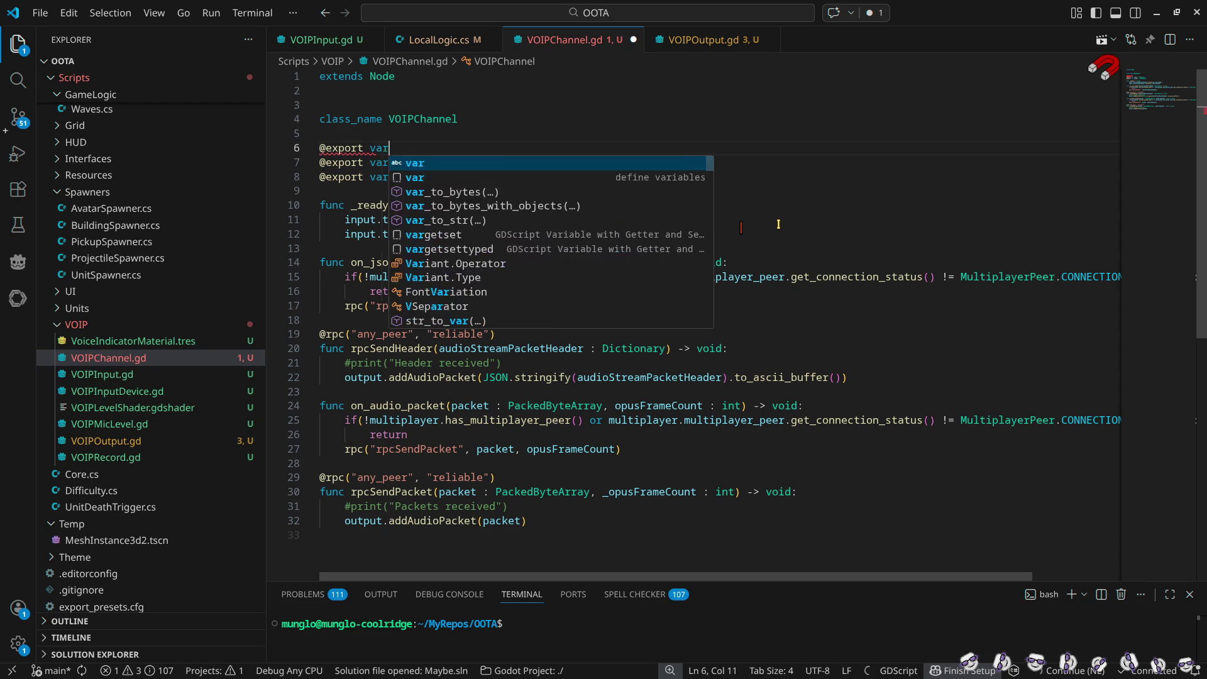
text(debug :)
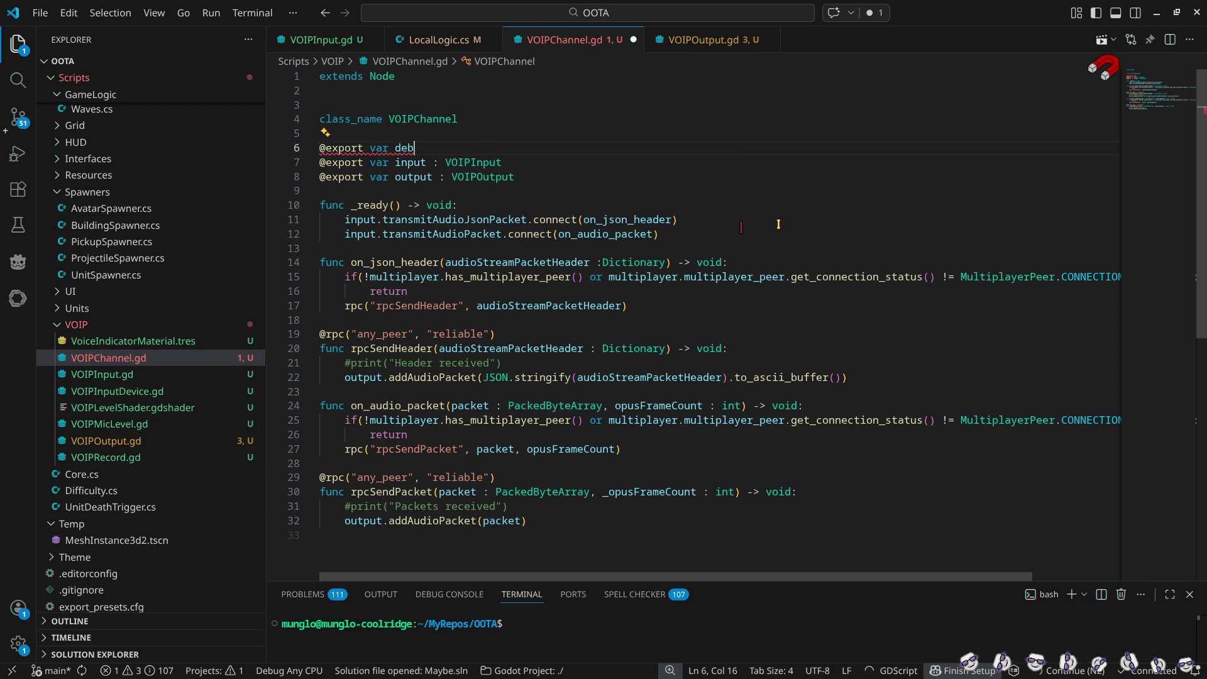
text( bool)
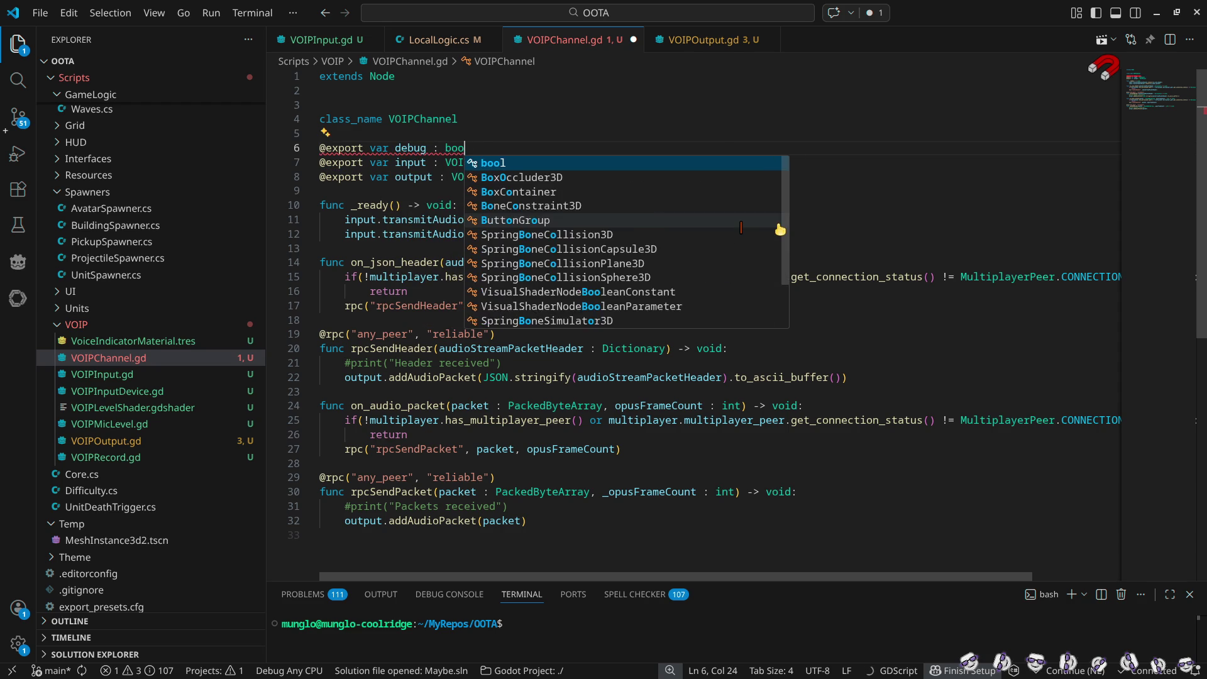
key(Escape)
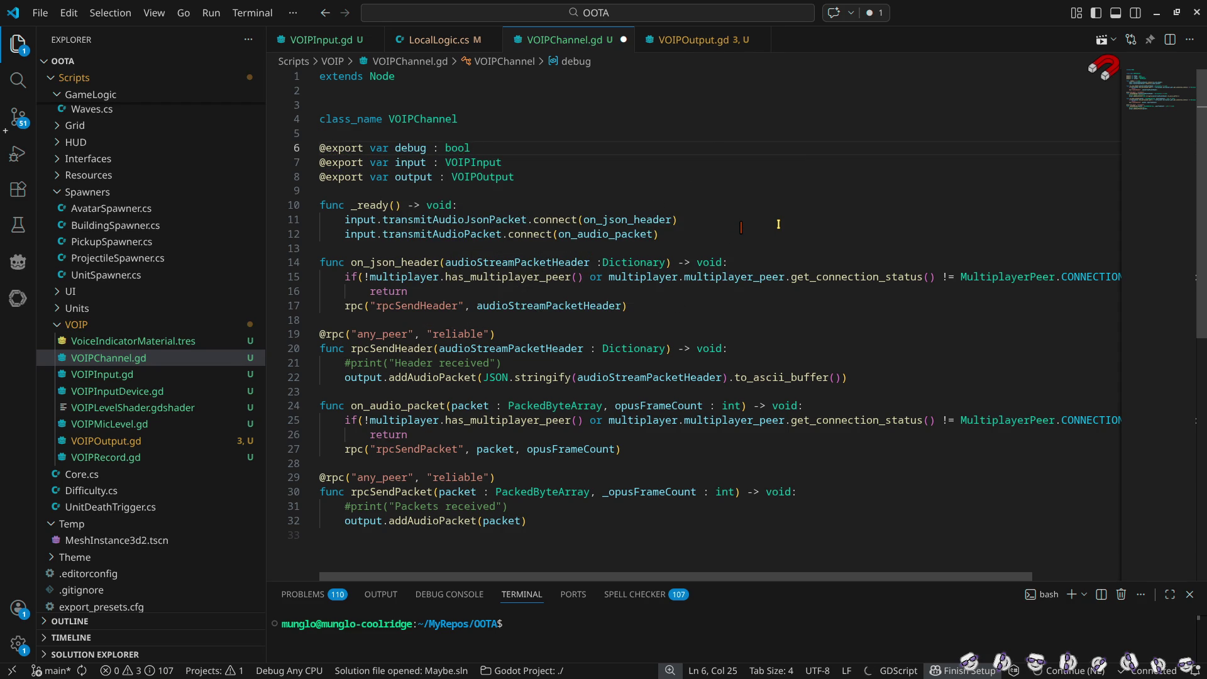
text(= false)
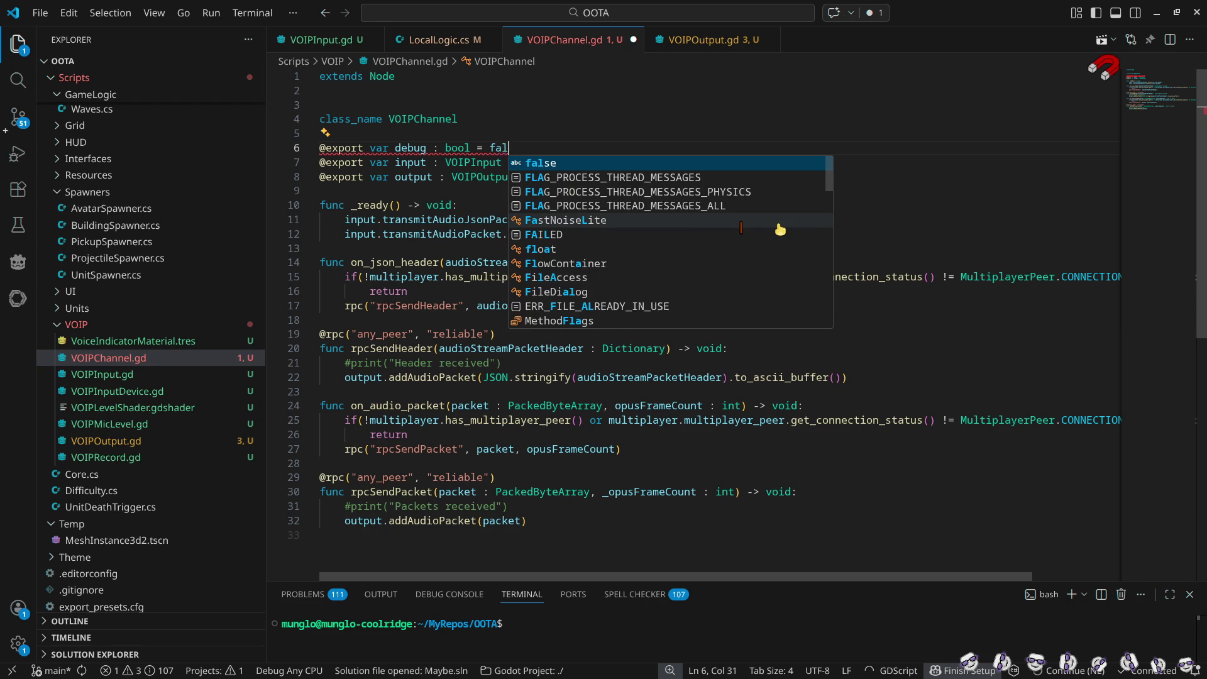
- Uncomment the Header received print on line 21 and prefix it with if(debug):
key(Down)
key(Down)
key(Down)
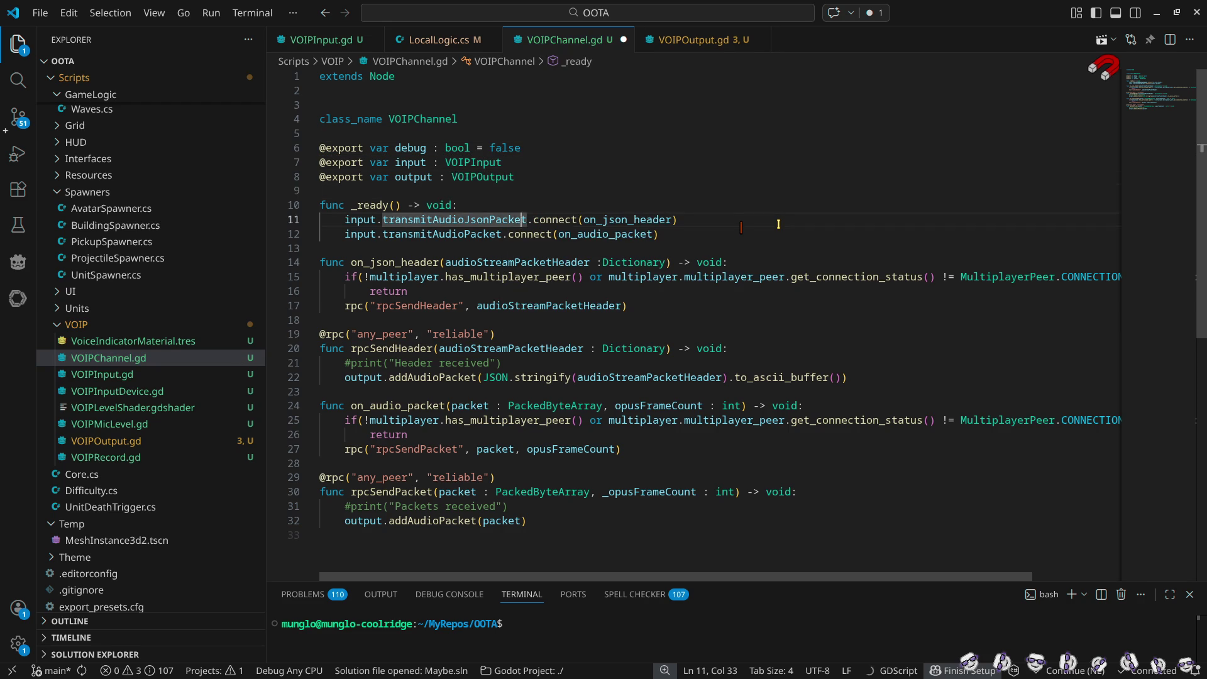
key(Down)
key(Down)
key(Down)
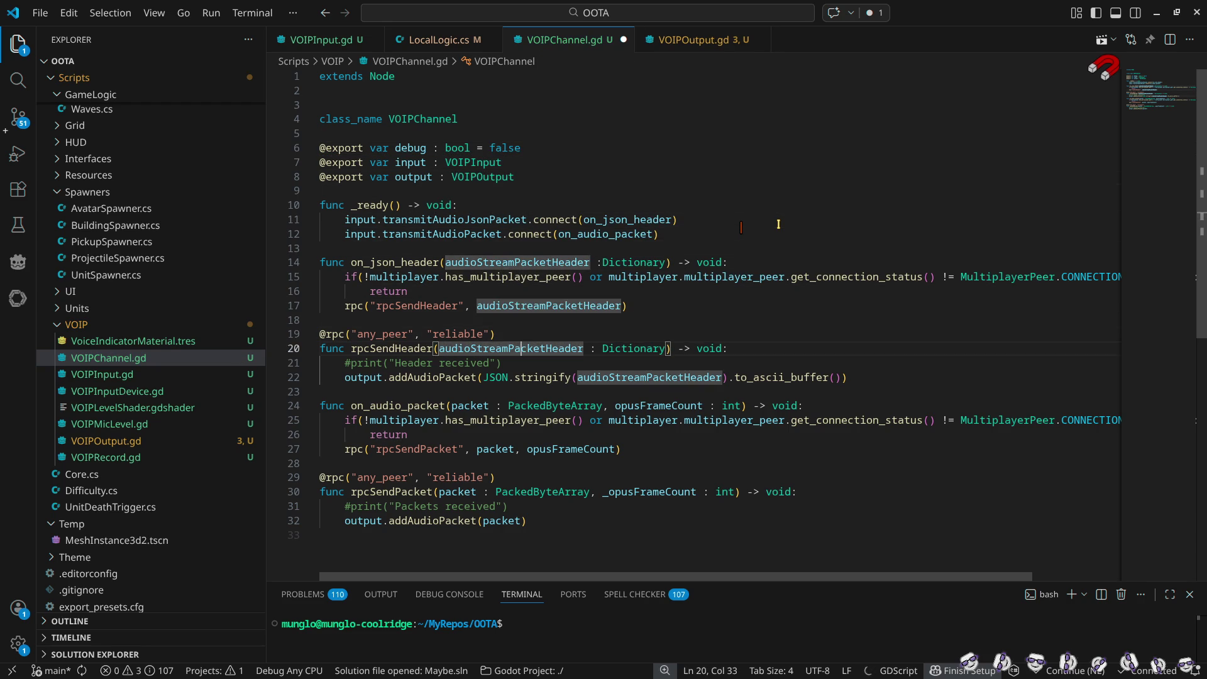
key(Home)
key(Delete)
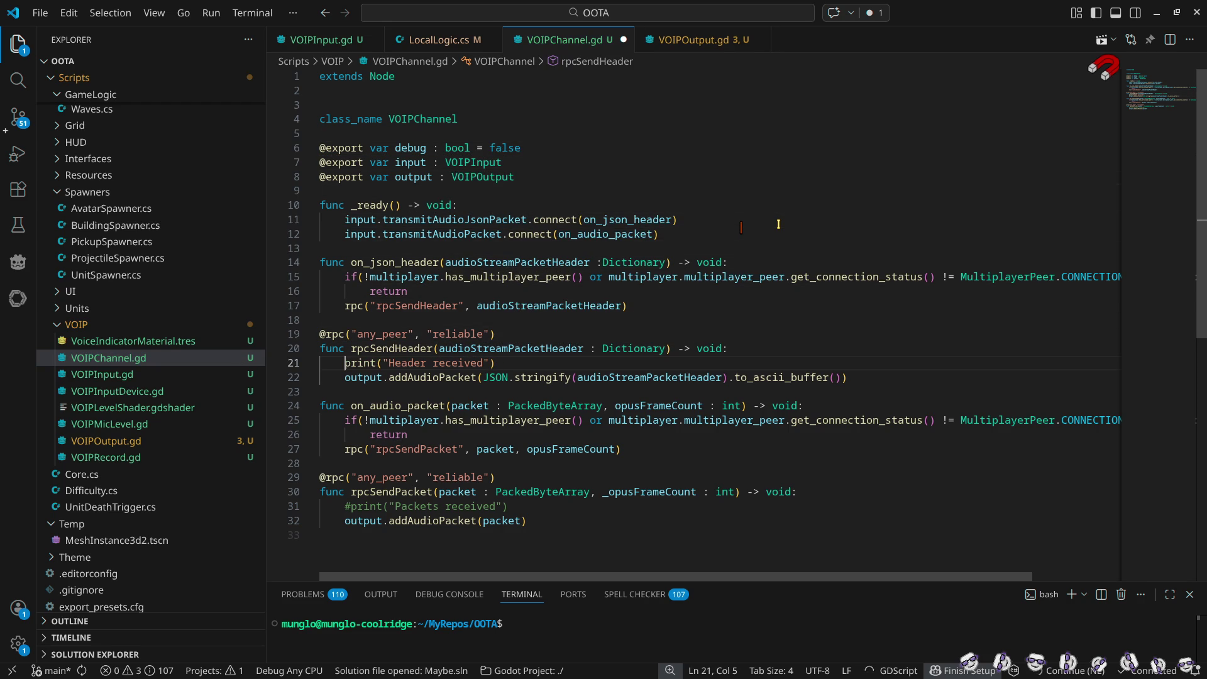
text(if(debnug)
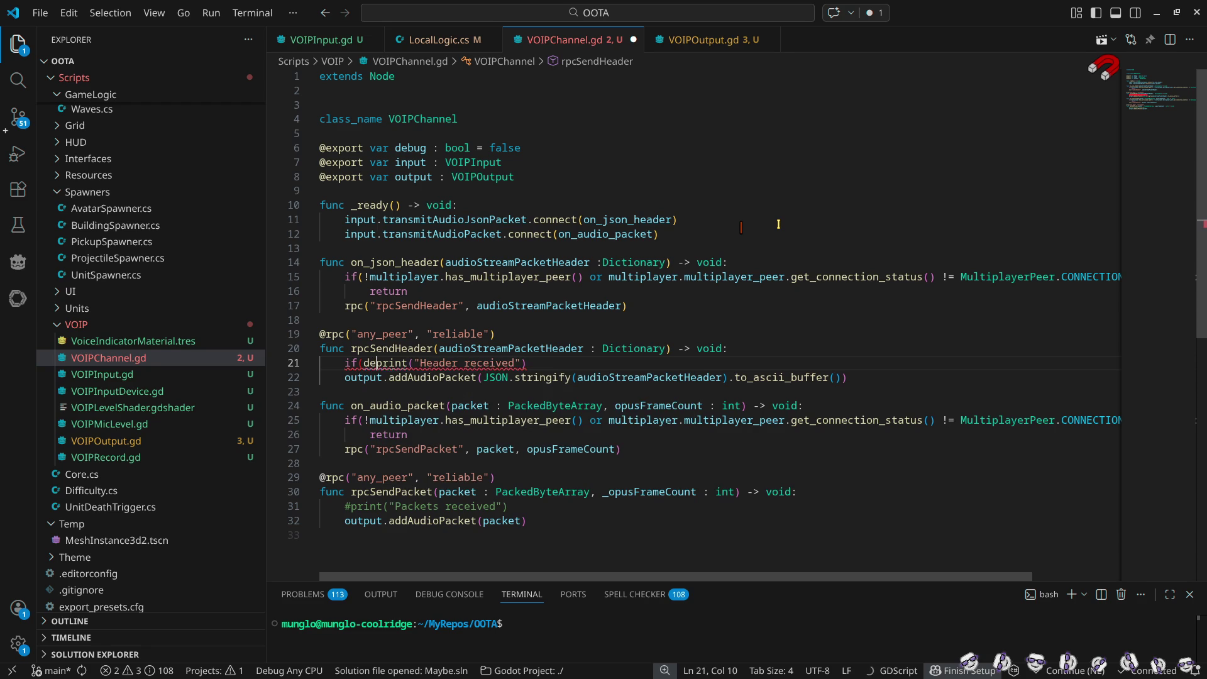
key(BackSpace)
key(BackSpace)
key(BackSpace)
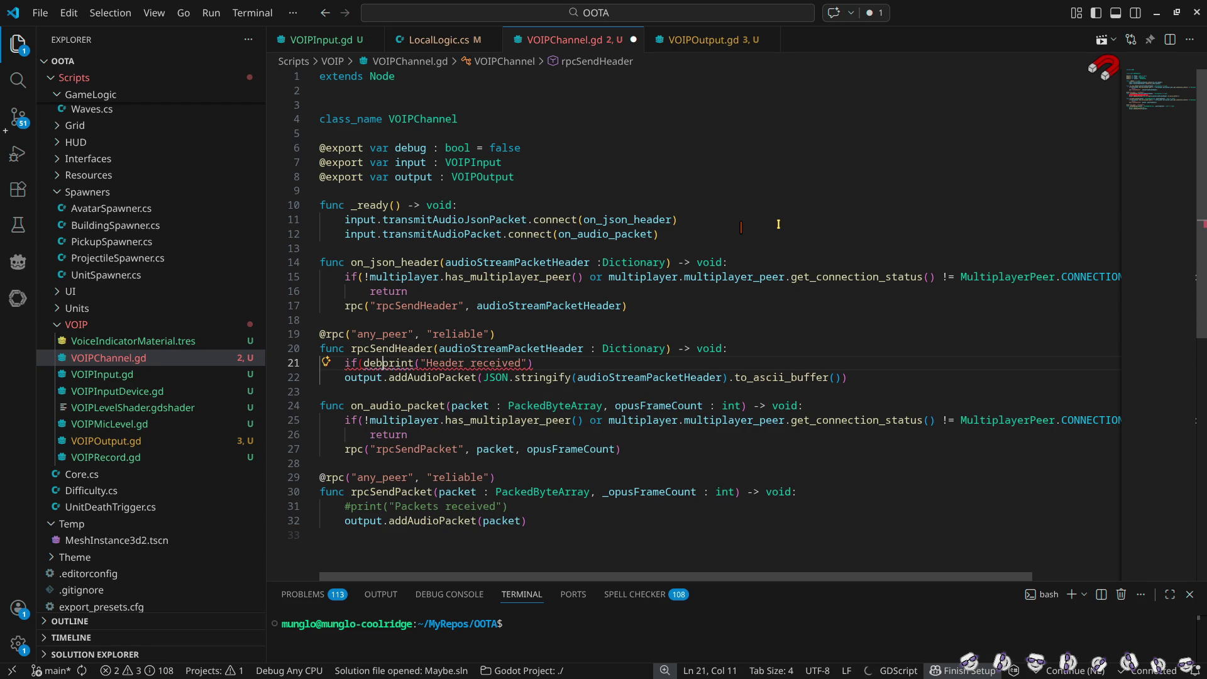
text(ug):)
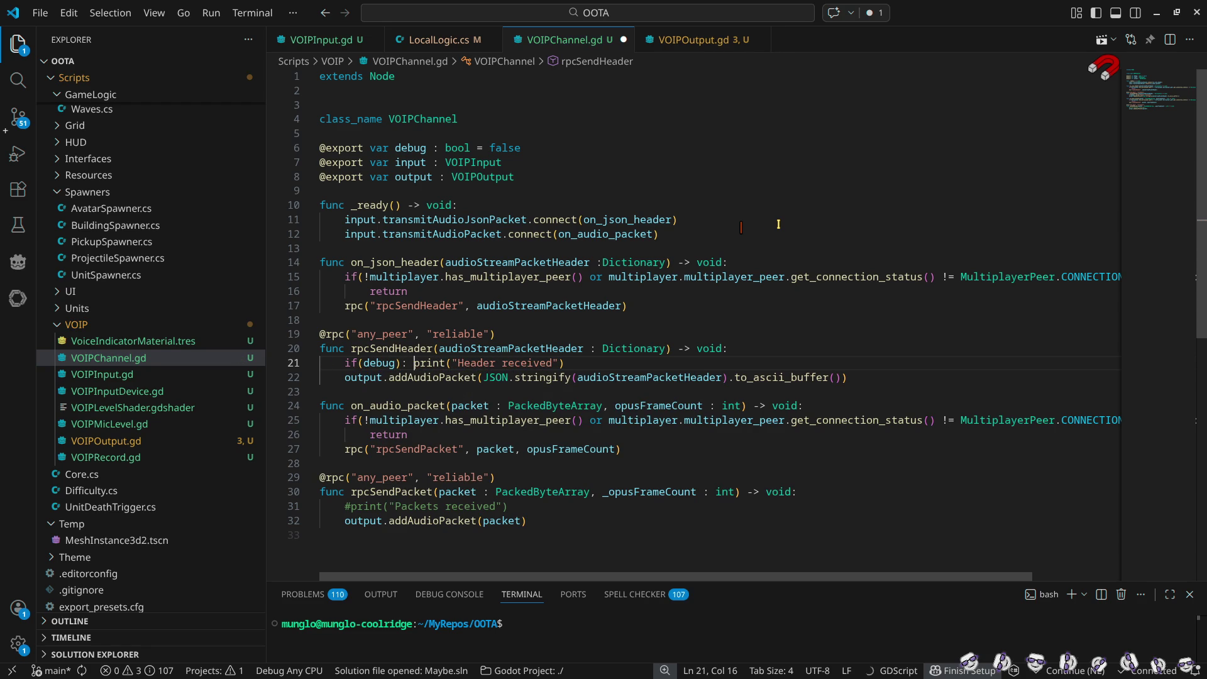
key(ctrl+shift+Left)
key(ctrl+shift+Left)
key(ctrl+shift+Left)
key(ctrl+c)
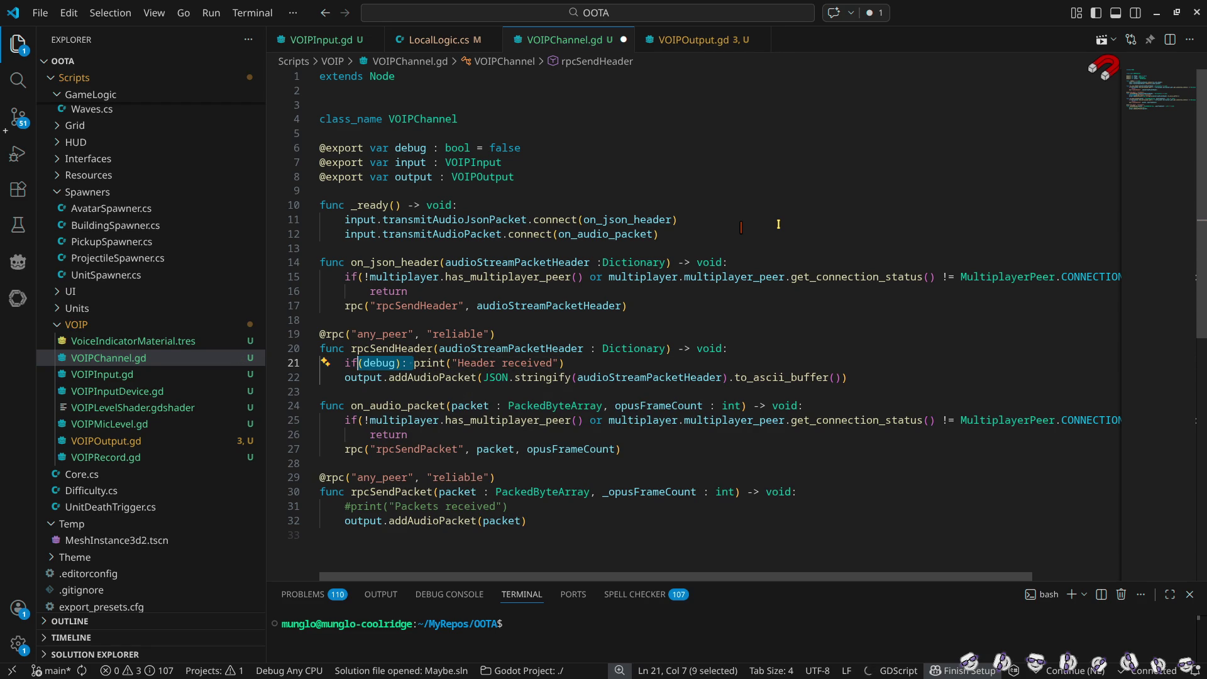
- Uncomment the Packets received print, prefix it with if(debug):, and save
key(Down)
key(Down)
key(Down)
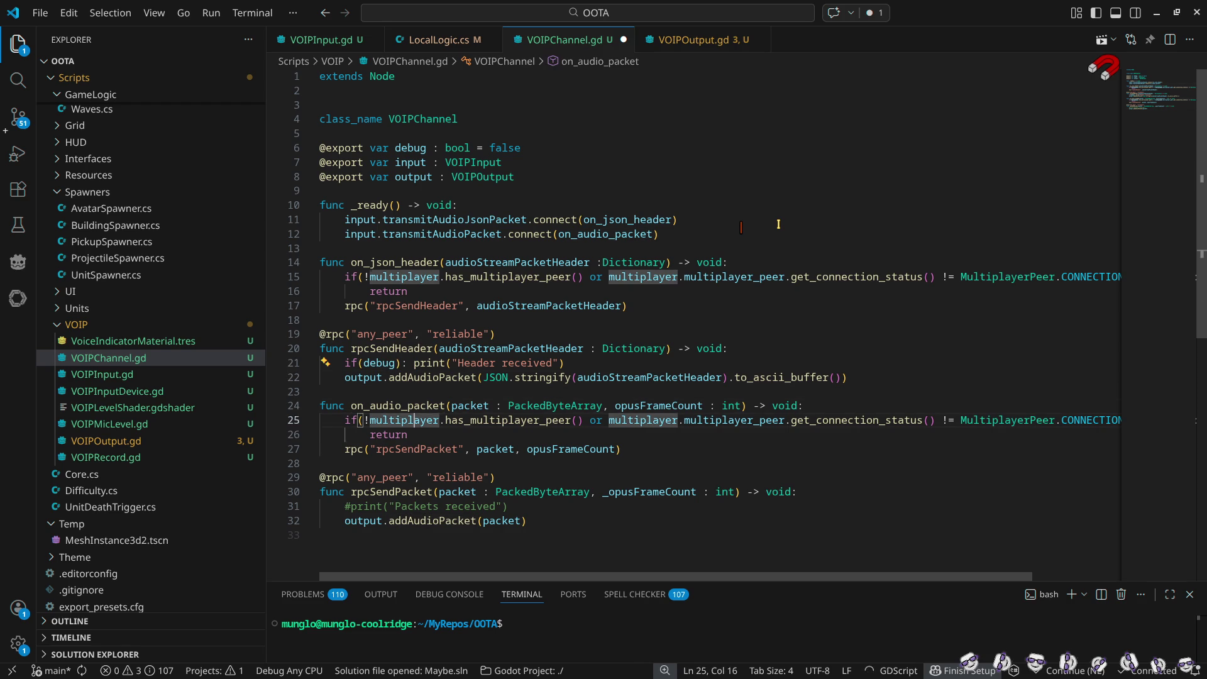
key(Down)
key(Down)
key(Down)
key(Home)
key(Delete)
key(ctrl+v)
key(ctrl+s)
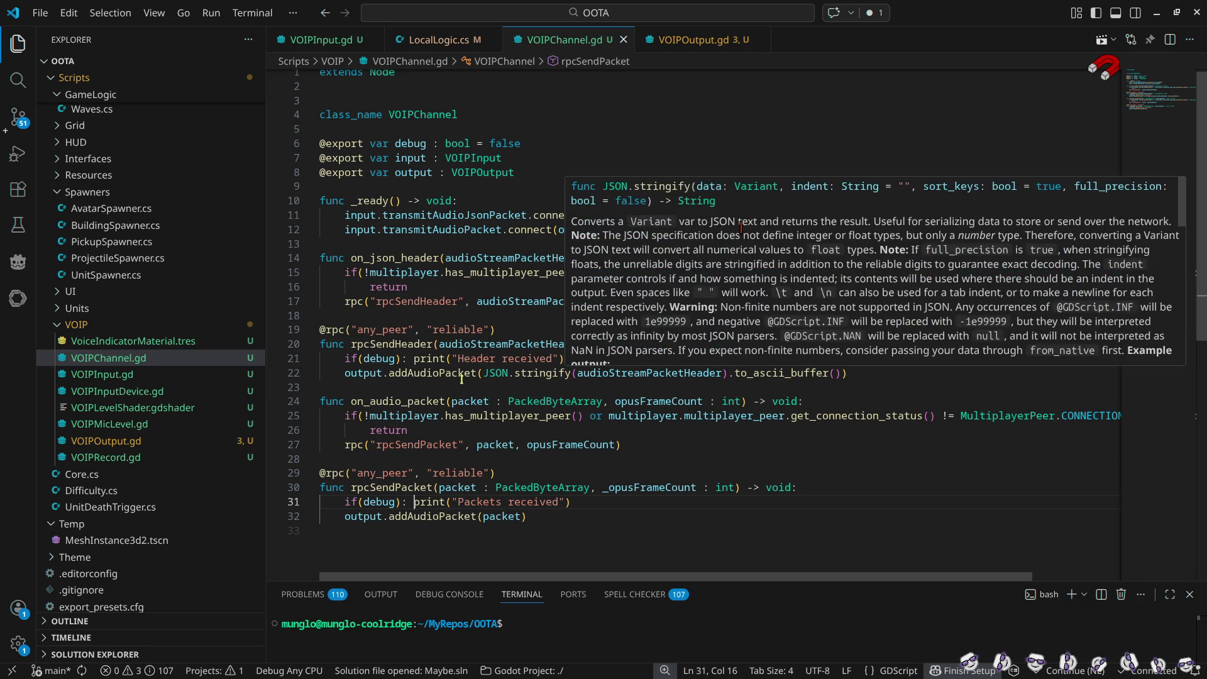
- Append " on peer -> ", multiplayer.get_unique_id() to the Header received print
click(551, 358)
text(on peer)
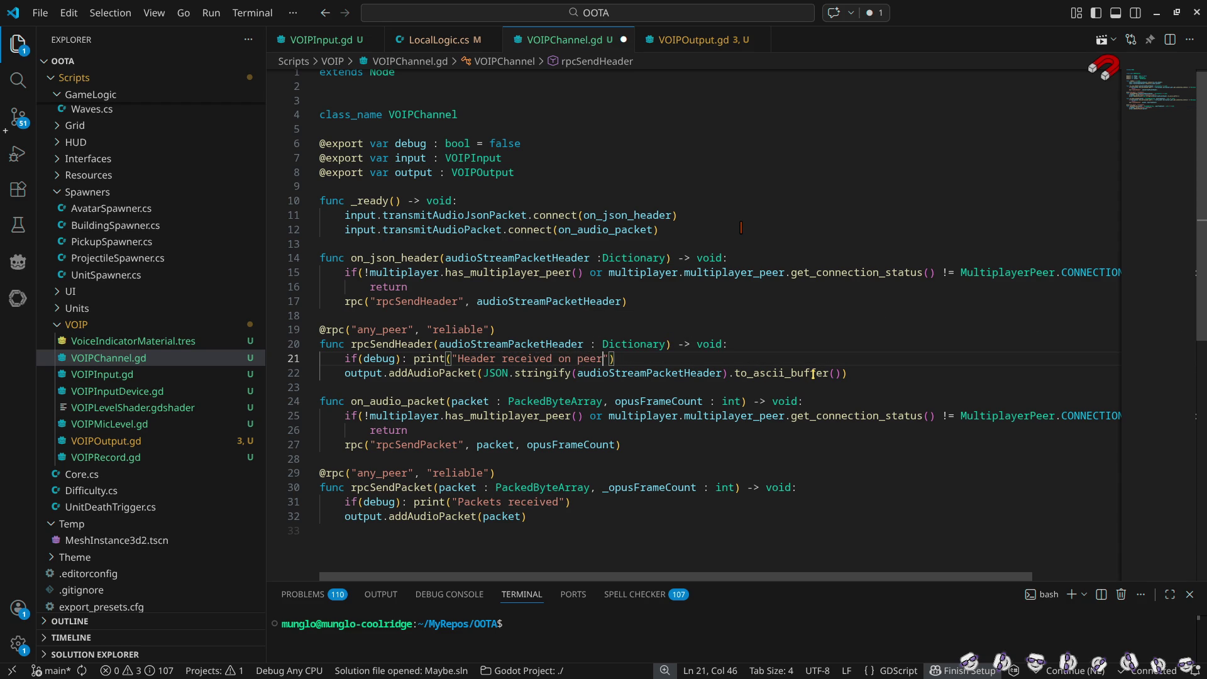
text( ->)
key(Right)
text(, multipl)
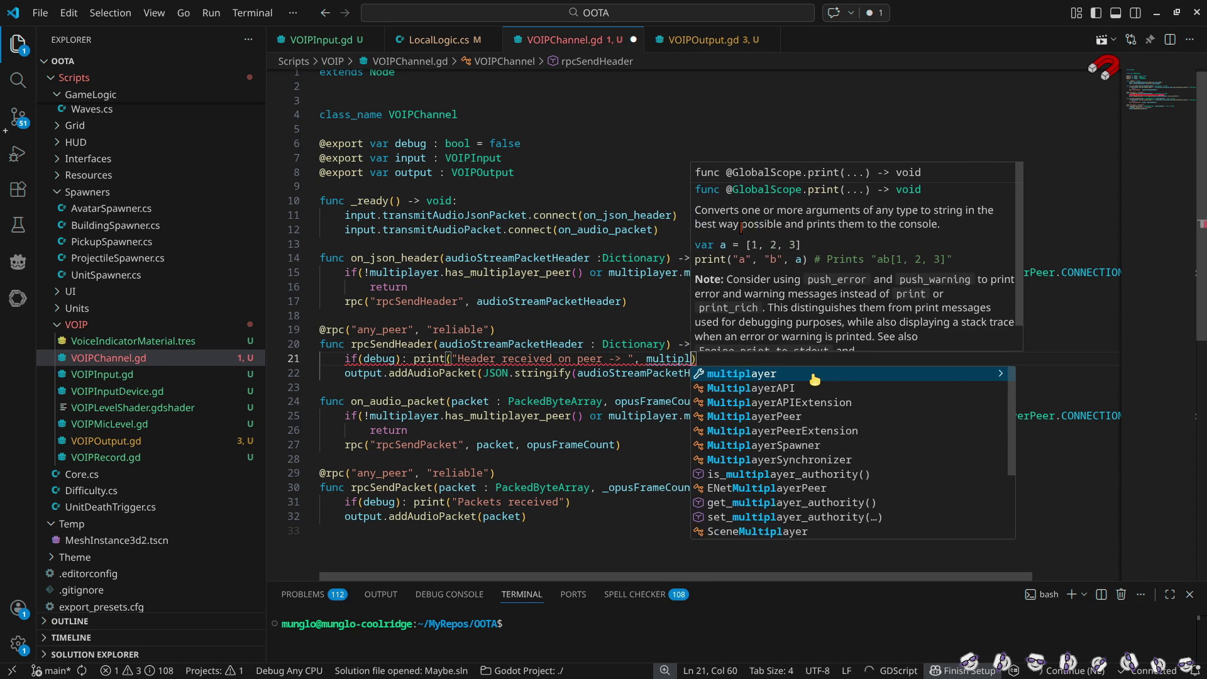
key(Tab)
text(.get_u)
key(Tab)
text())
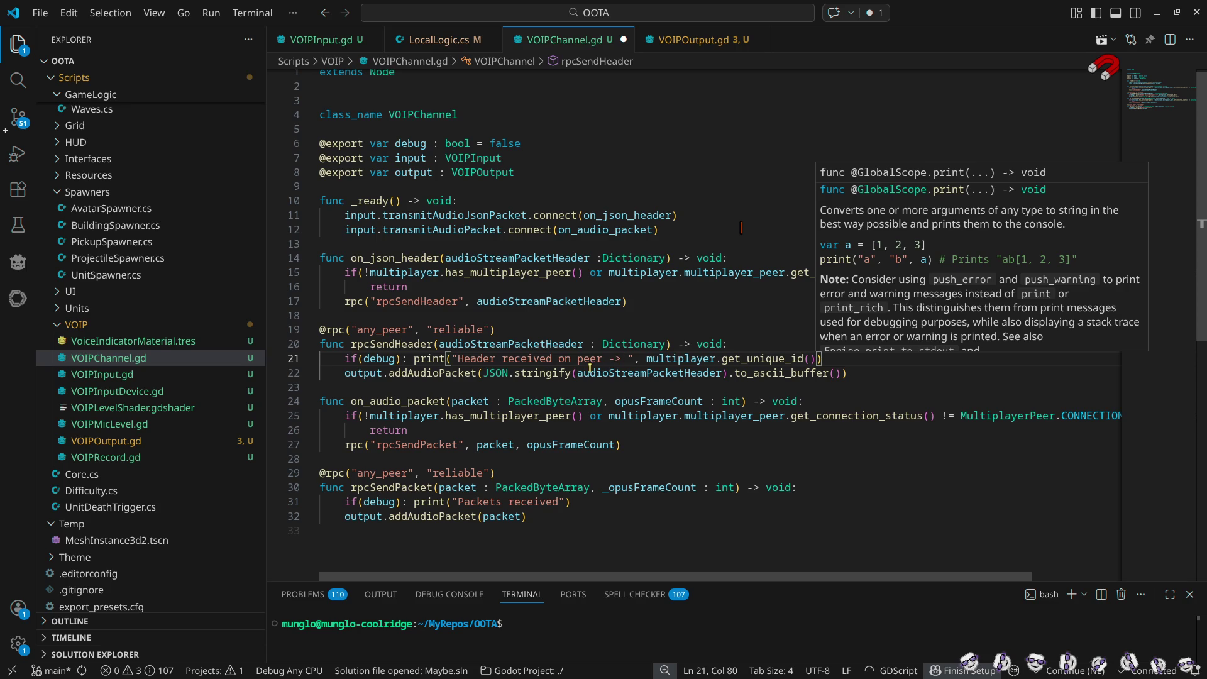
- Add the same peer-id suffix to the Packets received print, remove the stray quote, and save
drag(554, 360, 816, 360)
key(ctrl+c)
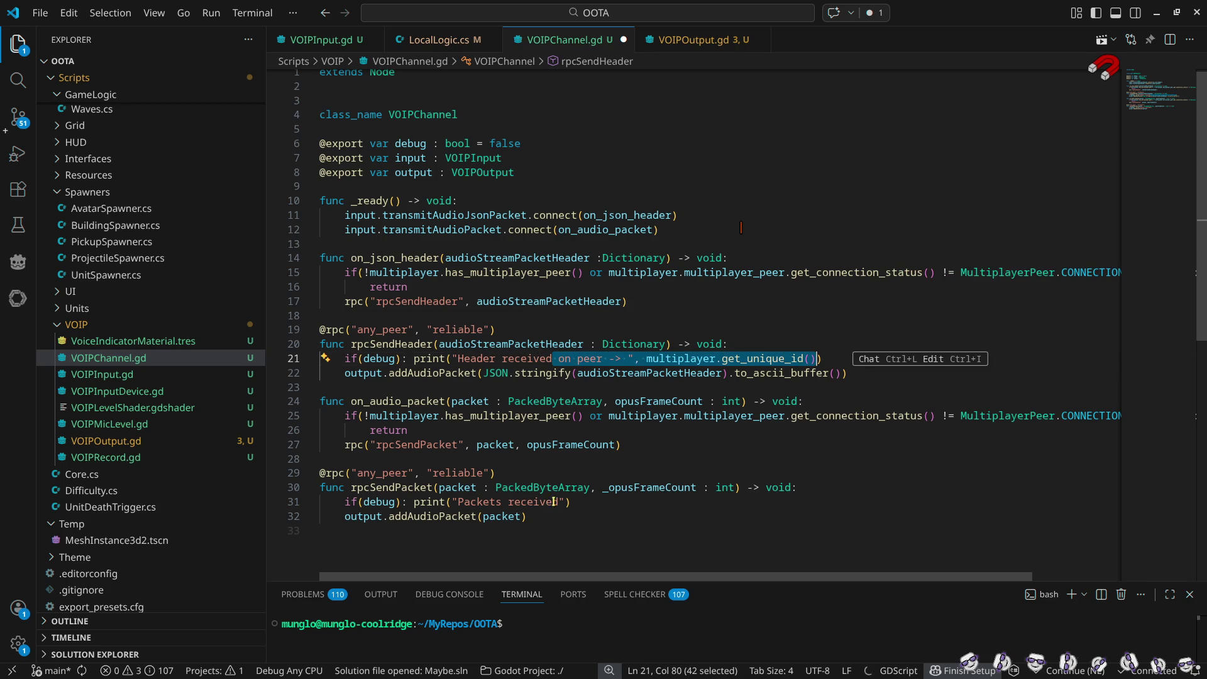
click(558, 502)
key(ctrl+v)
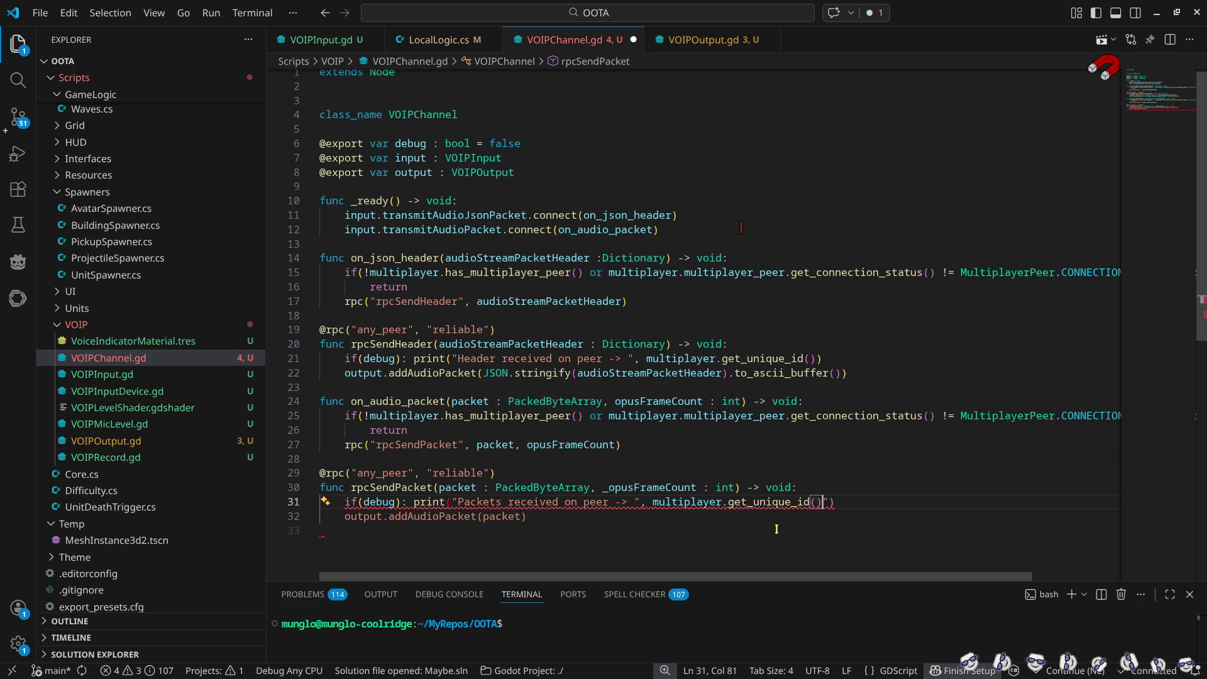
key(Delete)
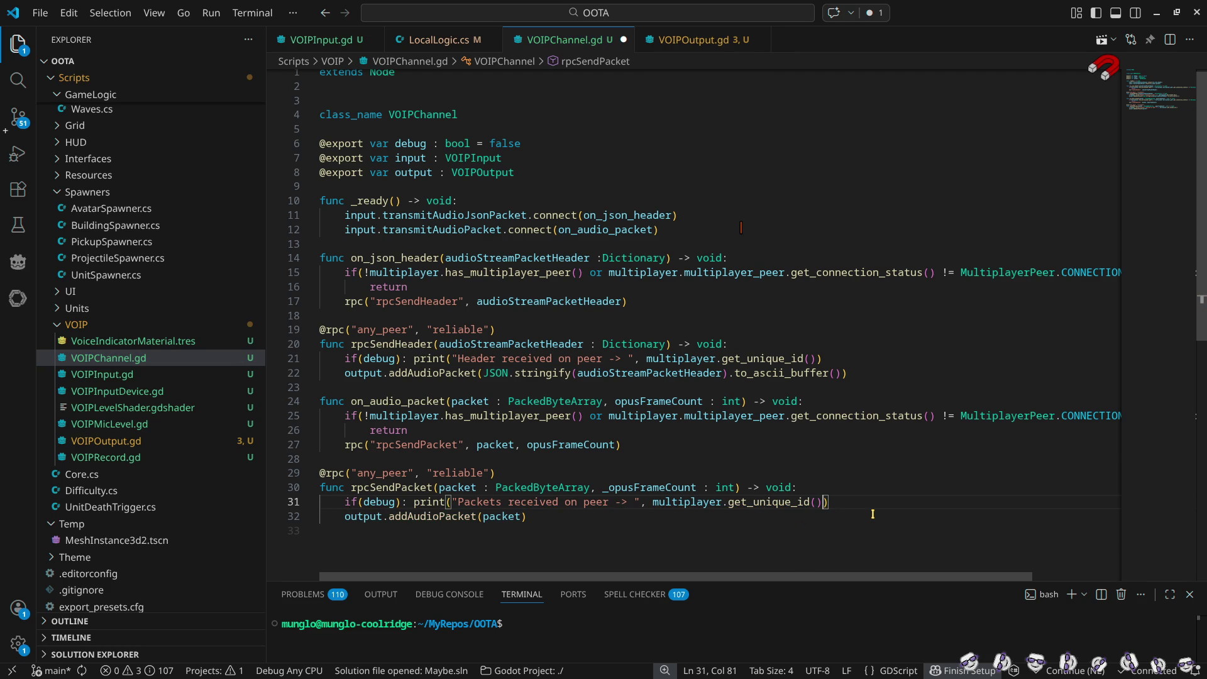
key(ctrl+s)
key(alt+Tab)
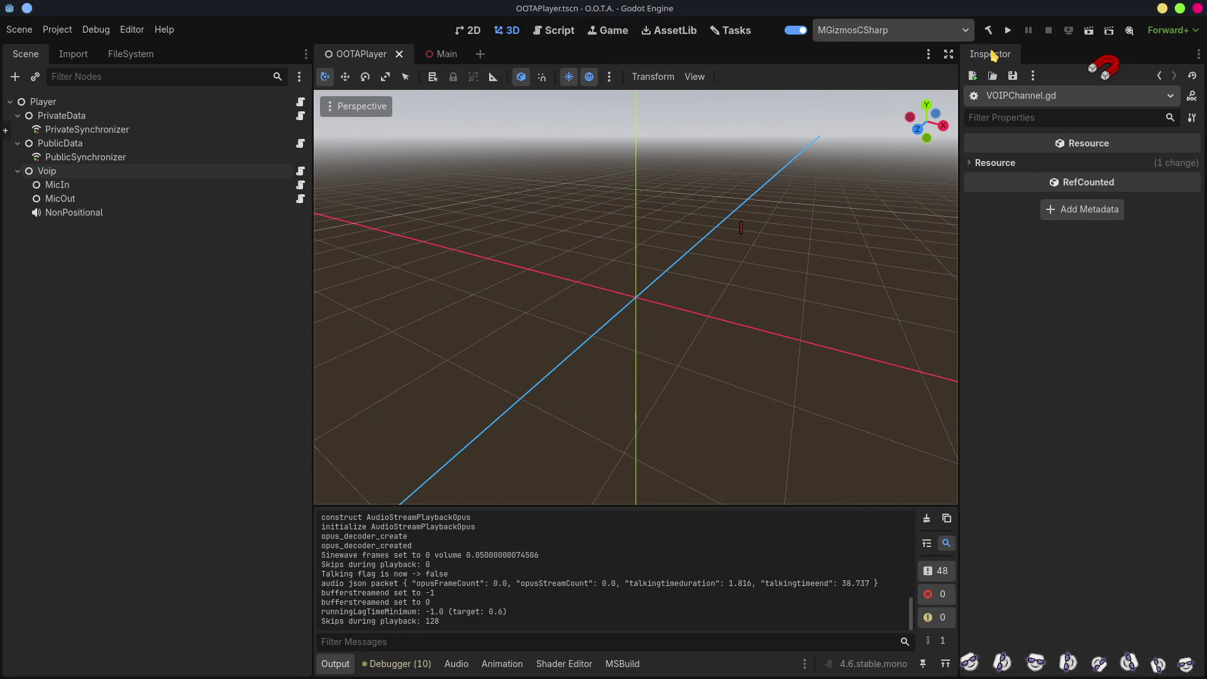
- Enable Debug on the Voip node's VOIPChannel, then run the host and client instances
click(49, 172)
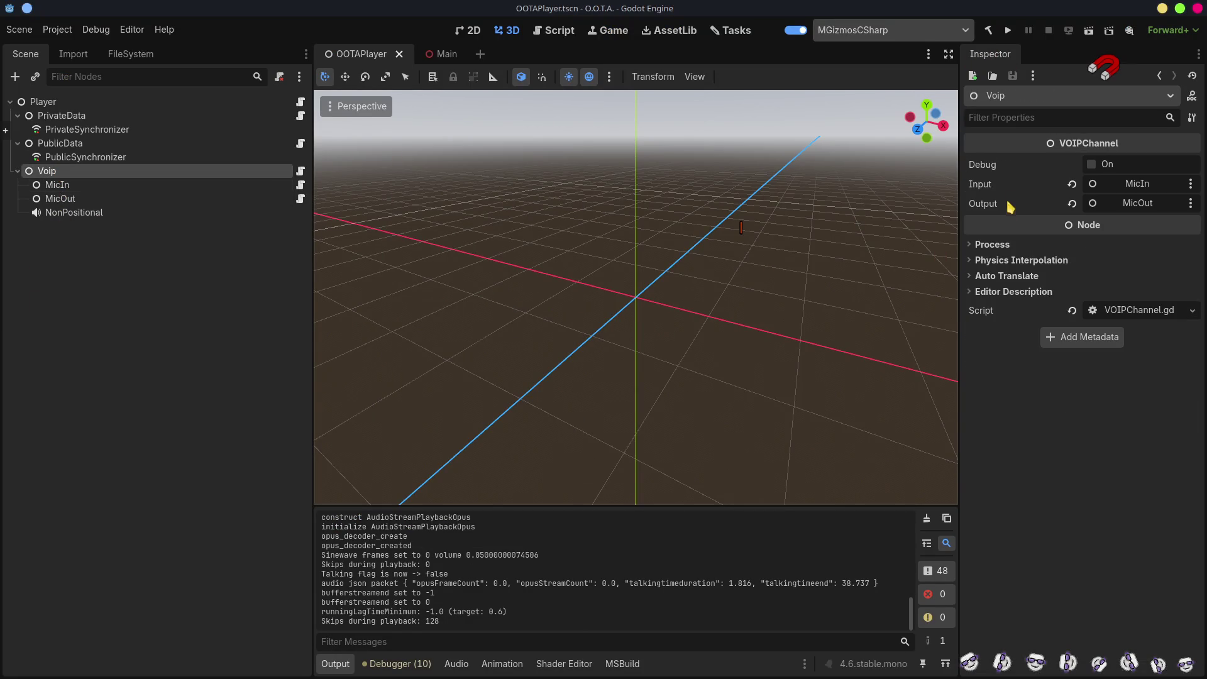
click(1092, 165)
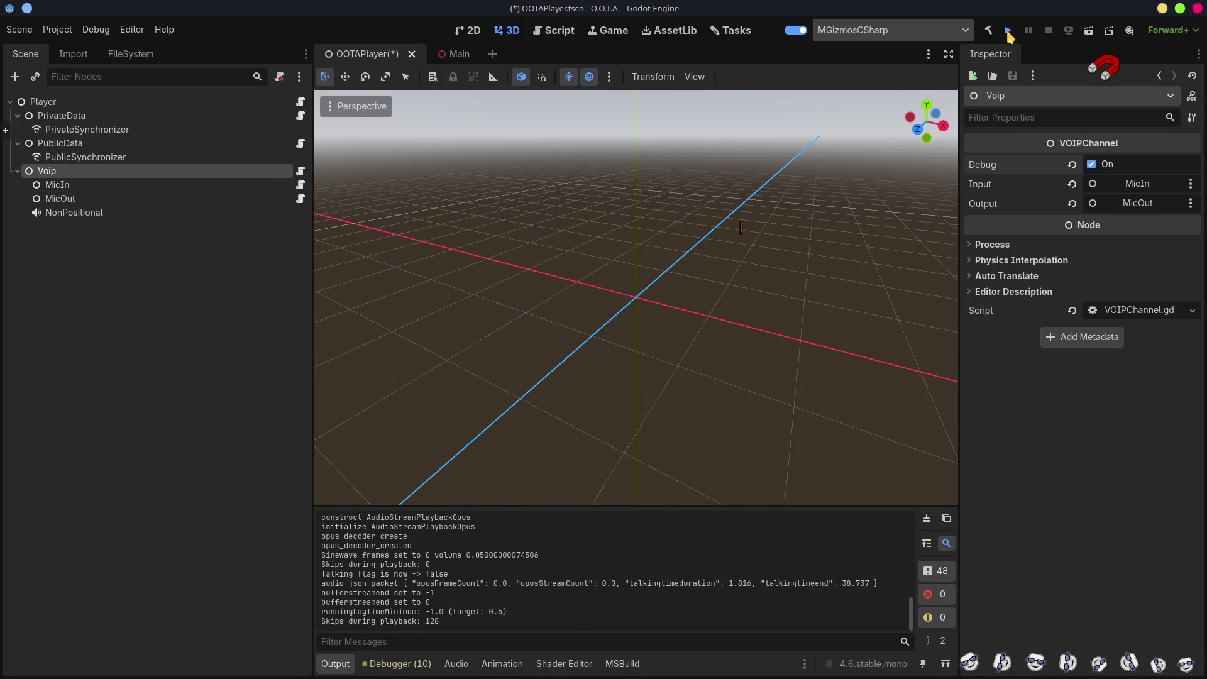
click(1007, 32)
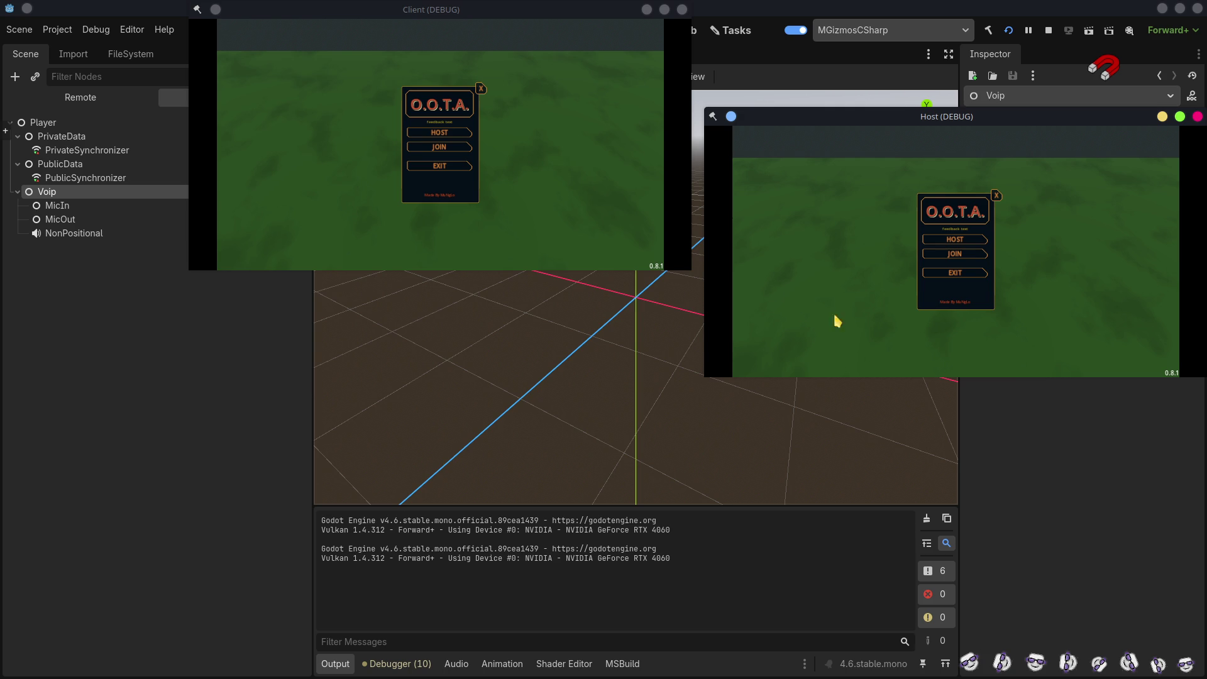
- Start hosting in the host instance and join from the client as Player-1 and Player-2
click(948, 240)
click(946, 251)
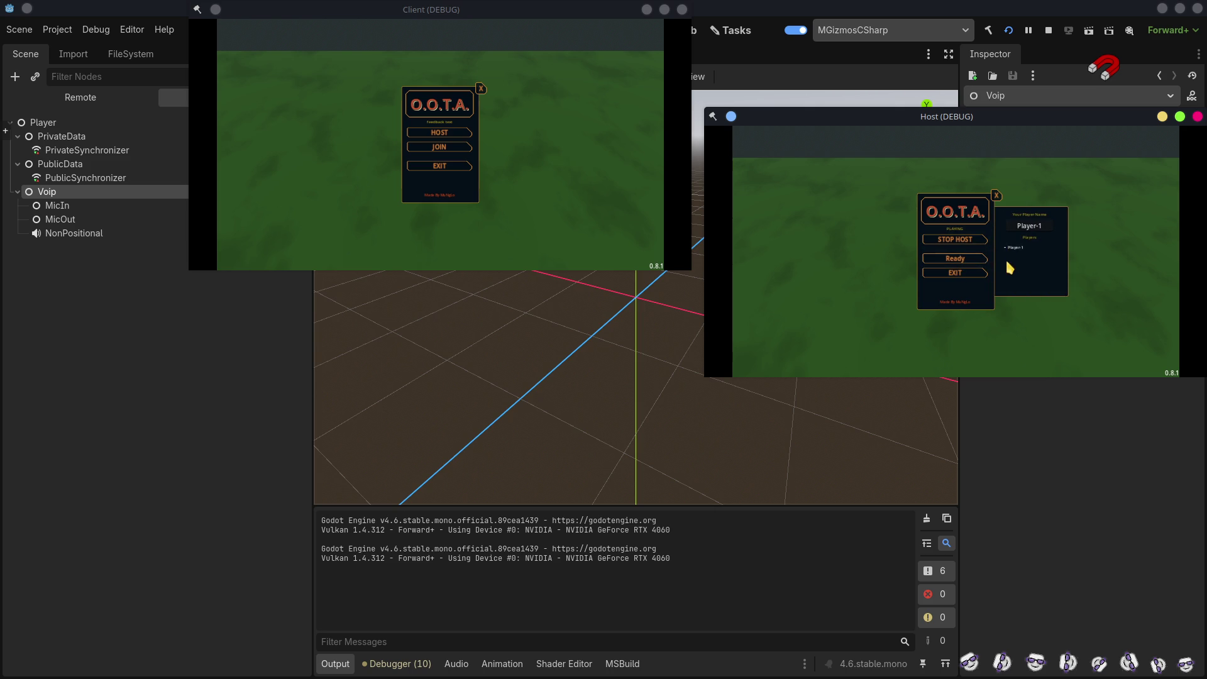
click(448, 147)
click(440, 158)
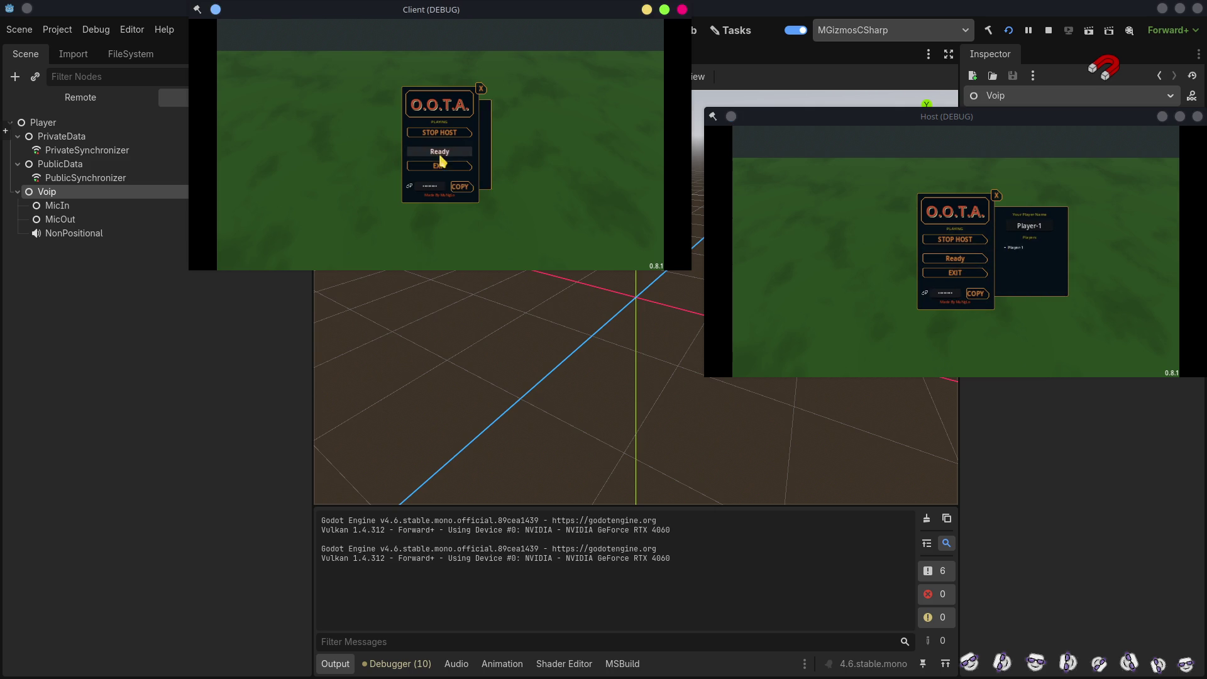
- Enlarge and clear the Output log to read the voice messages, then stop the run
click(848, 335)
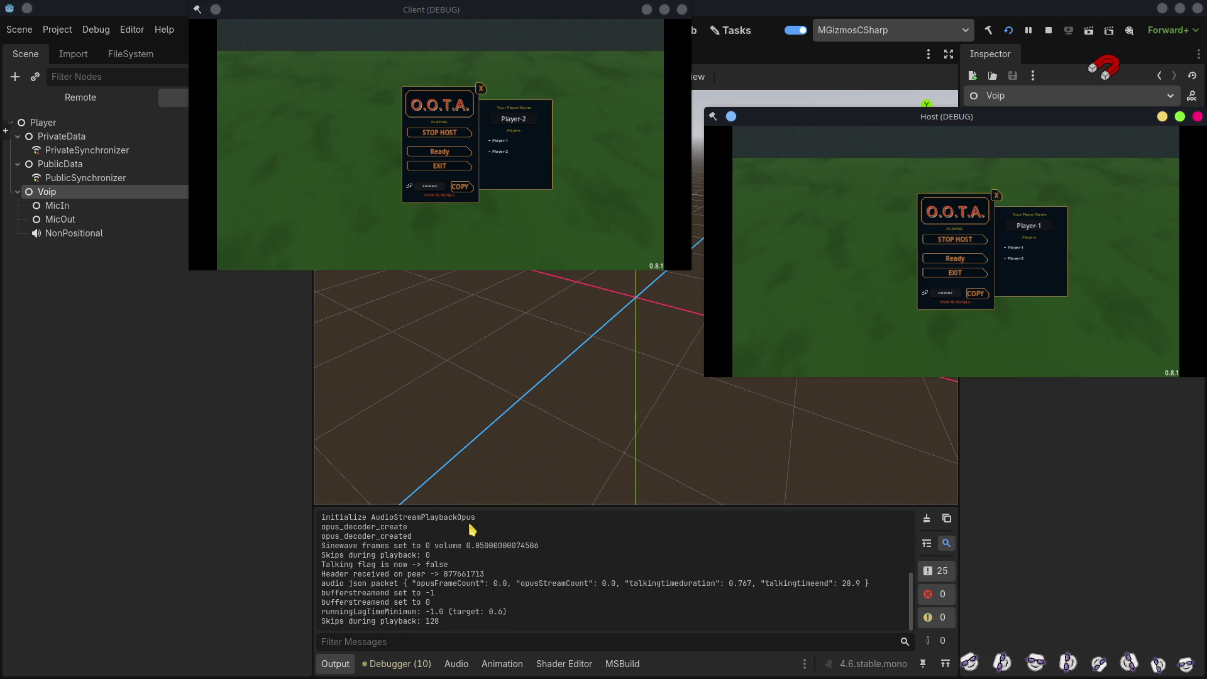
drag(483, 506, 471, 376)
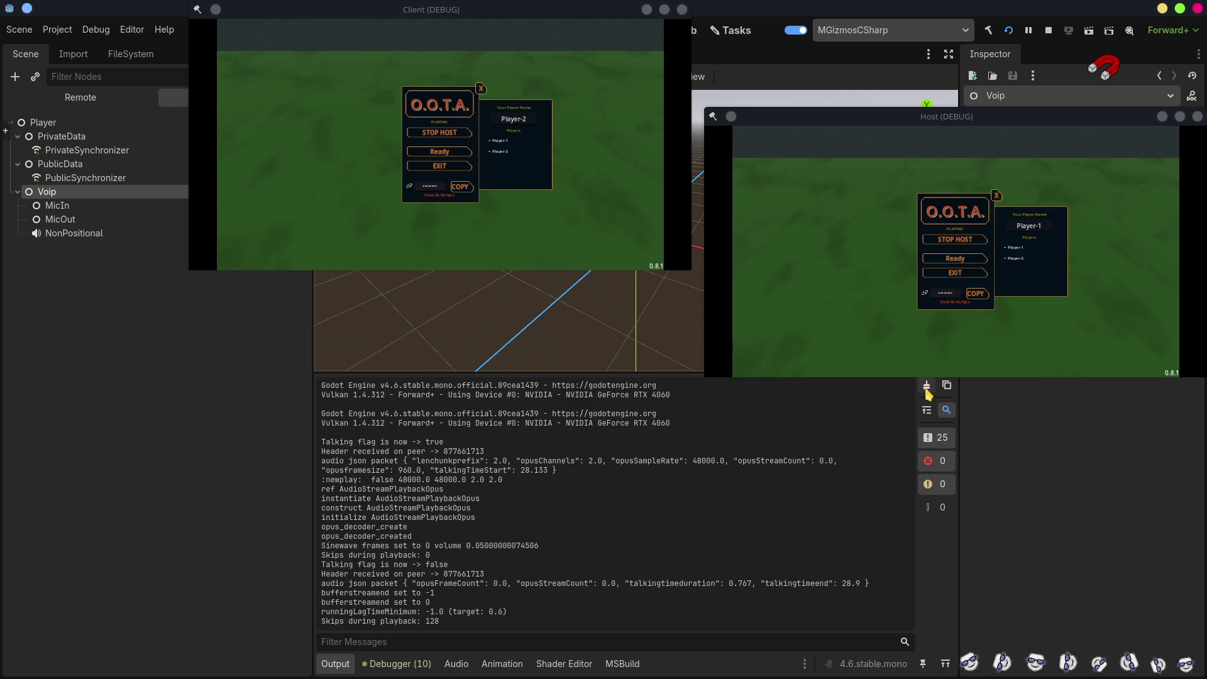
click(926, 385)
click(850, 336)
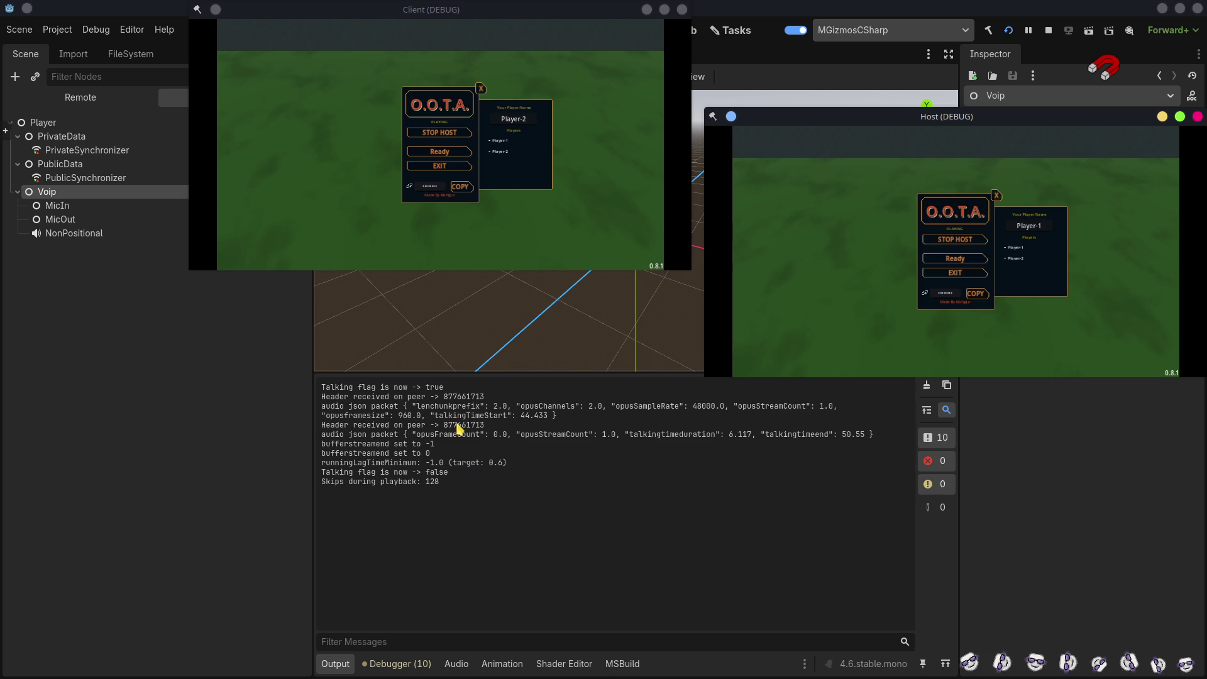
click(1049, 30)
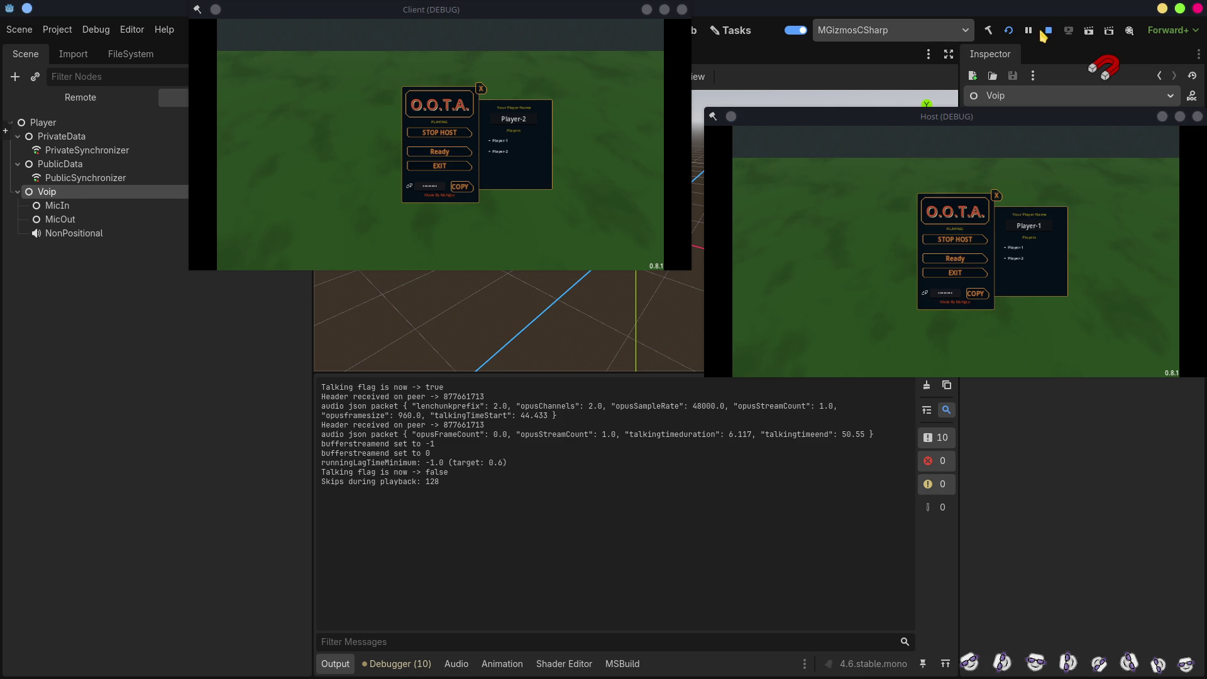
- Change the header print label to 'Json Header/Footer received on peer'
key(alt+Tab)
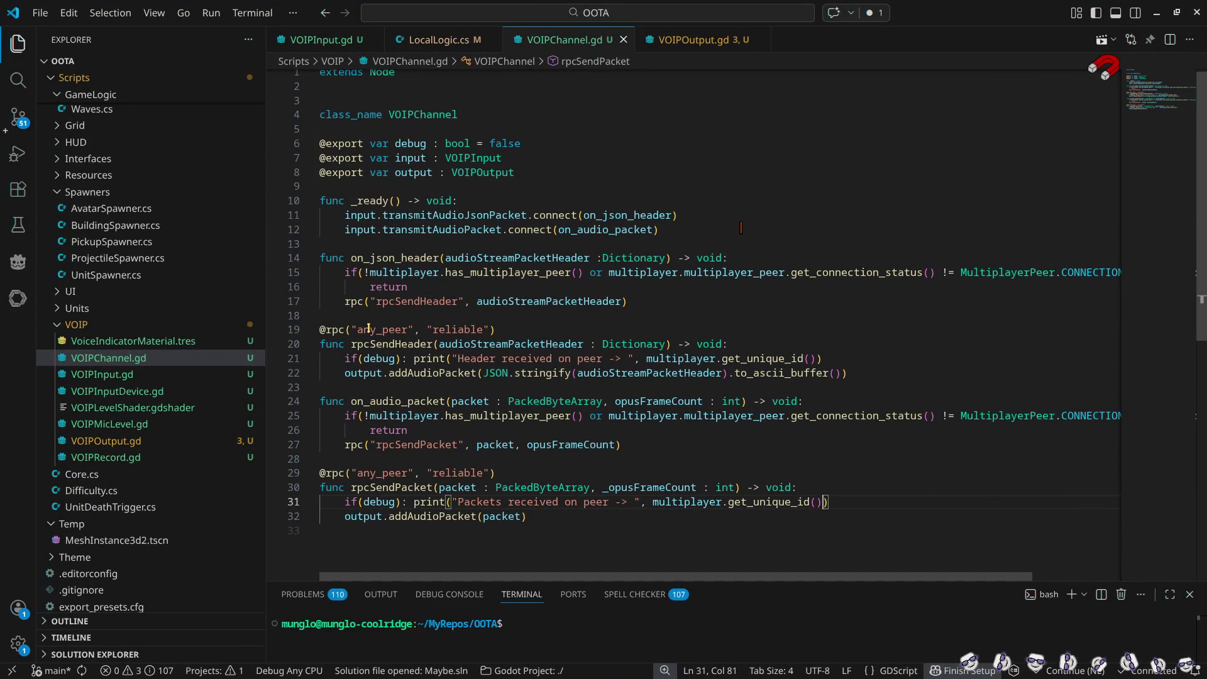
double_click(483, 358)
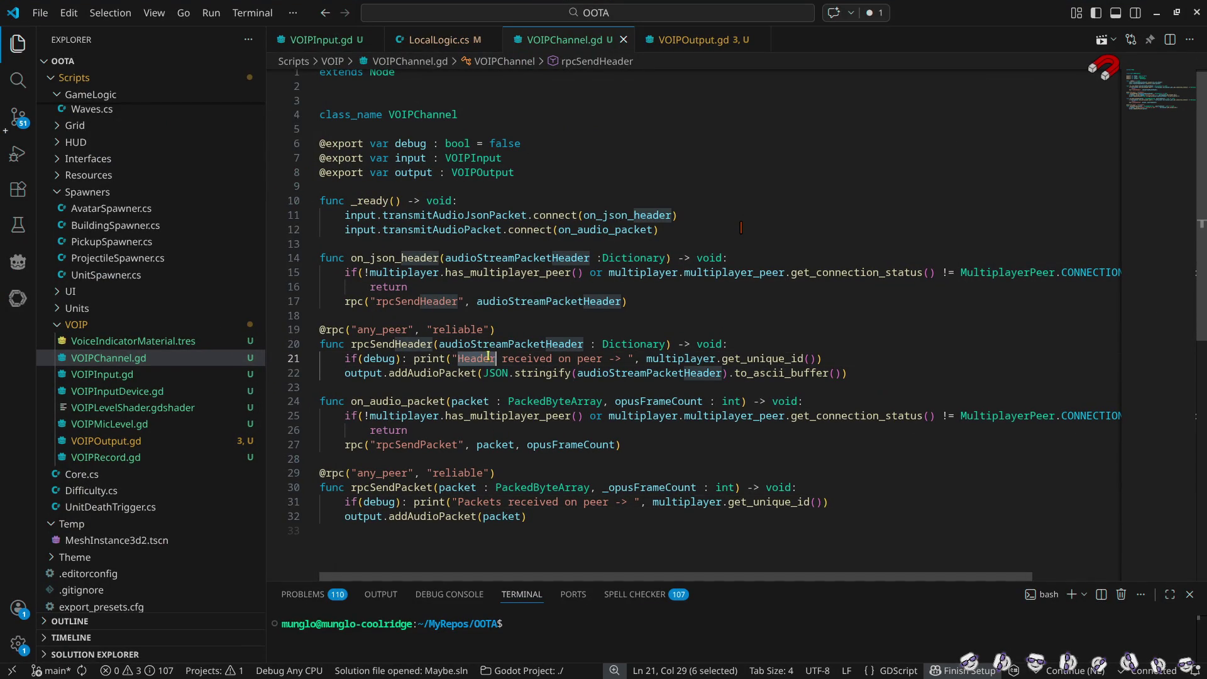
text(JSon)
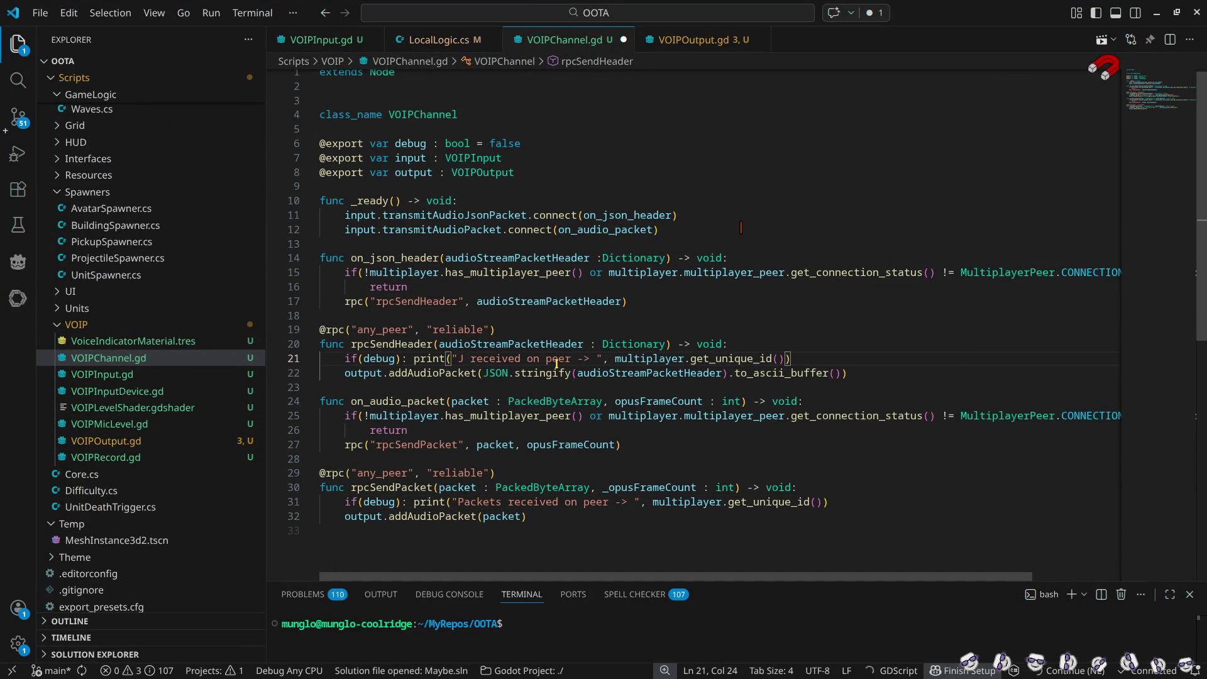
key(BackSpace)
key(BackSpace)
key(BackSpace)
text(son Header/G)
key(BackSpace)
text(Footer)
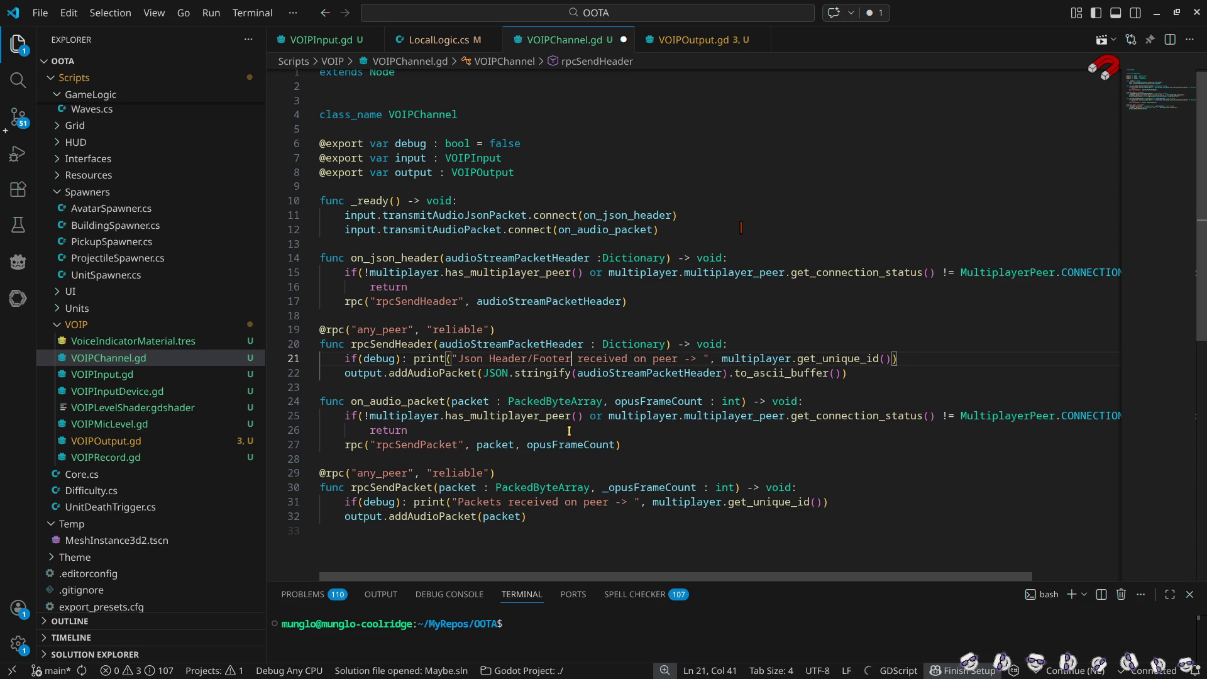
- Trace rpcSendPacket and on_audio_packet back to the transmitAudioPacket signal definition
double_click(393, 487)
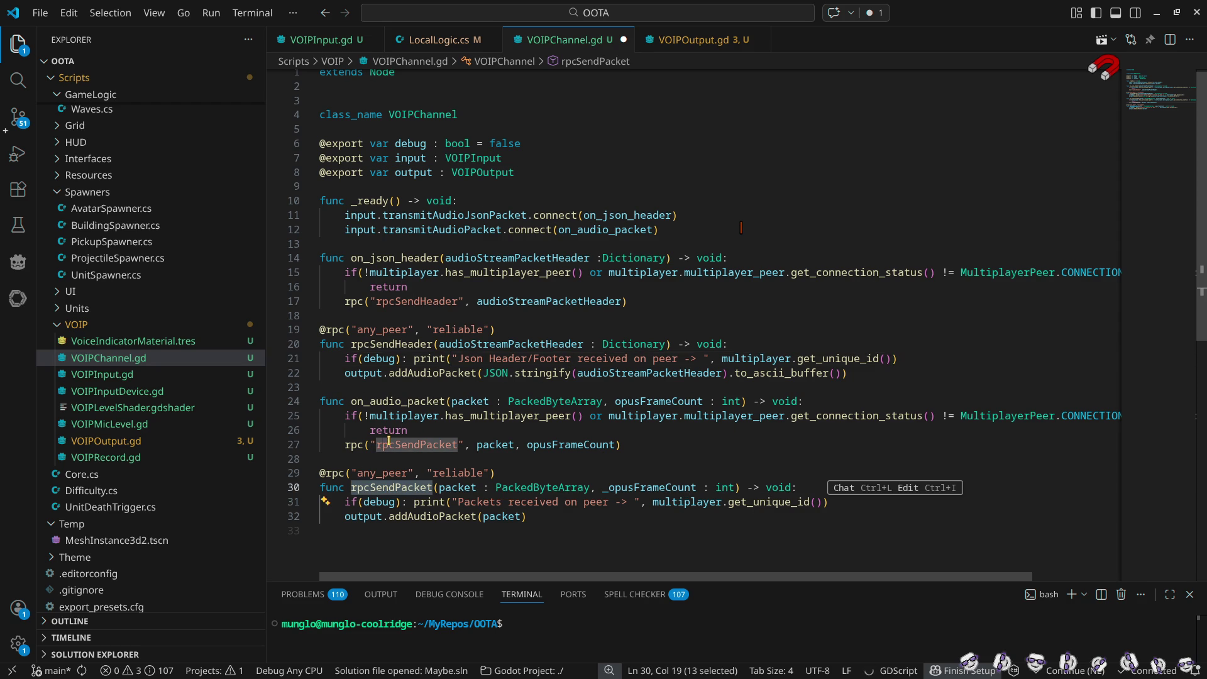
double_click(397, 401)
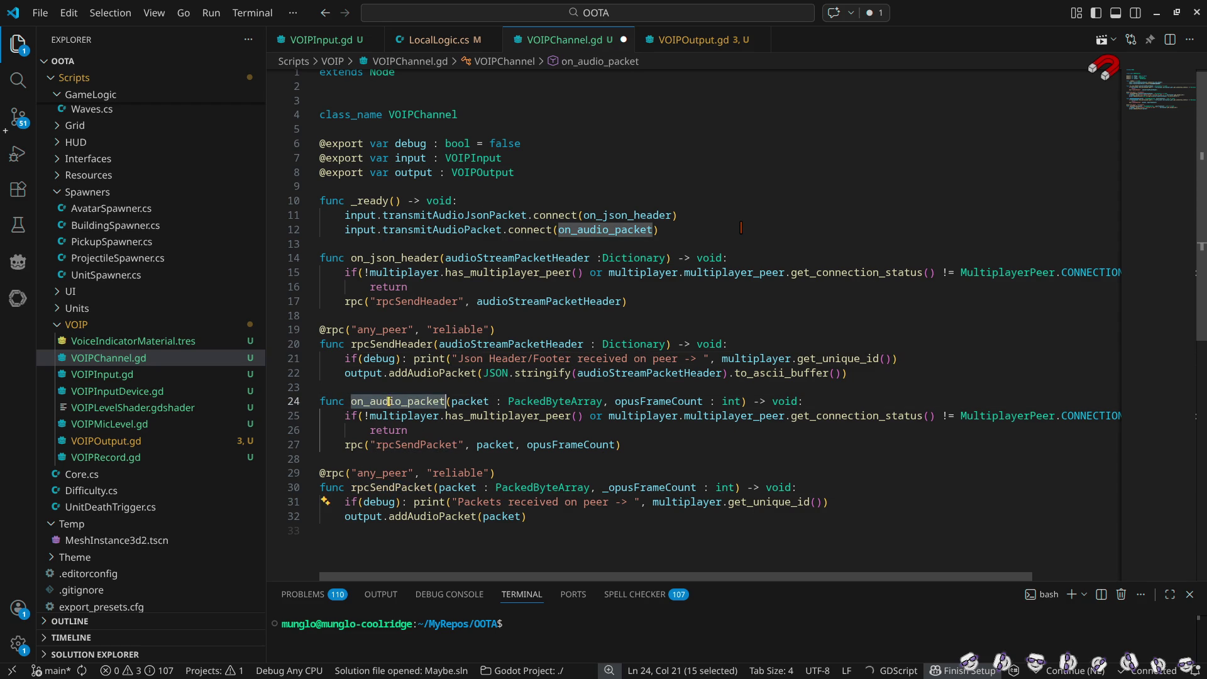
double_click(430, 230)
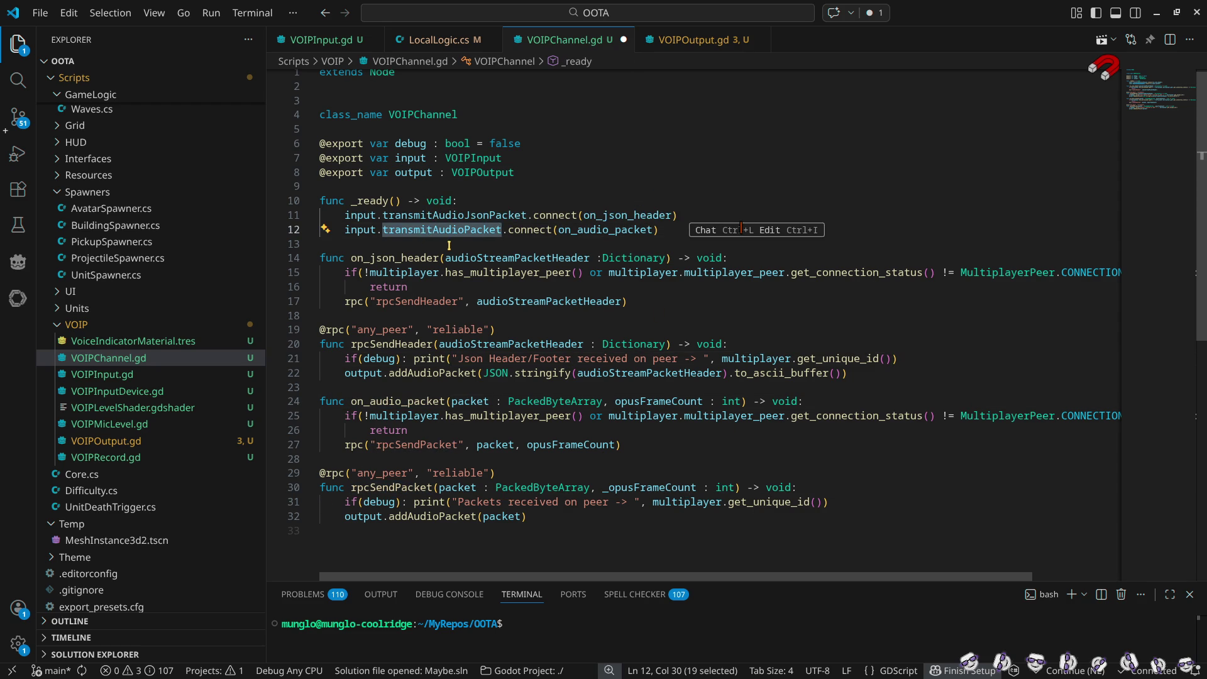
ctrl+click(439, 230)
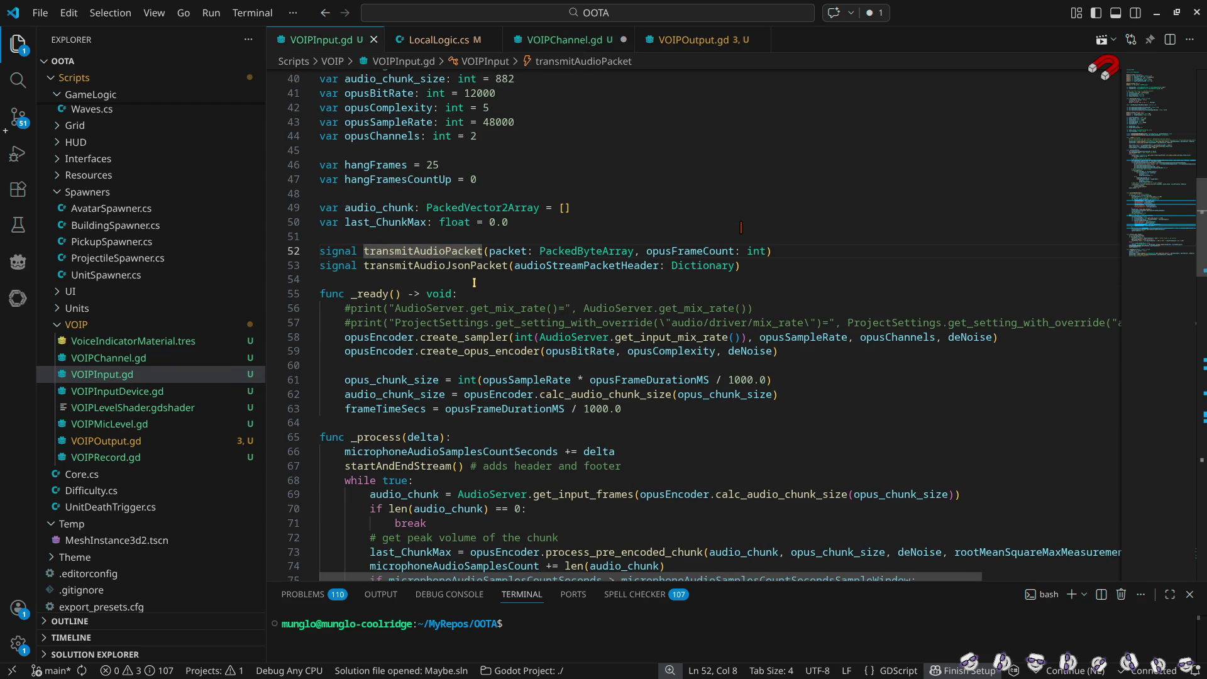
- List transmitAudioPacket references and open its emit location in VOIPRecord.gd
double_click(445, 251)
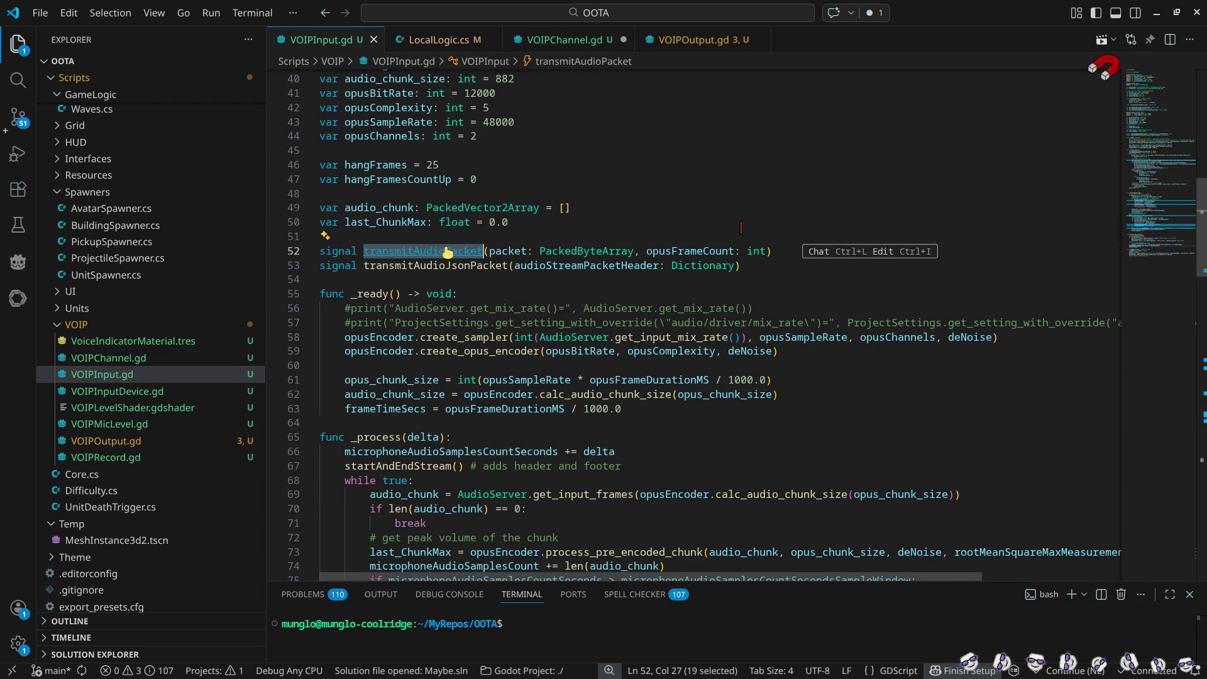
ctrl+click(445, 250)
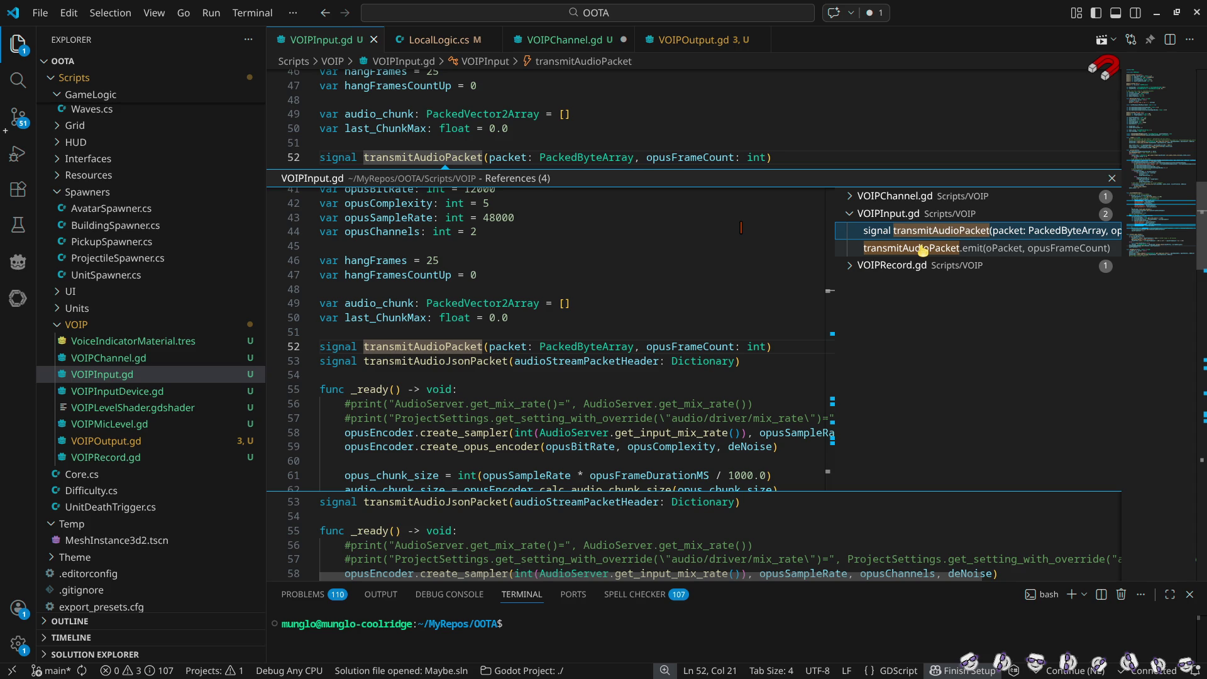
click(924, 265)
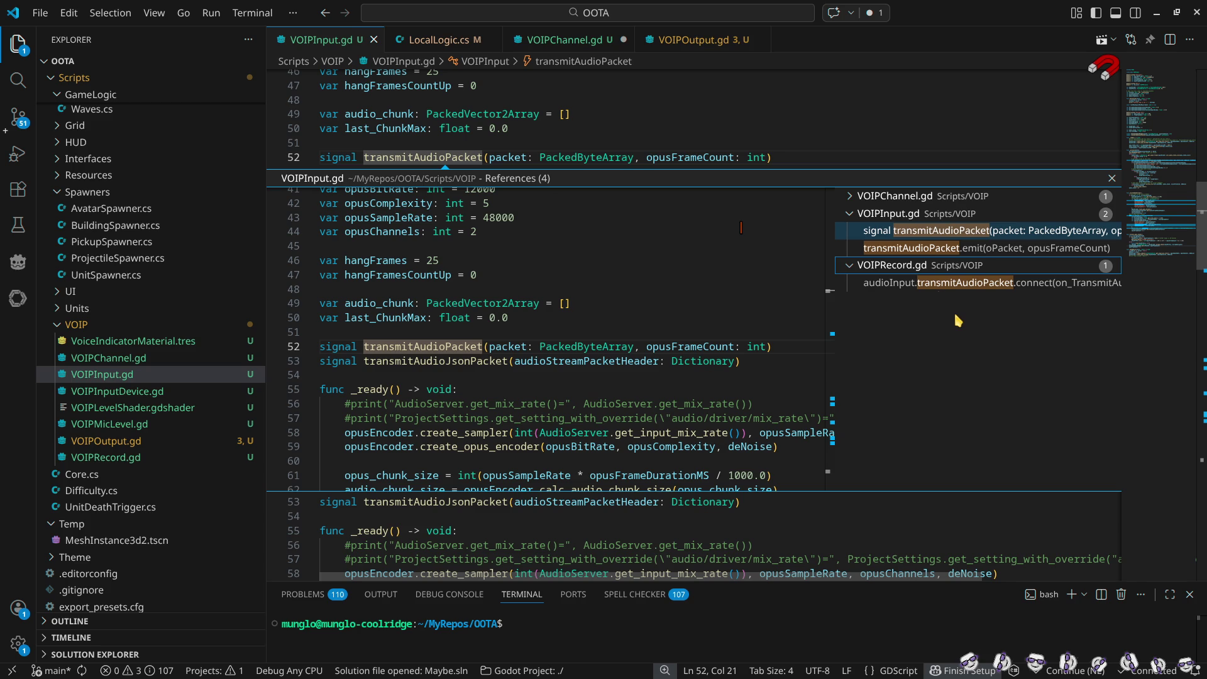
click(910, 252)
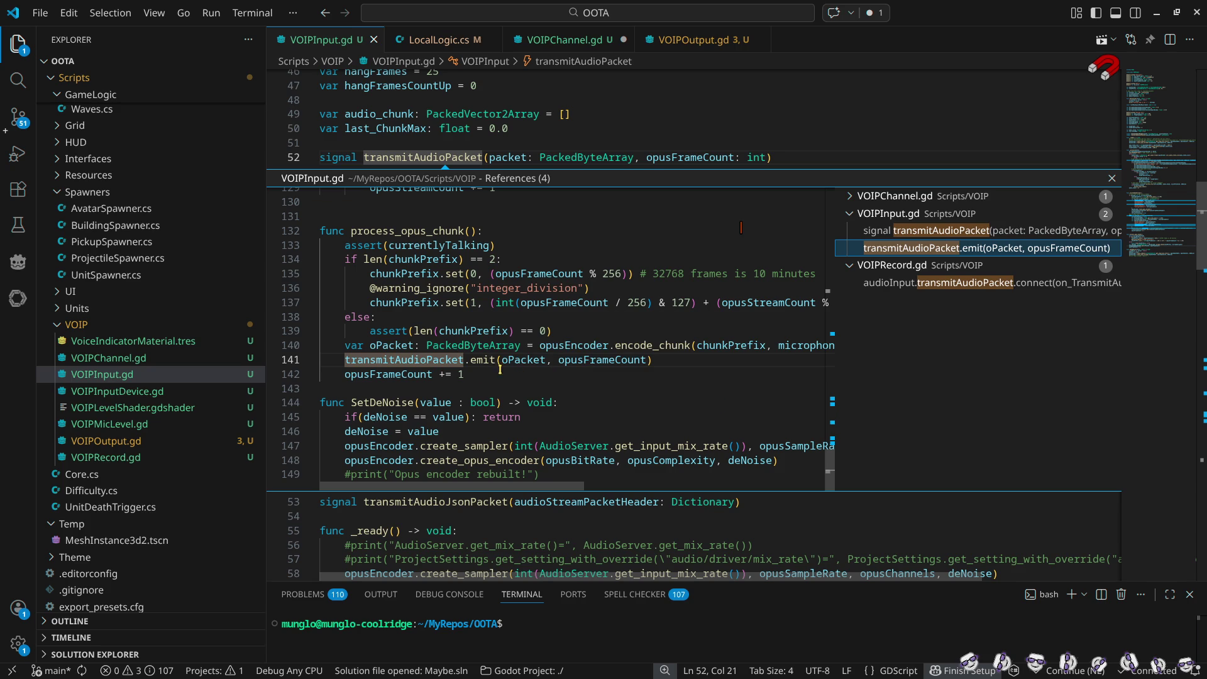
double_click(386, 230)
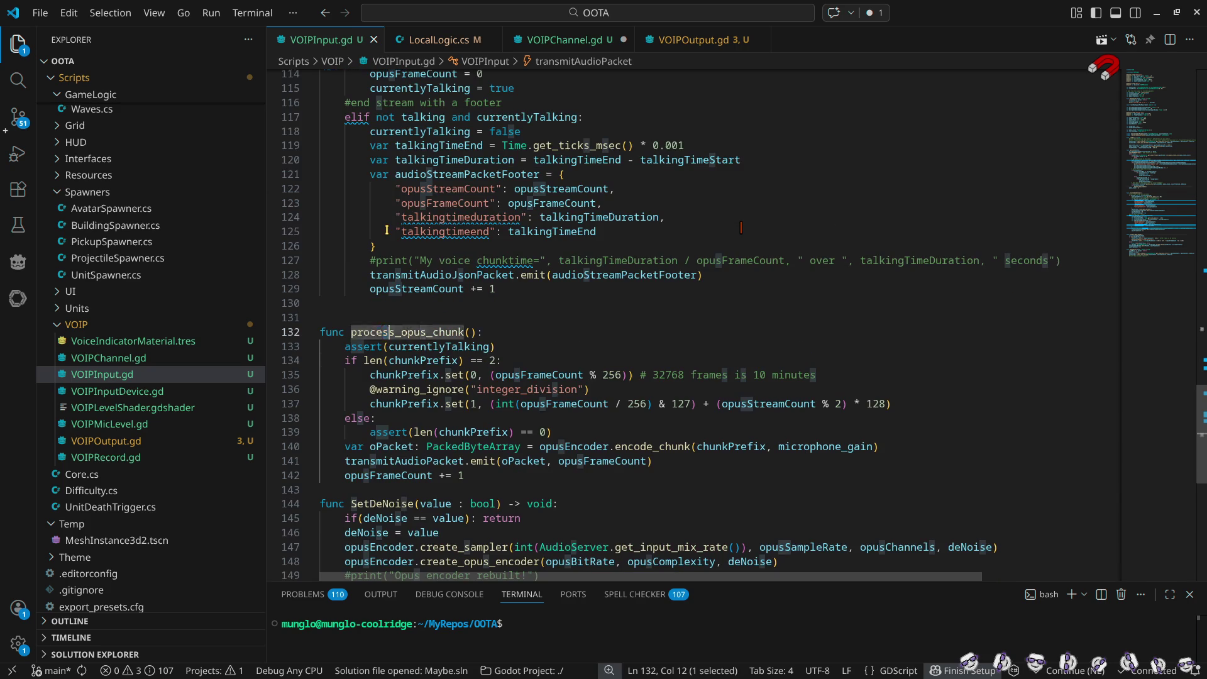
- Review the voice-capture loop and jump to the process_opus_chunk definition
double_click(423, 332)
scroll(701, 351, up, 4)
scroll(701, 351, up, 4)
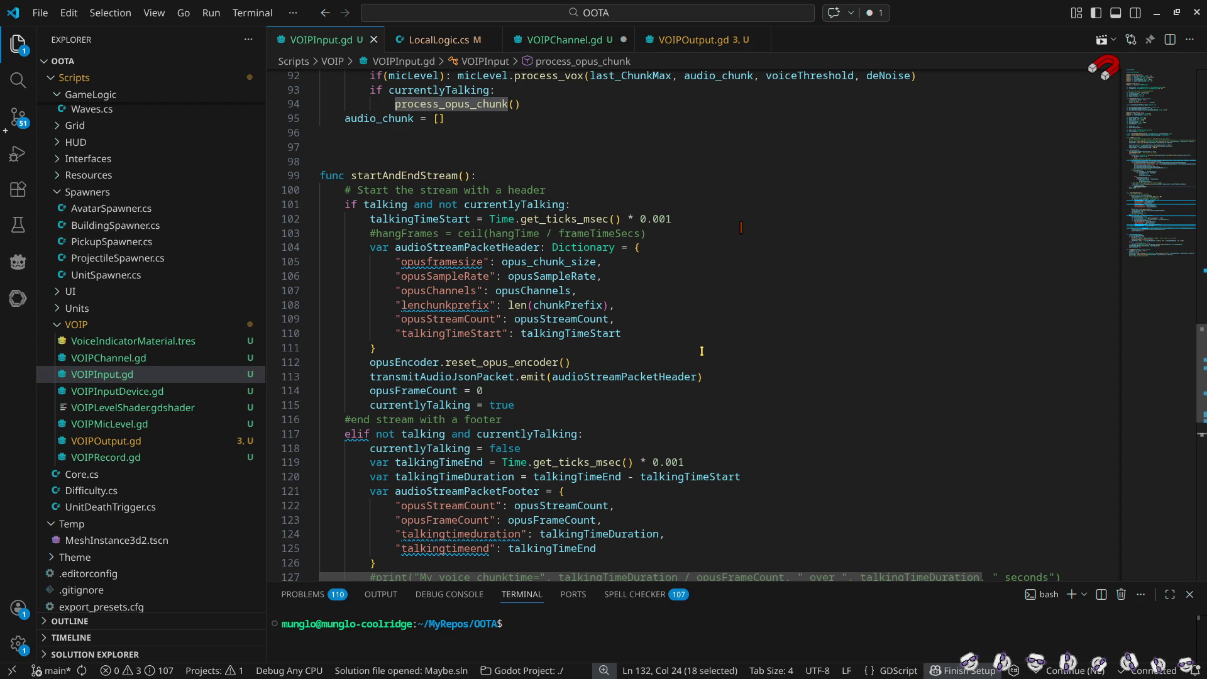
scroll(701, 351, up, 4)
scroll(446, 310, up, 4)
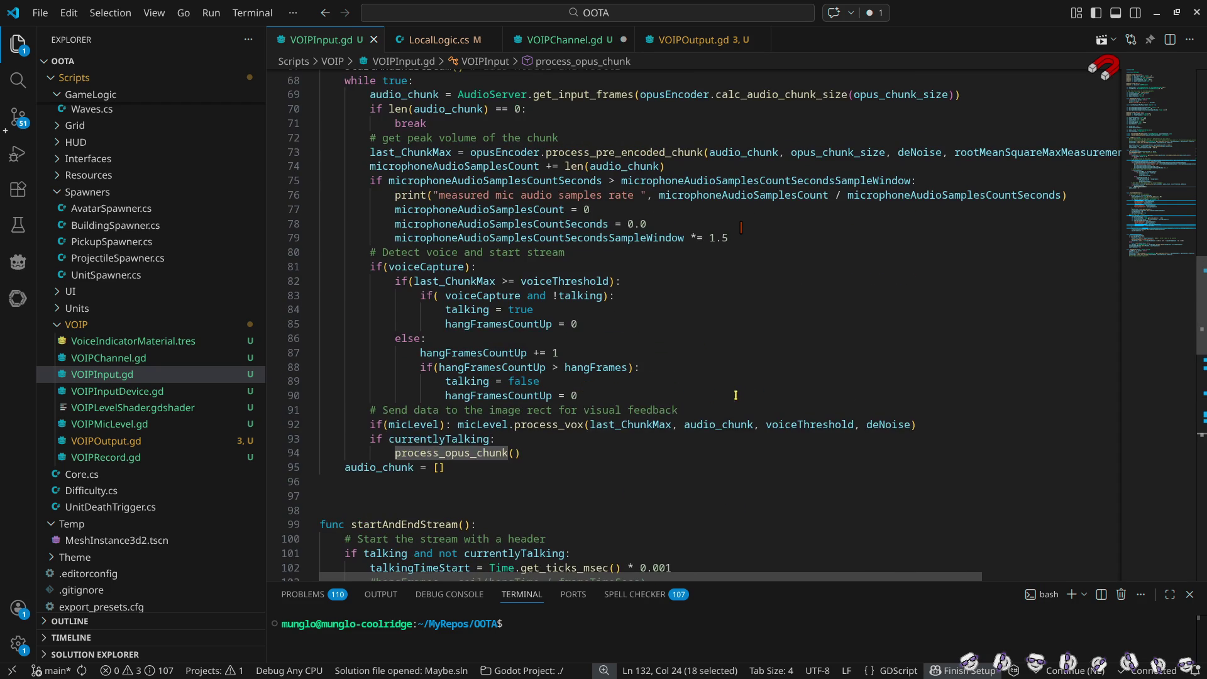
scroll(696, 395, up, 4)
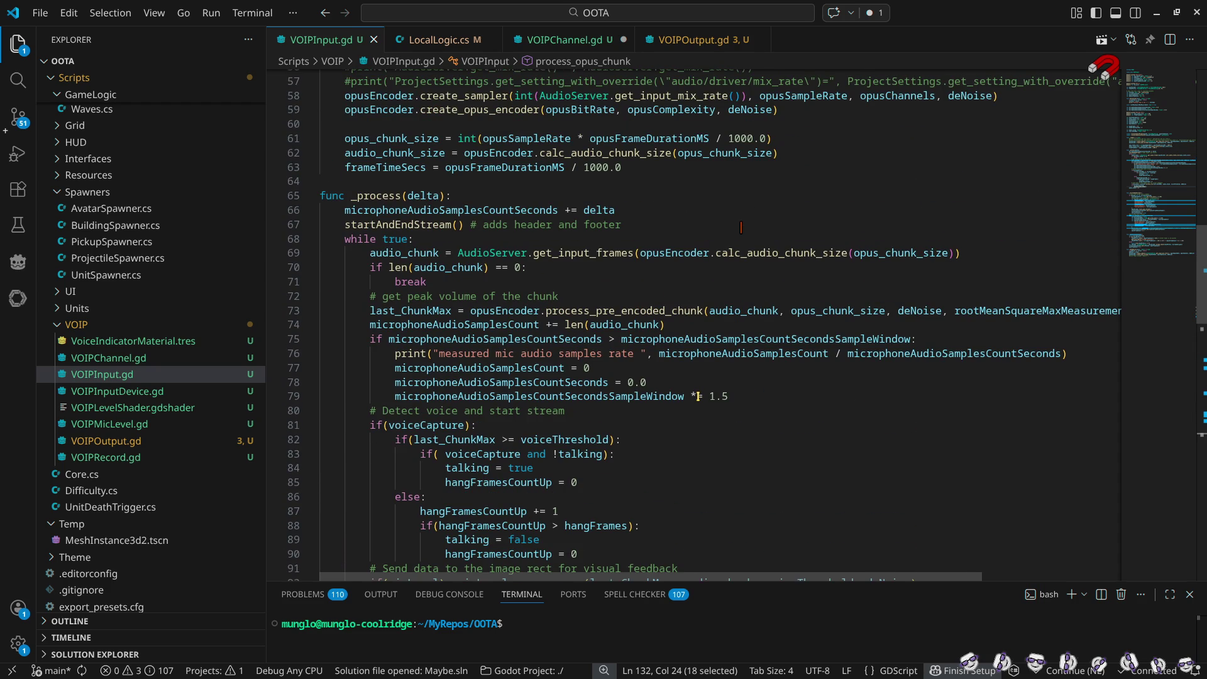
scroll(696, 396, down, 4)
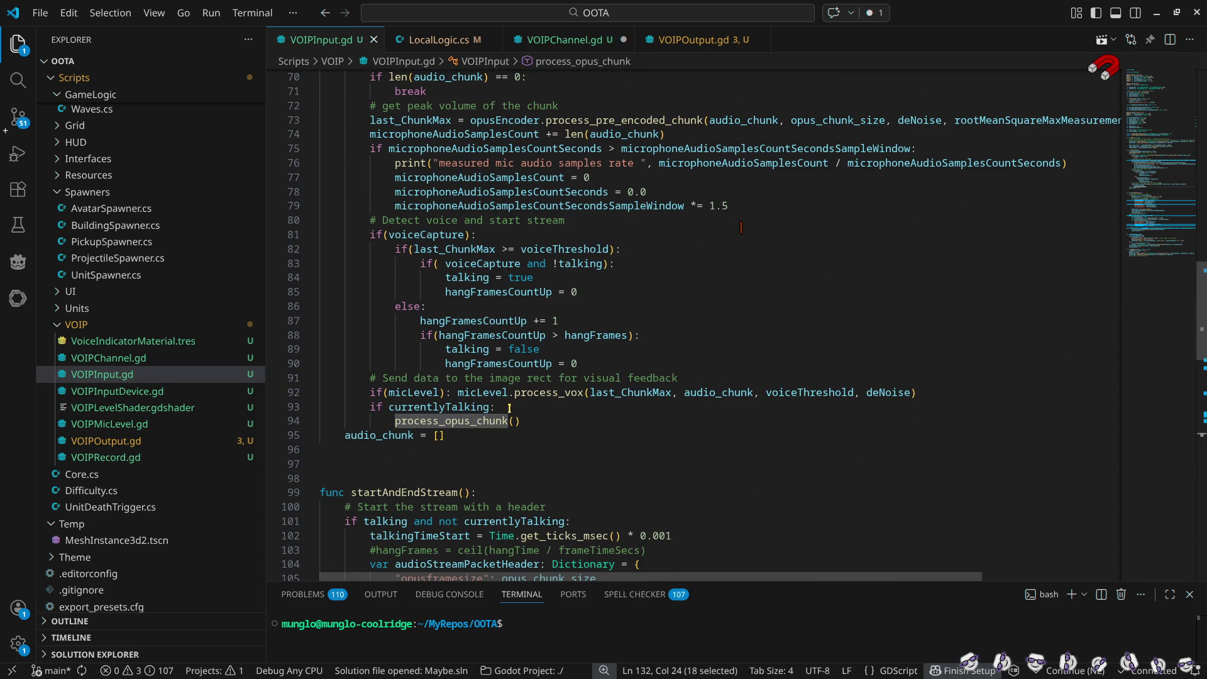
ctrl+click(478, 420)
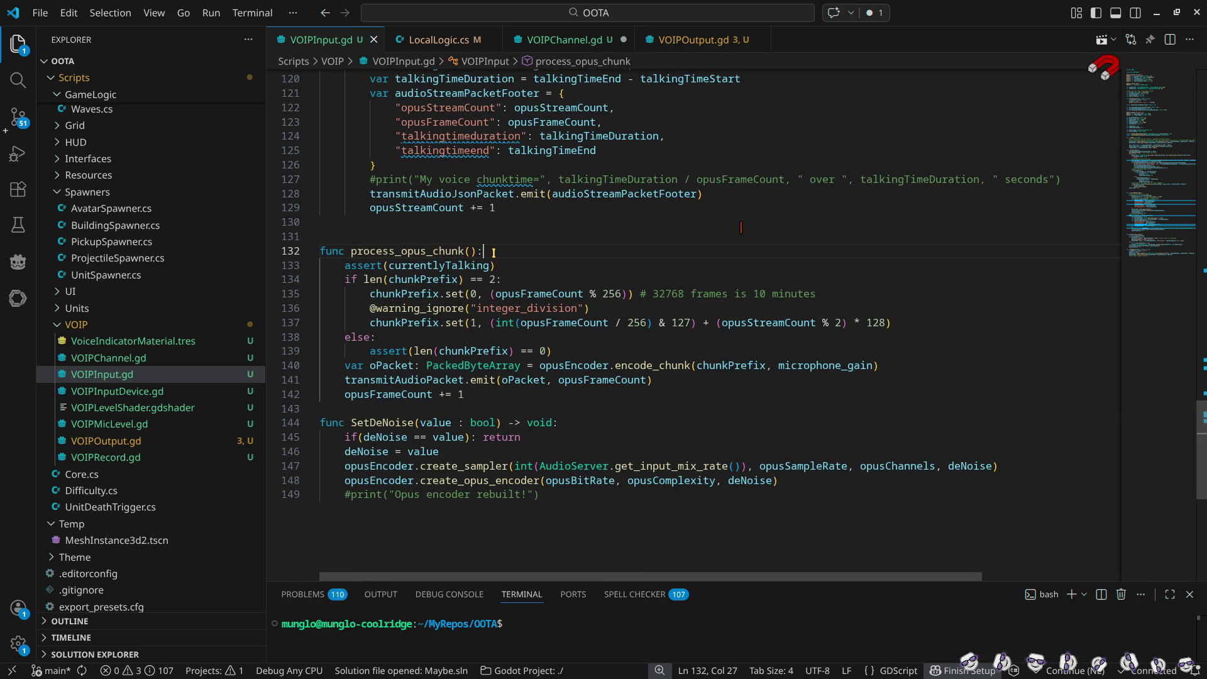
- Add print("Processing opus chunk") at the top of process_opus_chunk and save VOIPInput.gd
key(Return)
text(print()
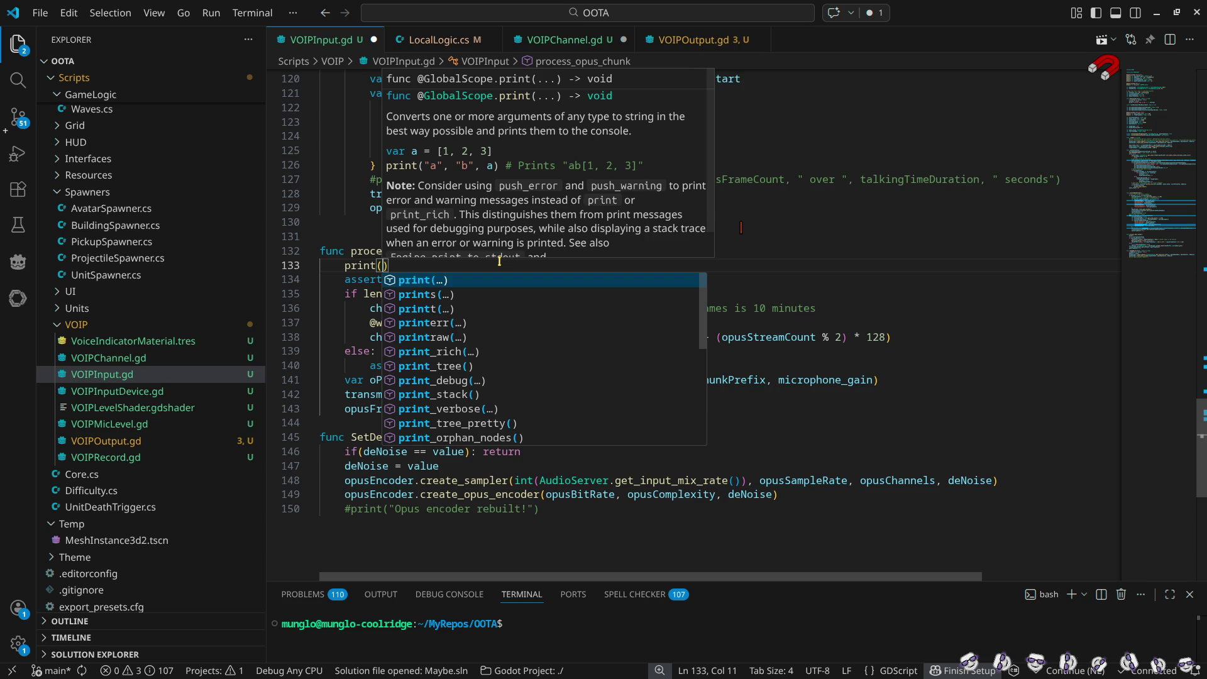
text("Processing )
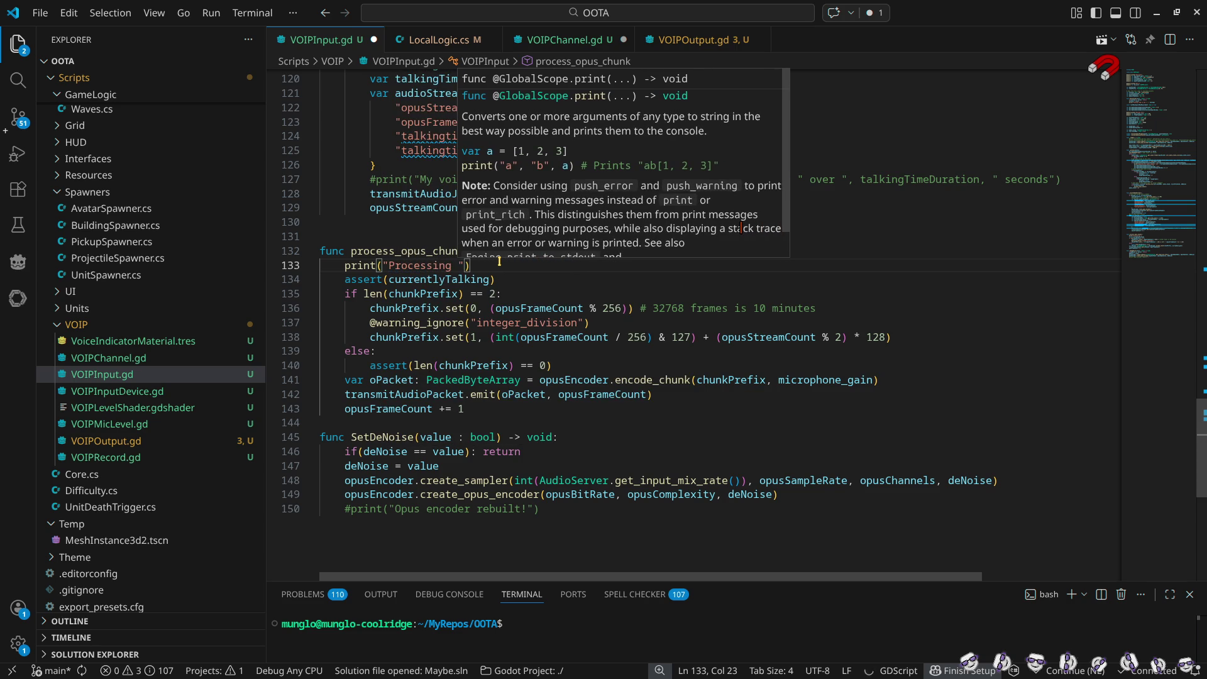
text(opus chunk)
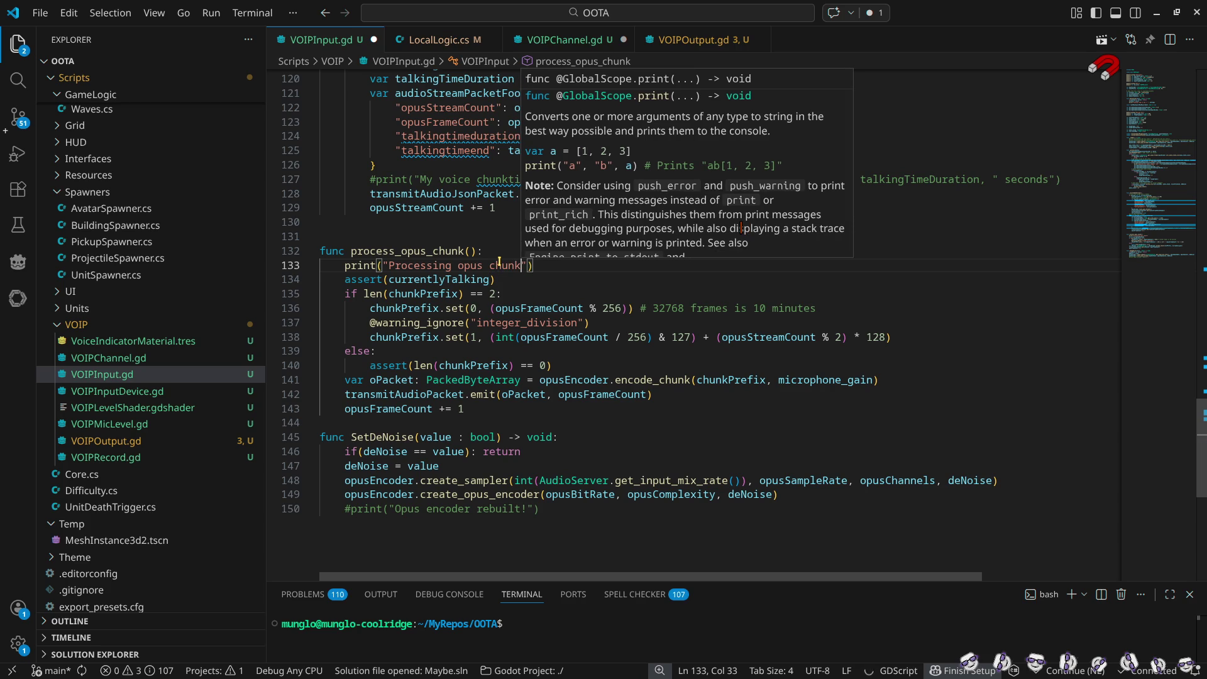
key(Escape)
key(Down)
key(ctrl+s)
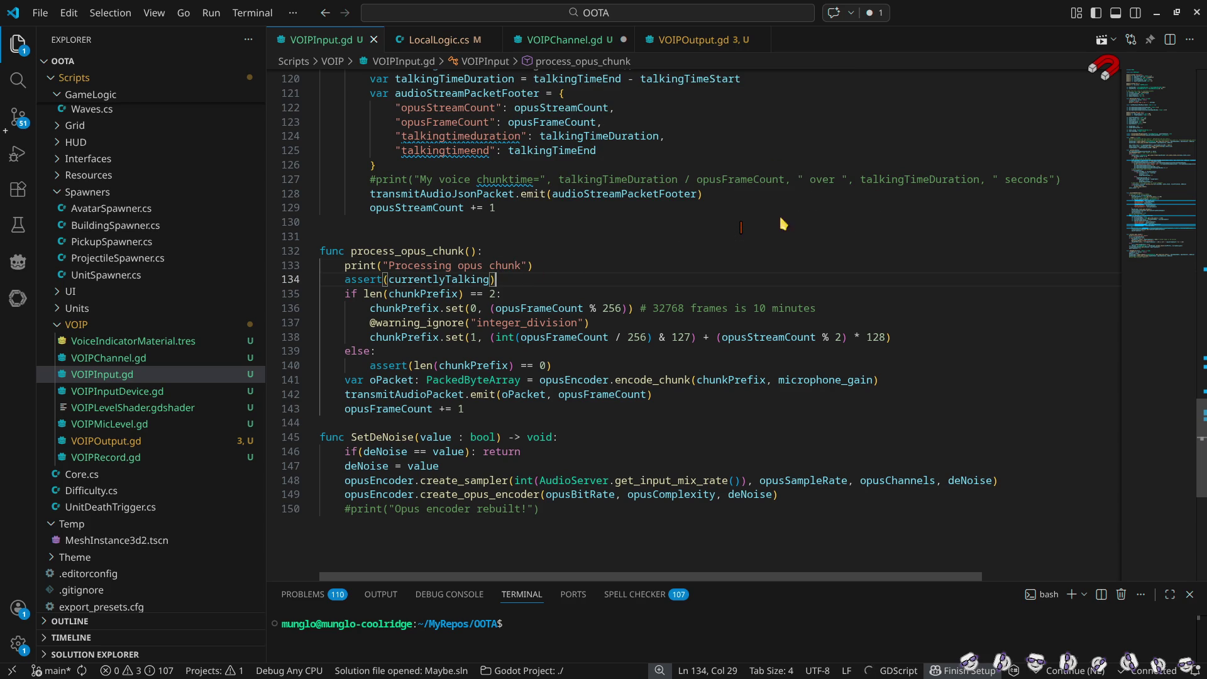
key(alt+Tab)
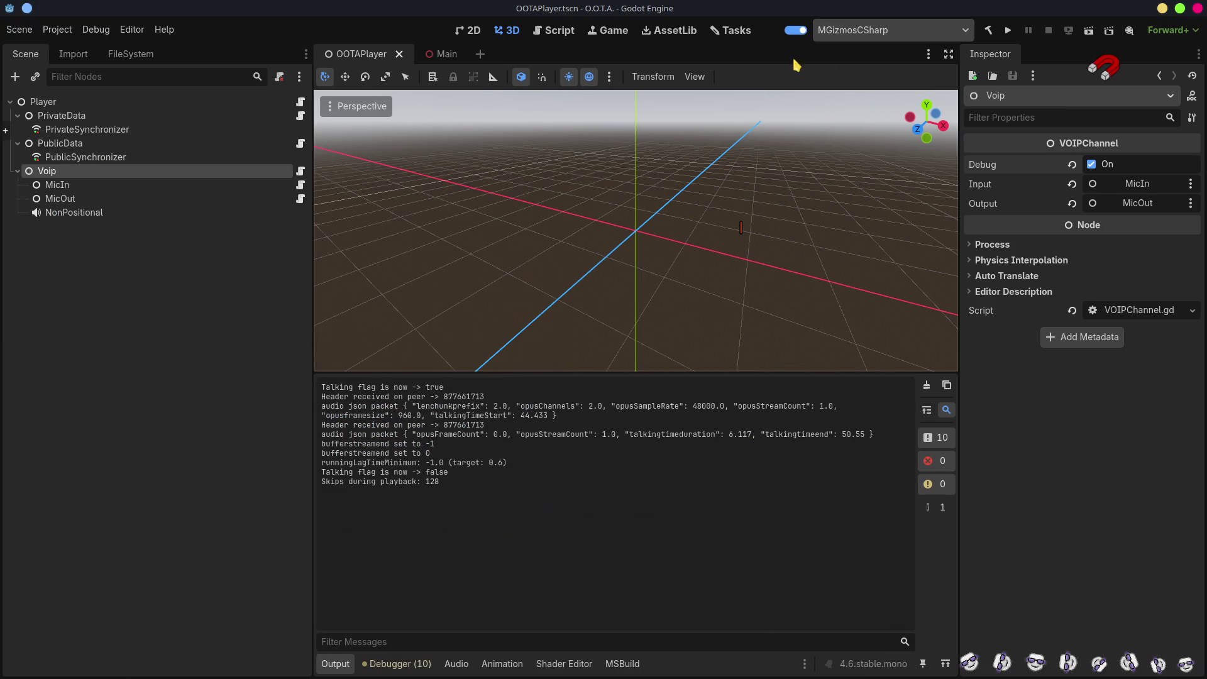
- Run the project, open hosting options in the Host instance, then stop both instances
click(1008, 30)
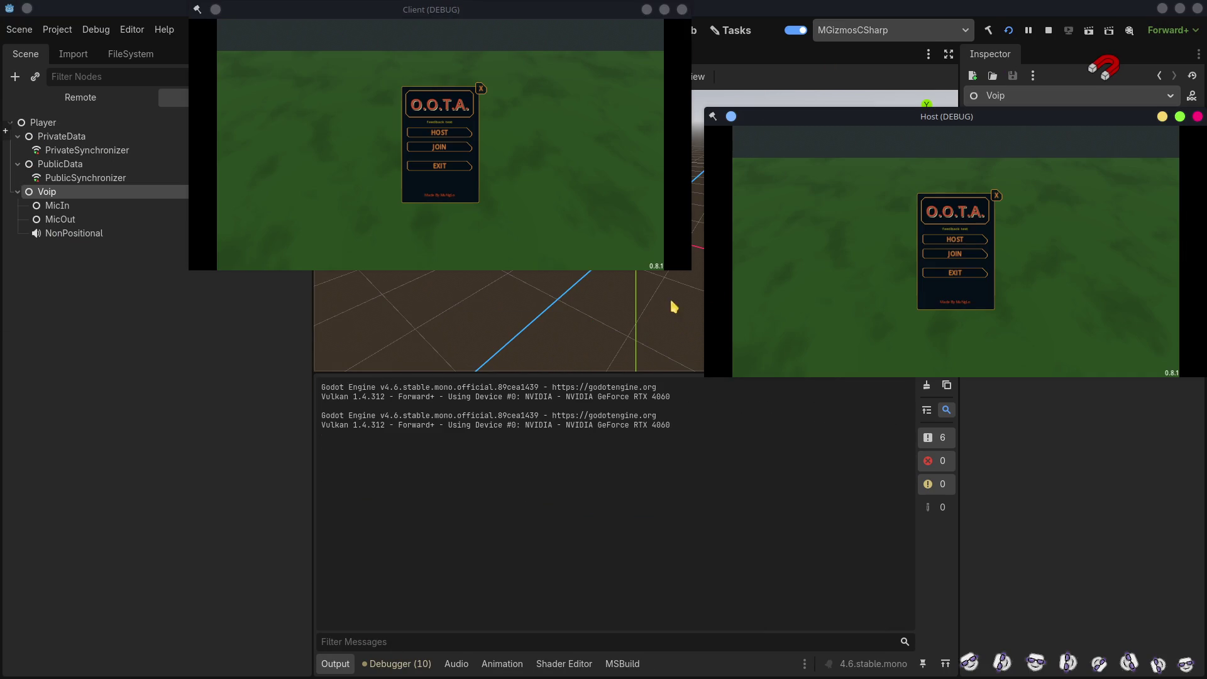
click(961, 242)
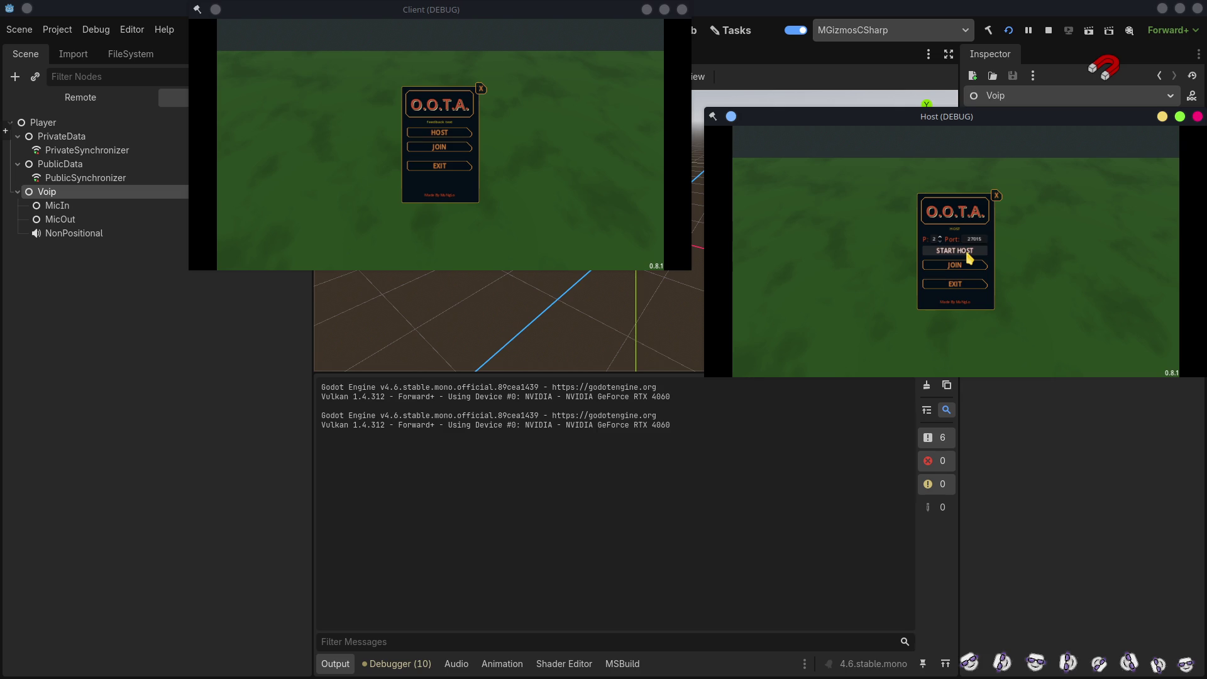
click(1049, 31)
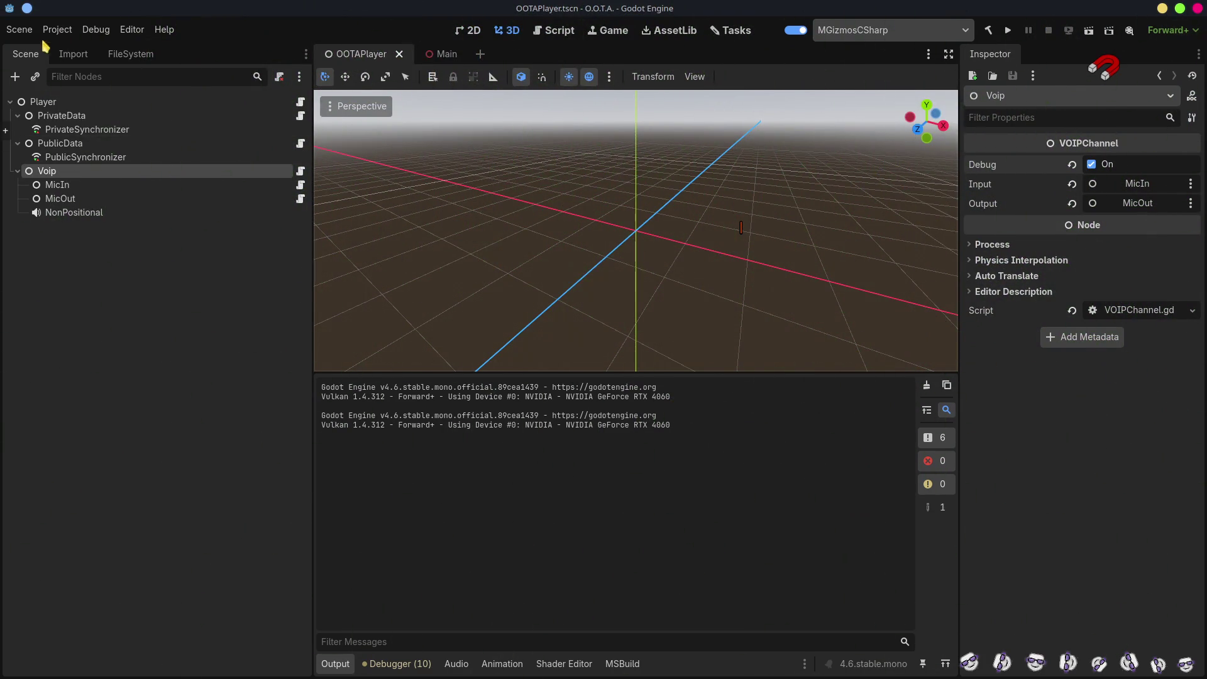
click(57, 30)
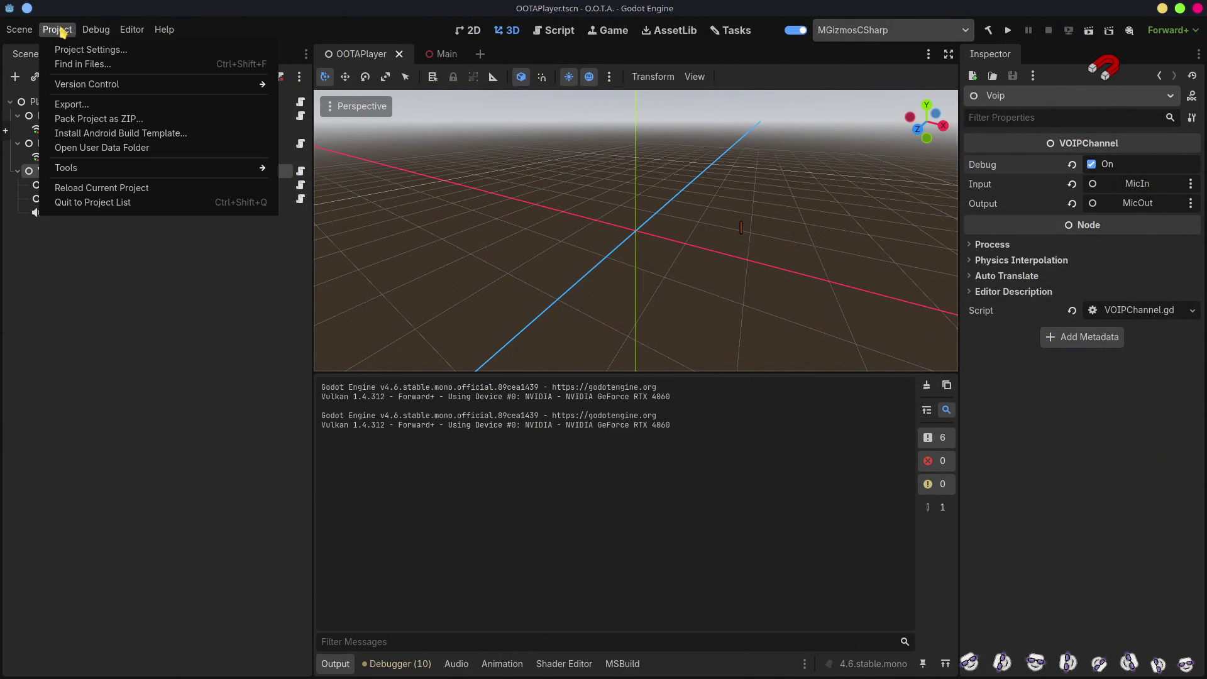
- Turn on Enable Input under General > Audio > Driver and save & restart the editor
click(75, 50)
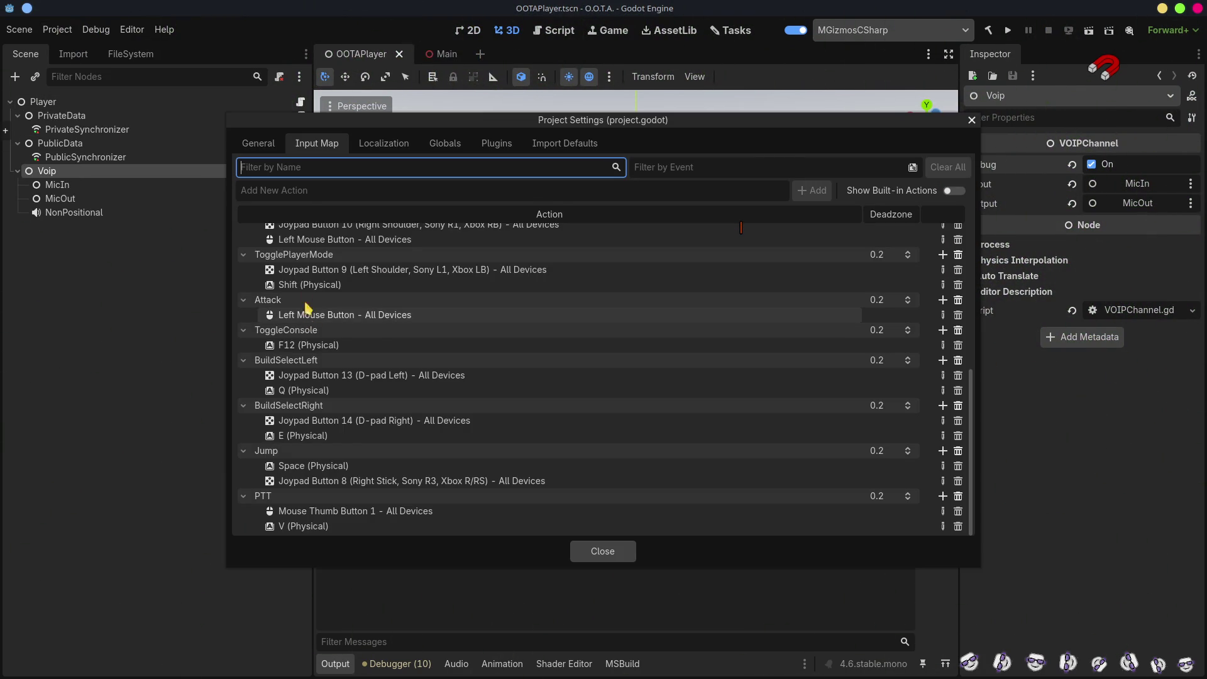
click(261, 145)
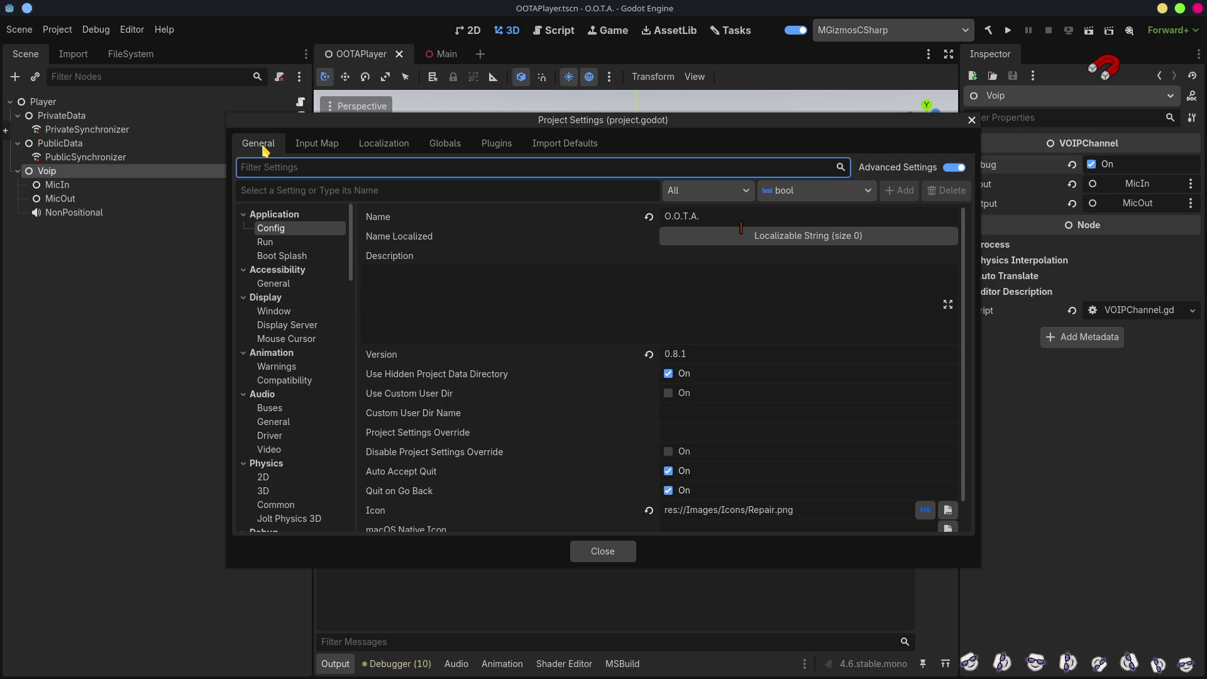
click(276, 435)
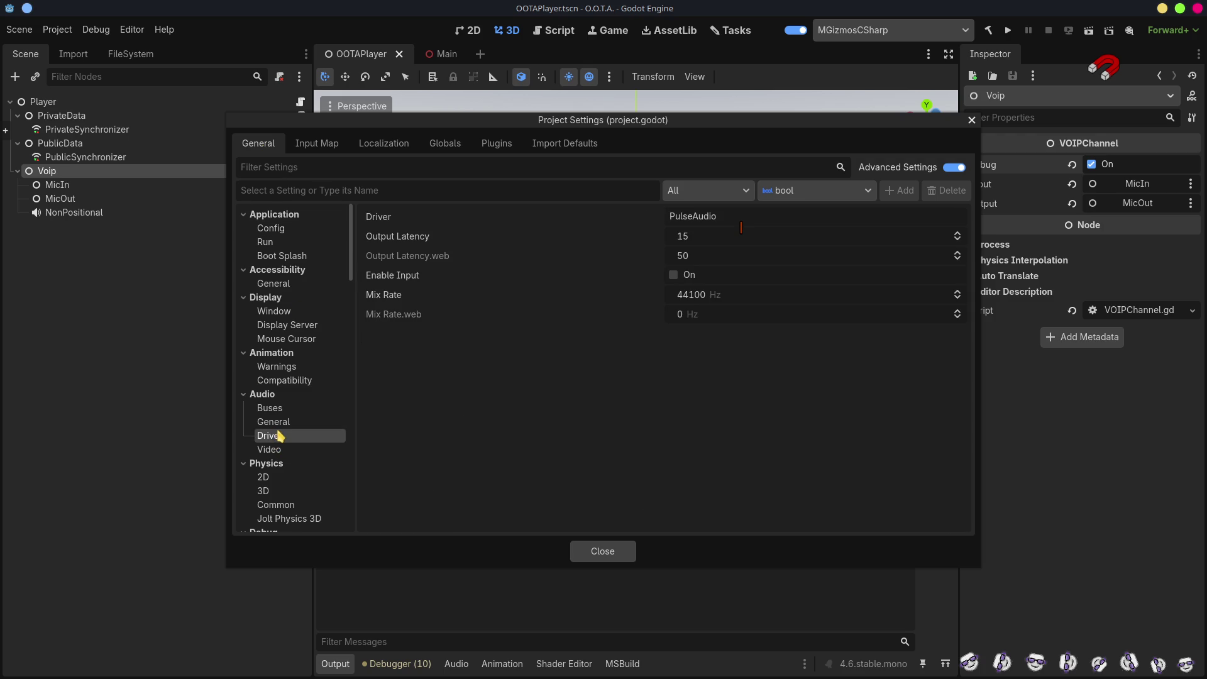
click(673, 275)
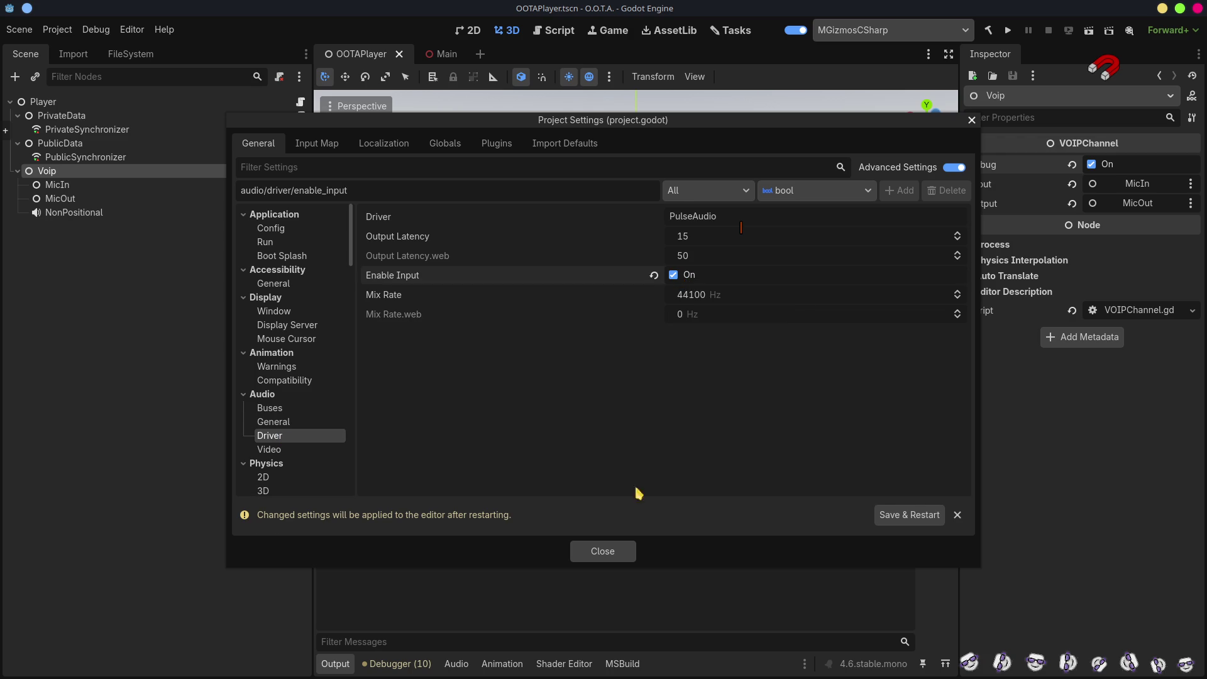
click(922, 518)
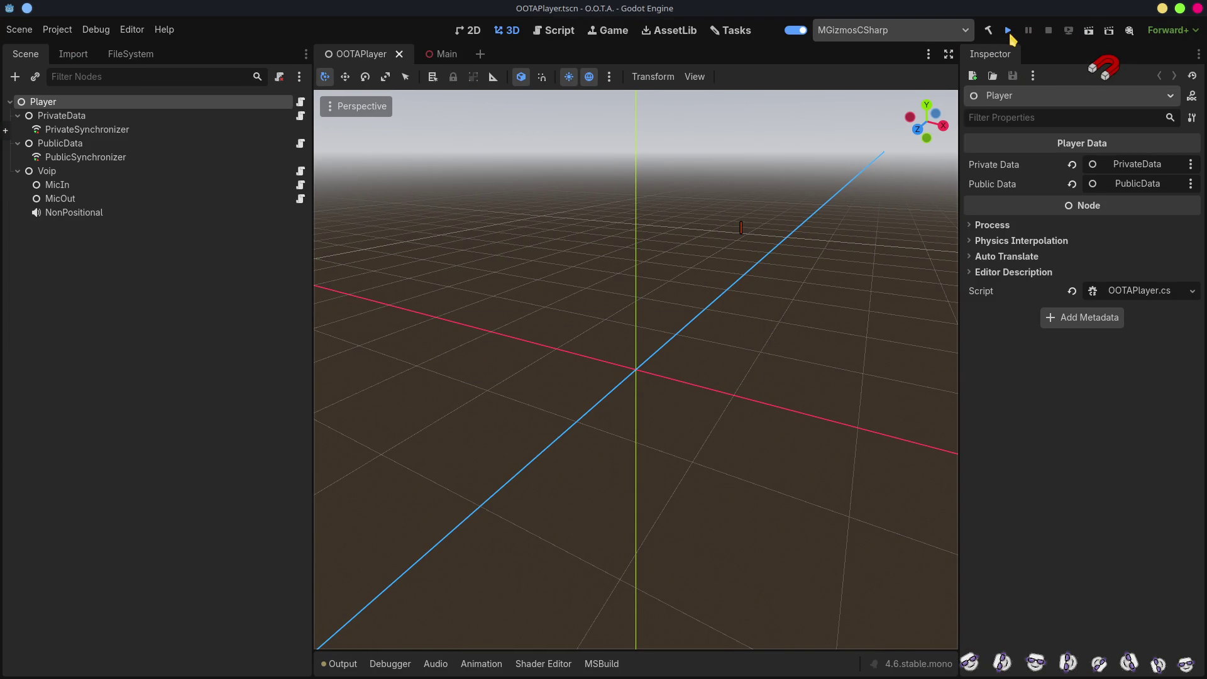
- Run the project, start hosting a lobby, and copy the host's lobby key
click(1008, 32)
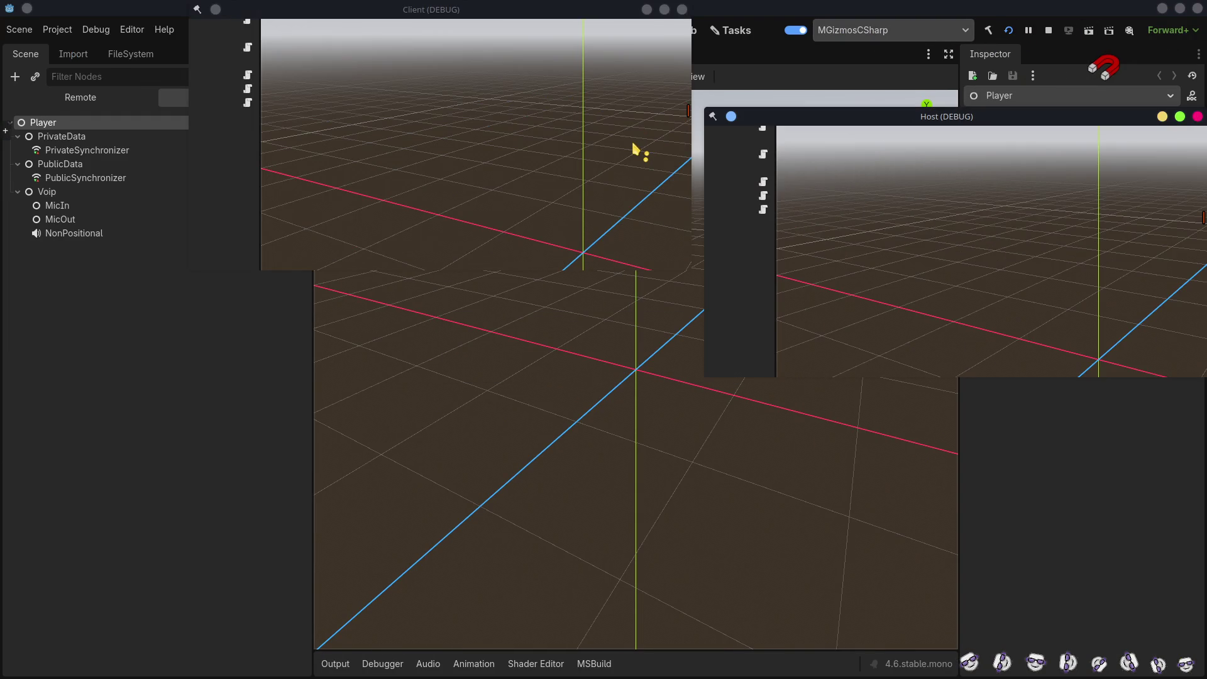
click(973, 241)
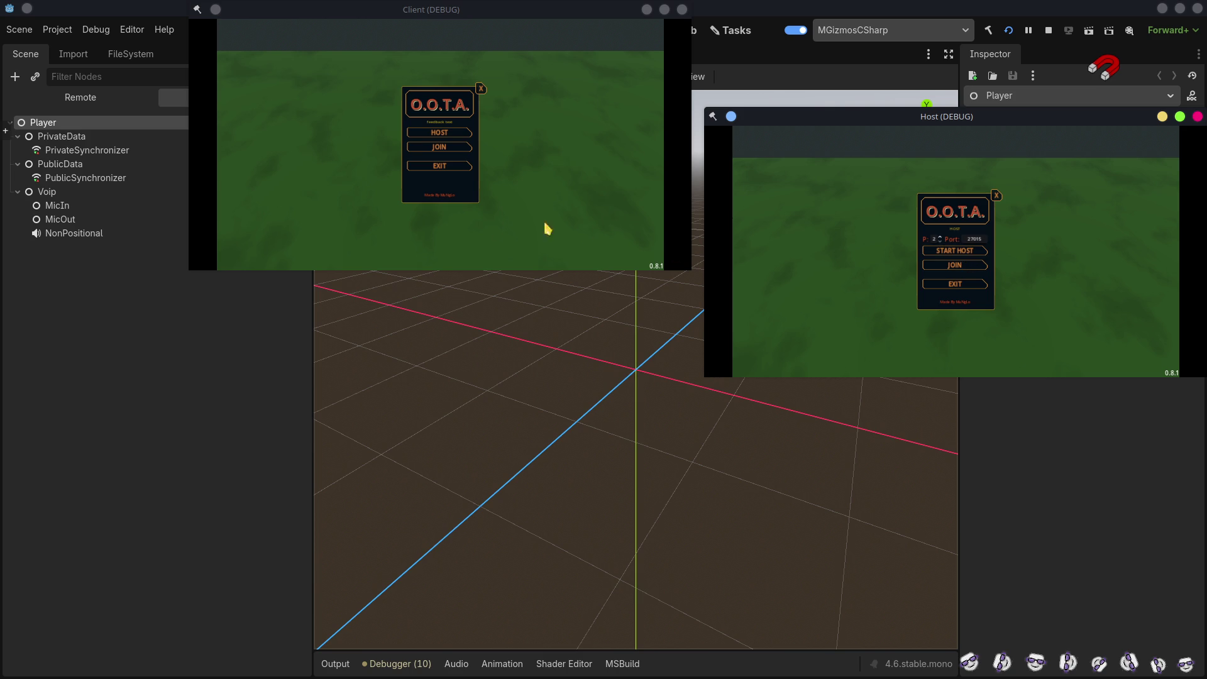
click(444, 148)
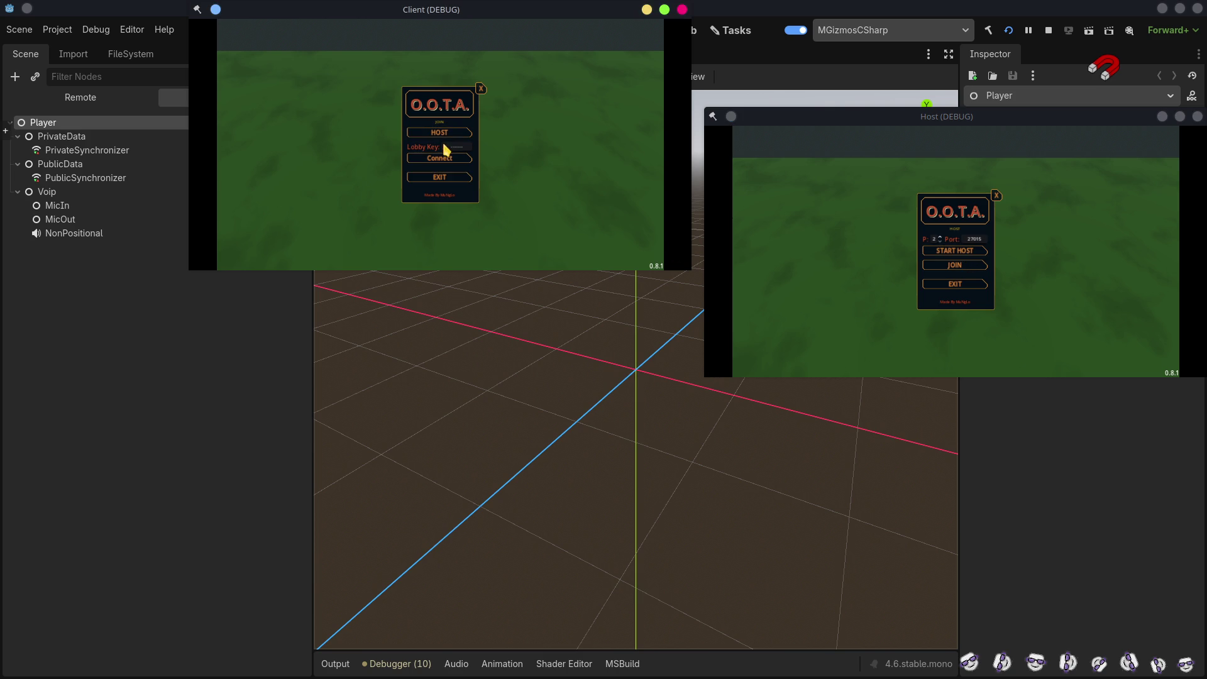
click(956, 251)
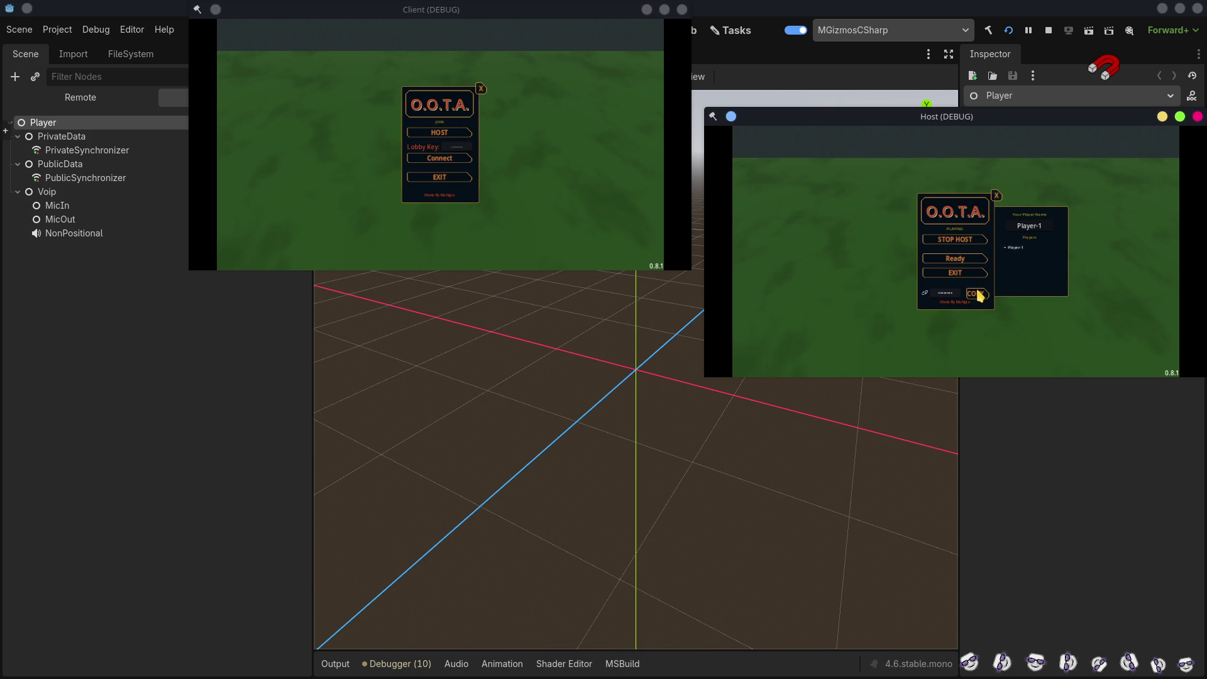
click(976, 293)
- Paste the lobby key into the Client, connect, and clear the Output log
click(456, 147)
key(ctrl+v)
click(456, 158)
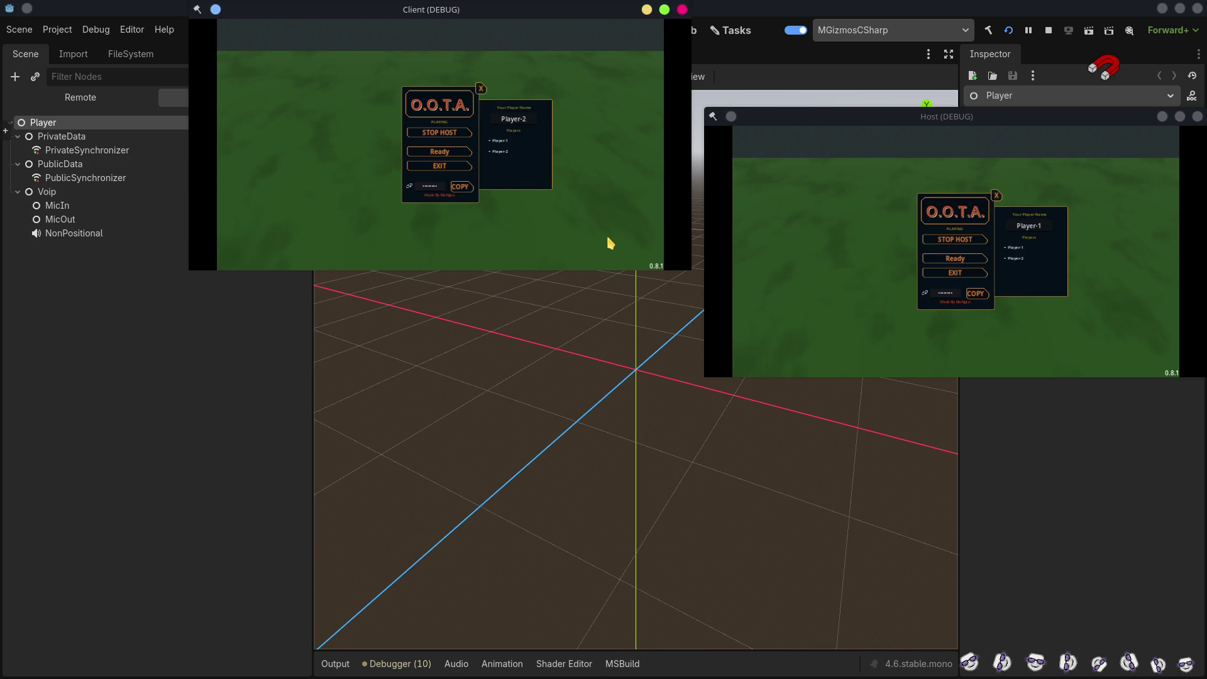
click(335, 664)
click(927, 385)
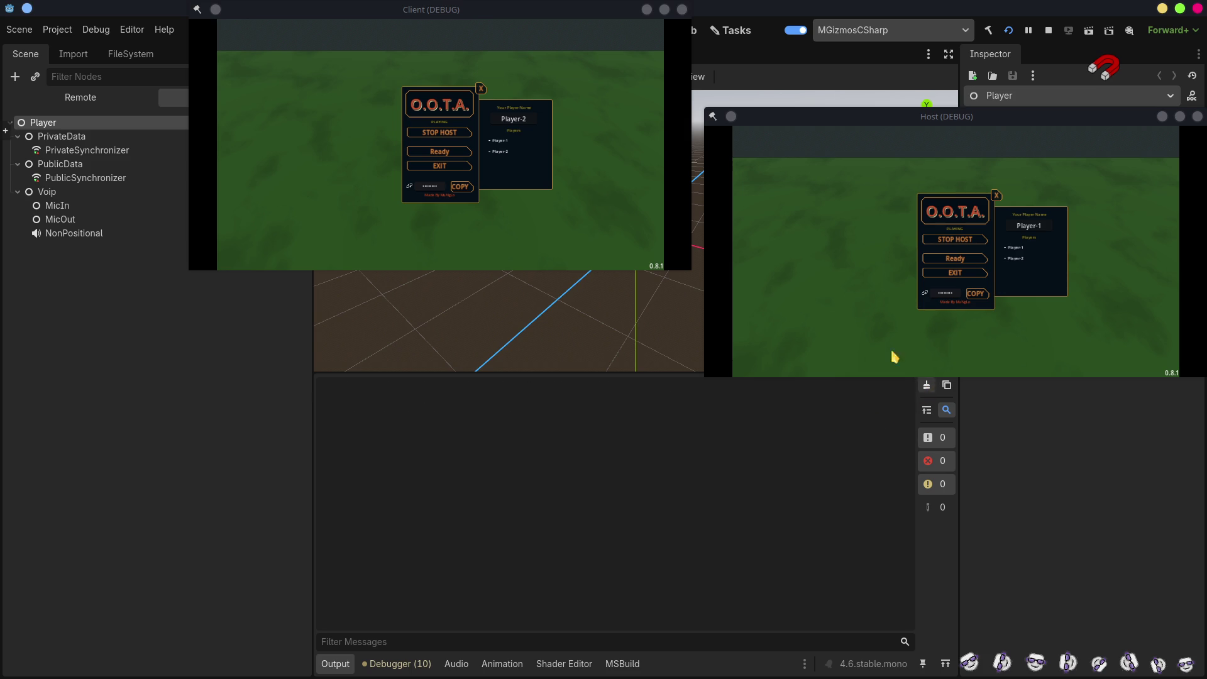
- Talk into the mic via the Host and Client windows, then show the Audio bus layout
click(869, 339)
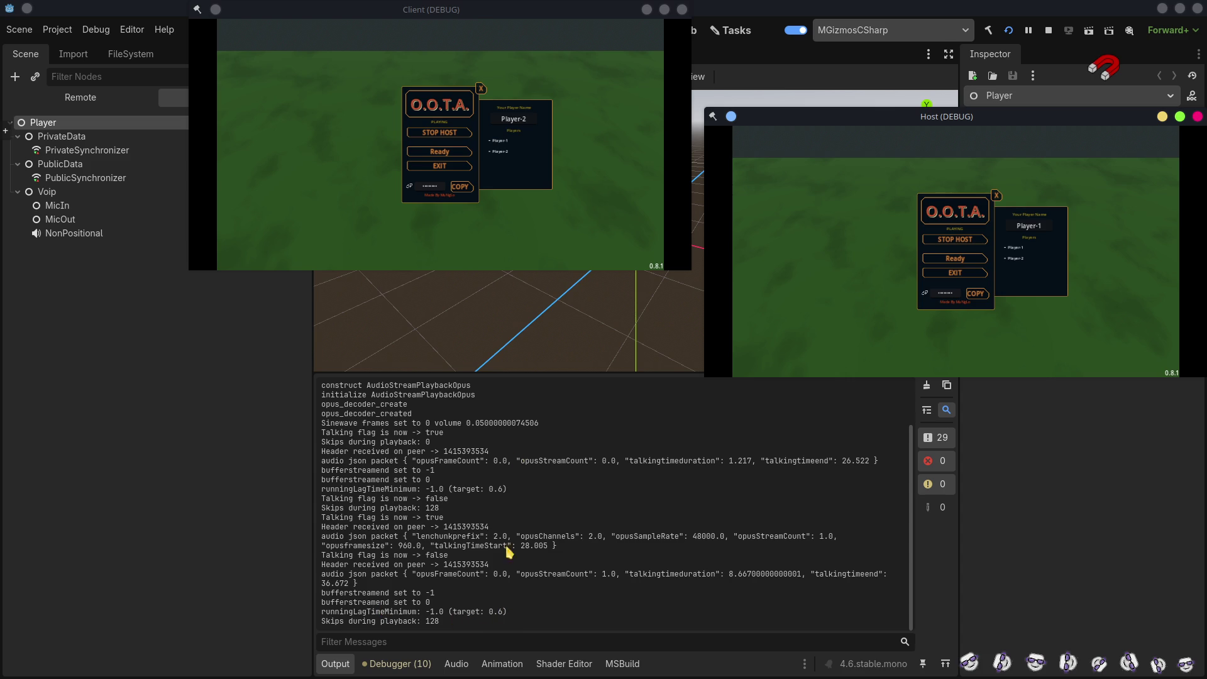
click(542, 224)
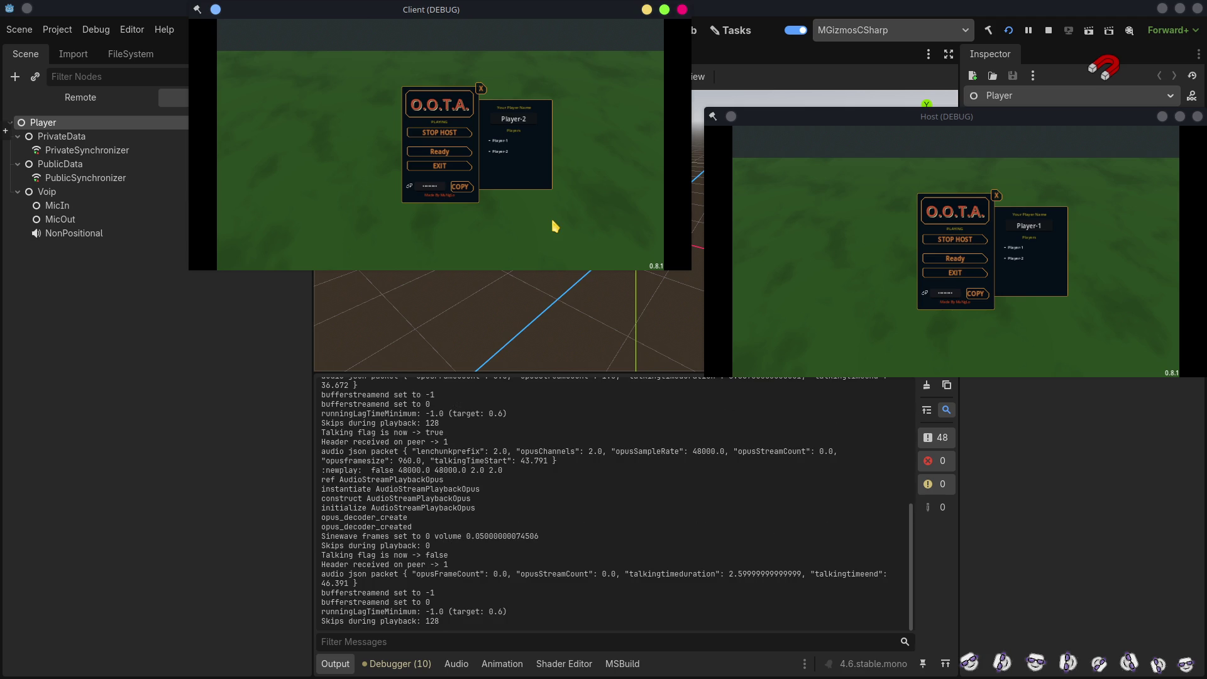
click(461, 664)
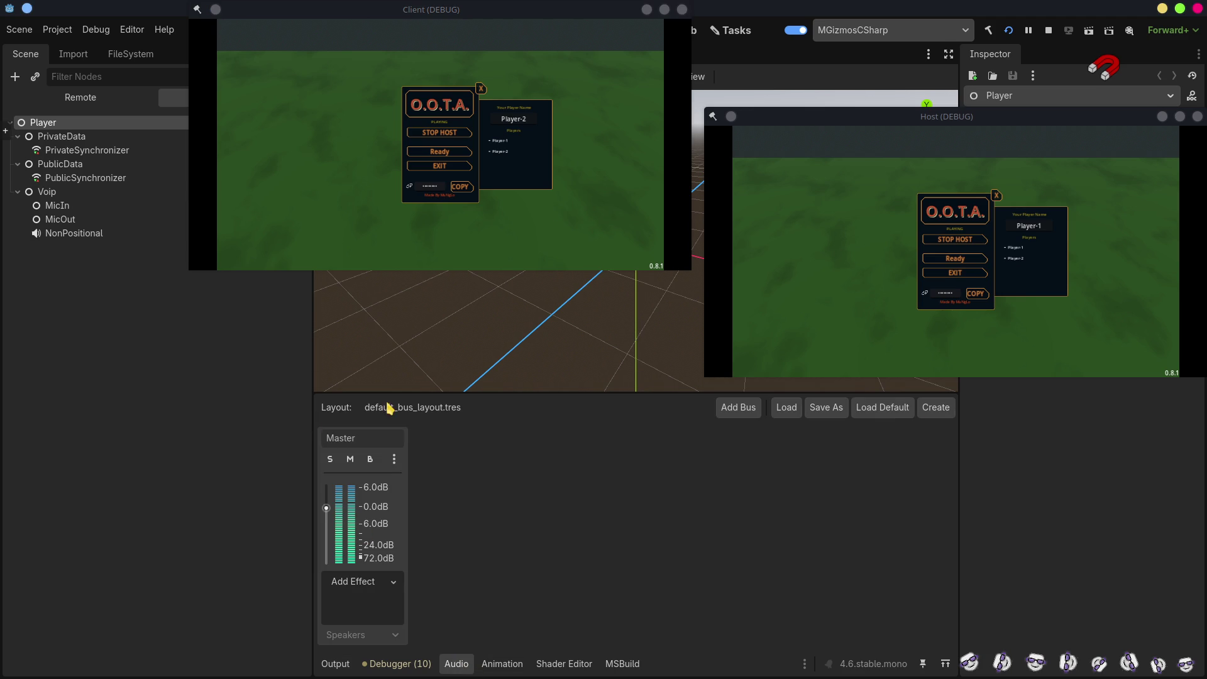
- Check NonPositional's available Stream types without assigning one, then stop the game with F8
click(95, 237)
mouse_move(874, 126)
mouse_down()
mouse_move(291, 124)
mouse_move(462, 94)
mouse_up()
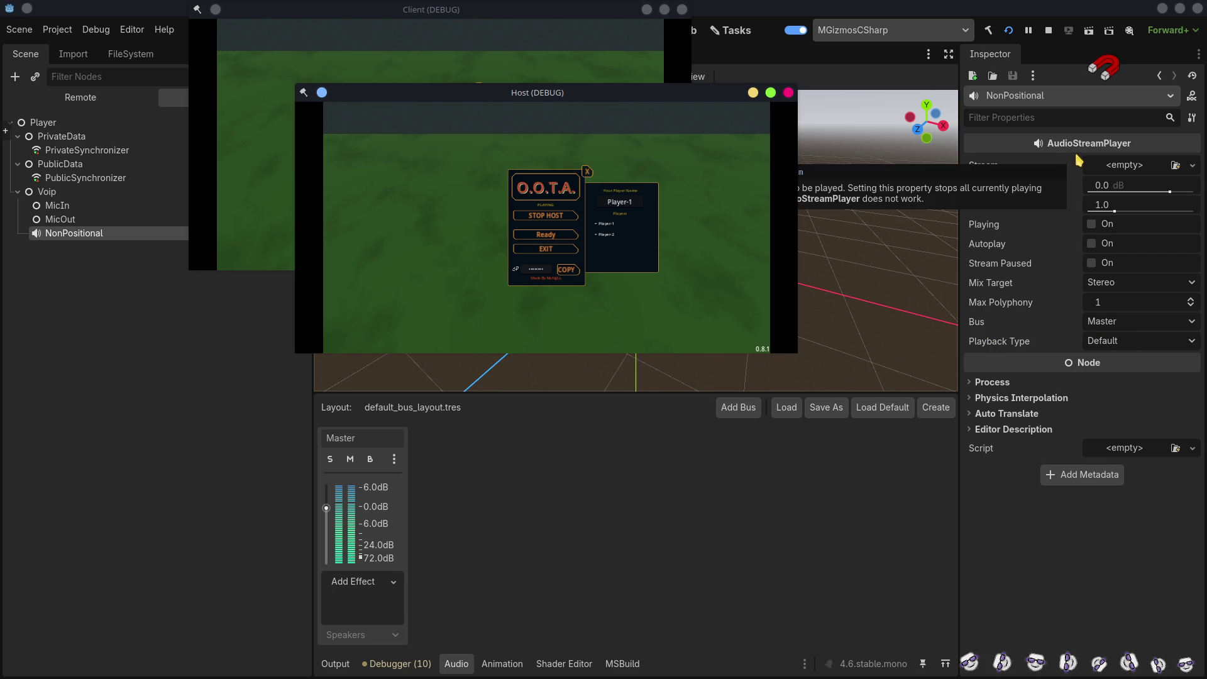
click(1122, 166)
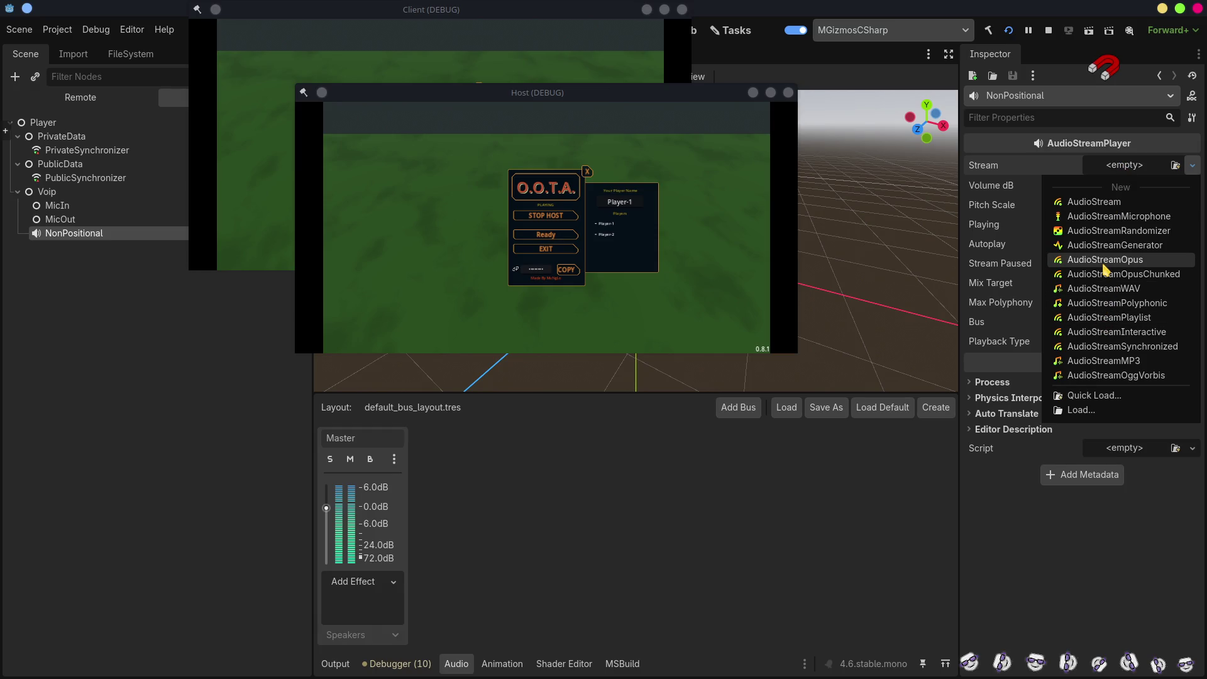
click(1054, 532)
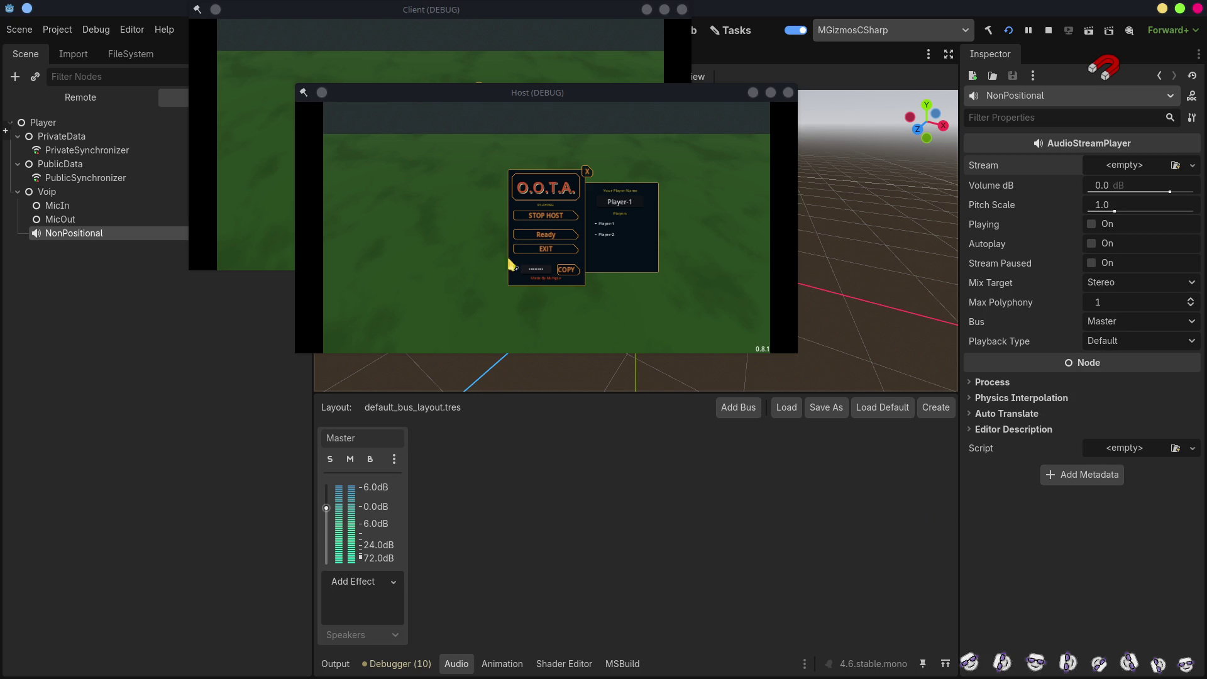
key(F8)
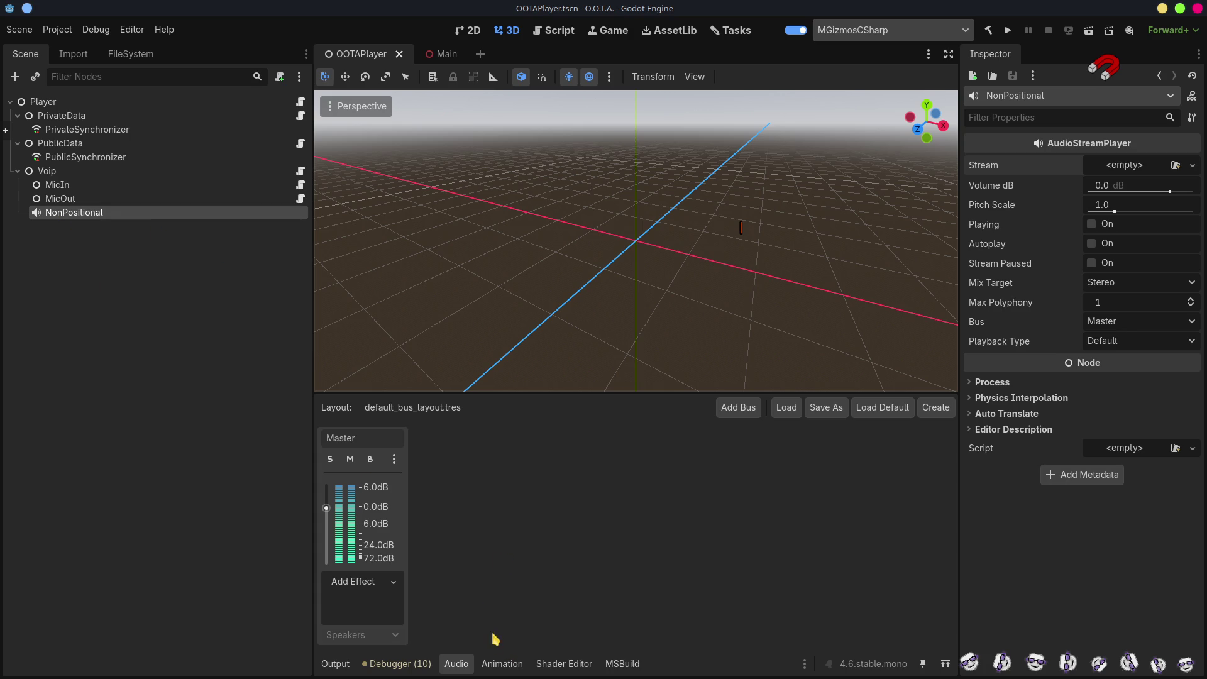
- Minimize the editor and open the VOIP project from the Project Manager
click(1162, 8)
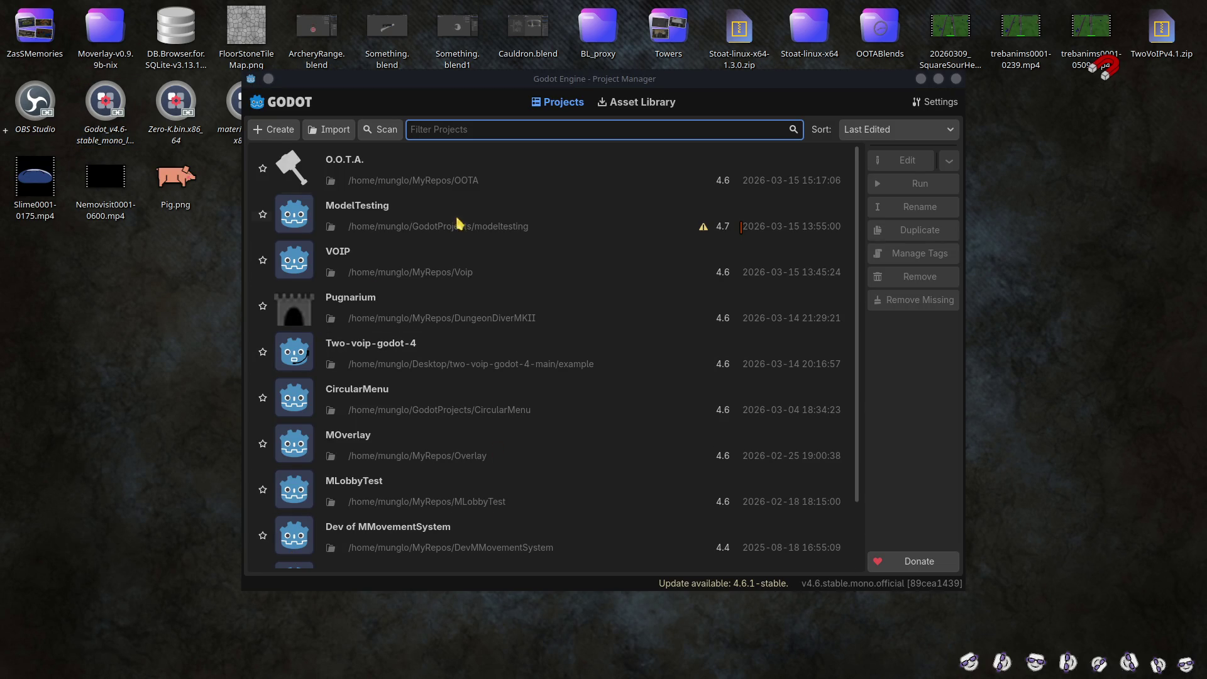
double_click(370, 272)
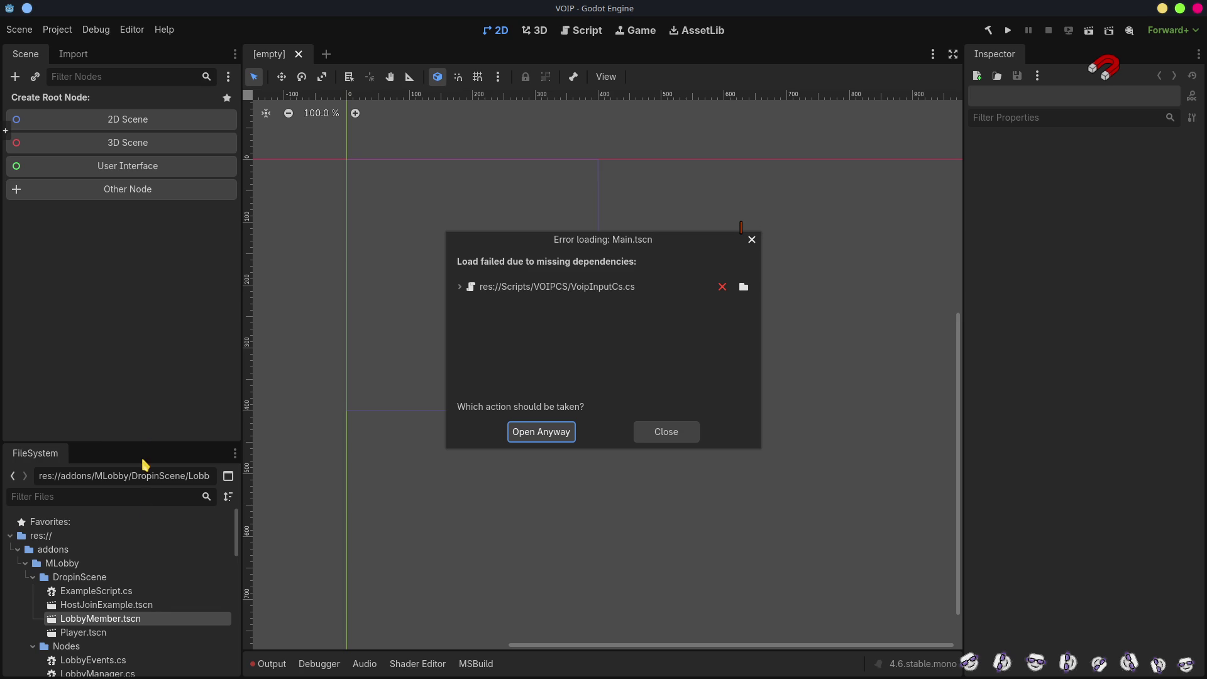
- Open Main.tscn despite its missing C# script, review VOIPInput.gd in VS Code, then select VOIPInputCS
click(550, 433)
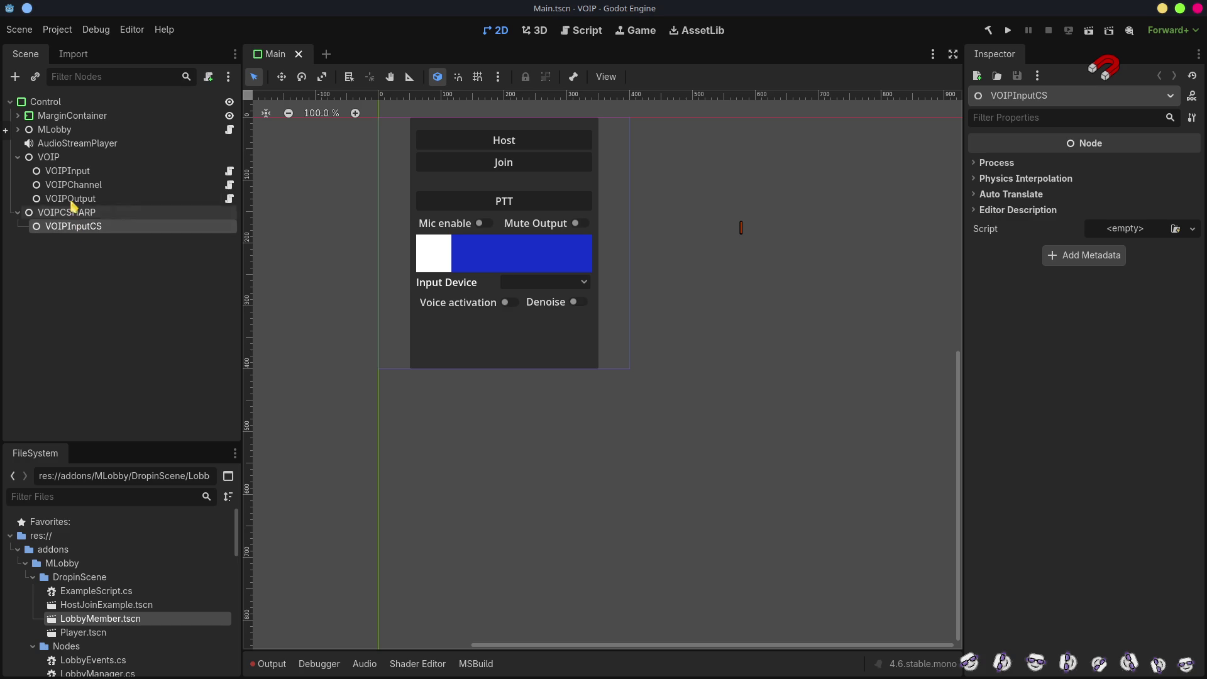
click(79, 171)
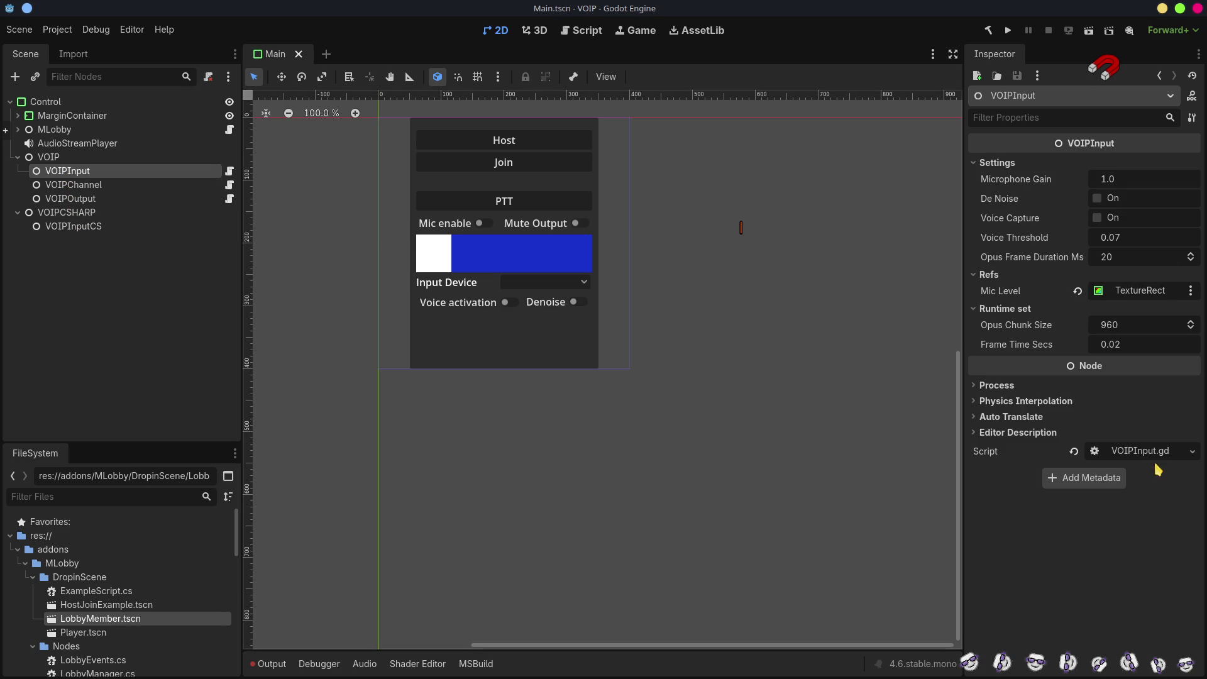
click(1140, 451)
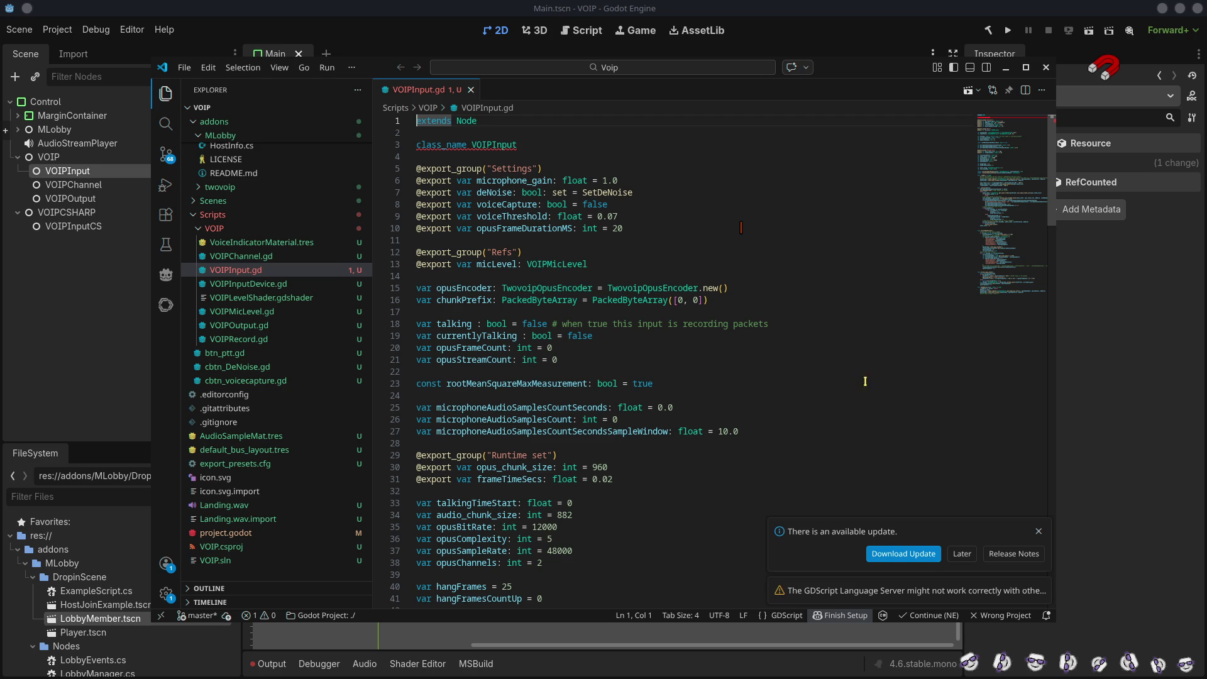
mouse_move(472, 144)
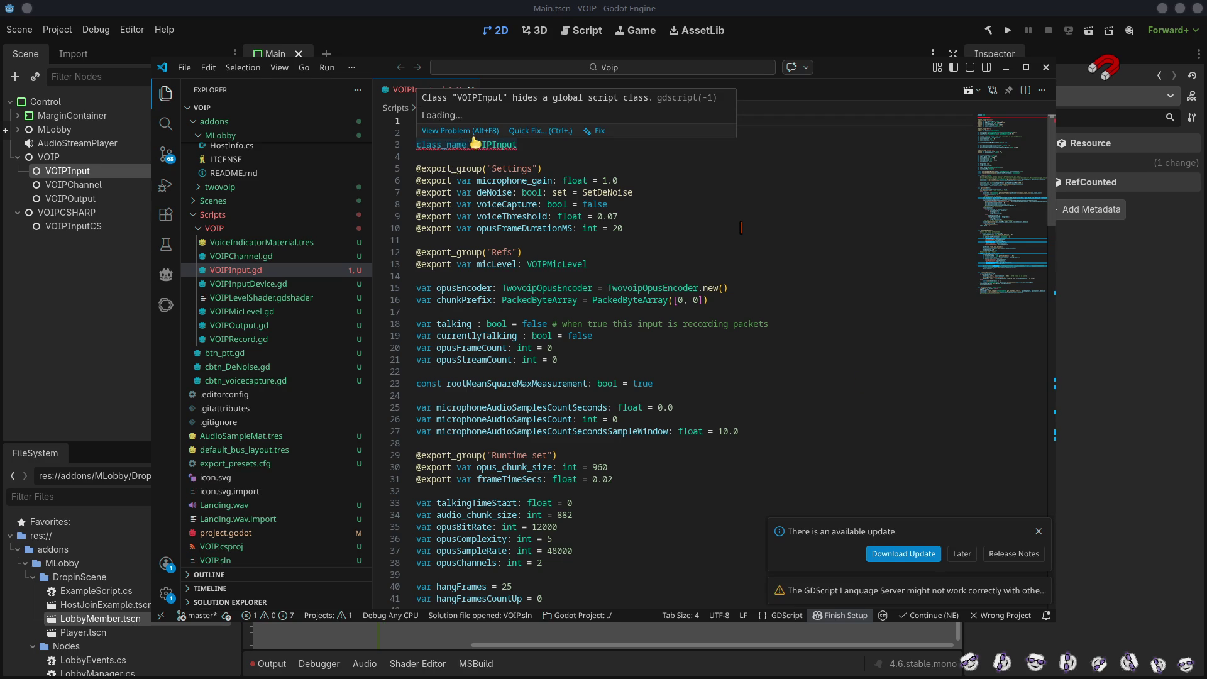
click(1047, 68)
click(114, 230)
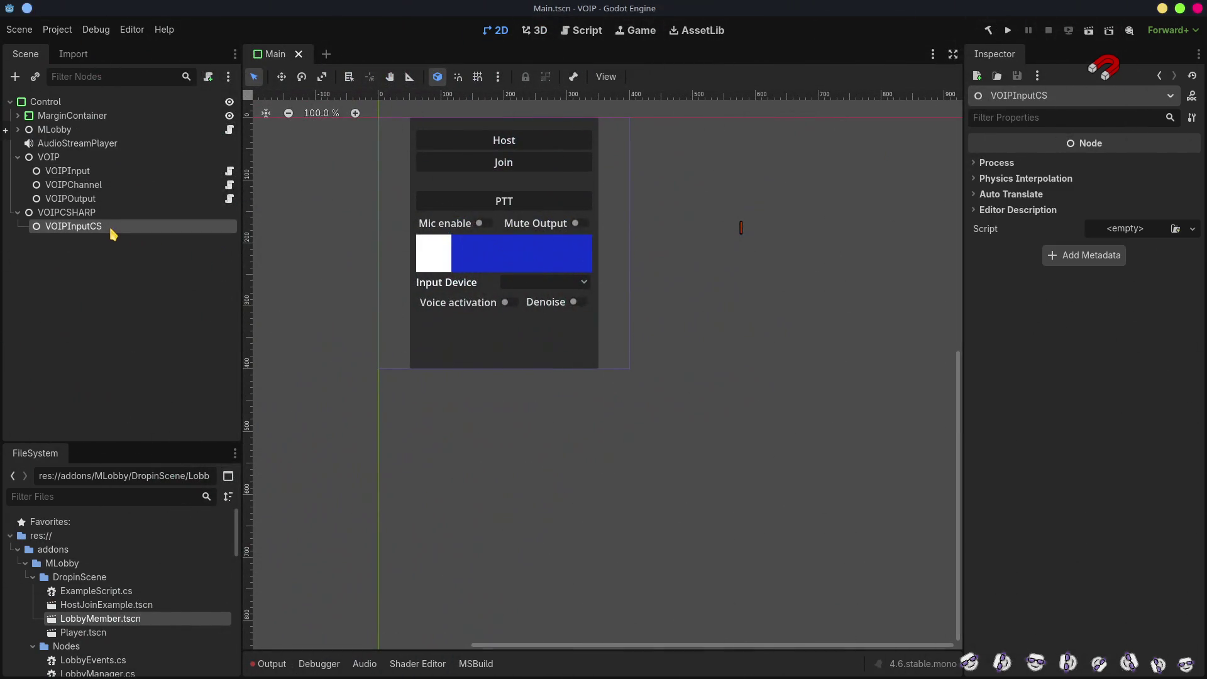
- Delete the VOIPInputCS and VOIPCSHARP nodes from the Main scene
key(Delete)
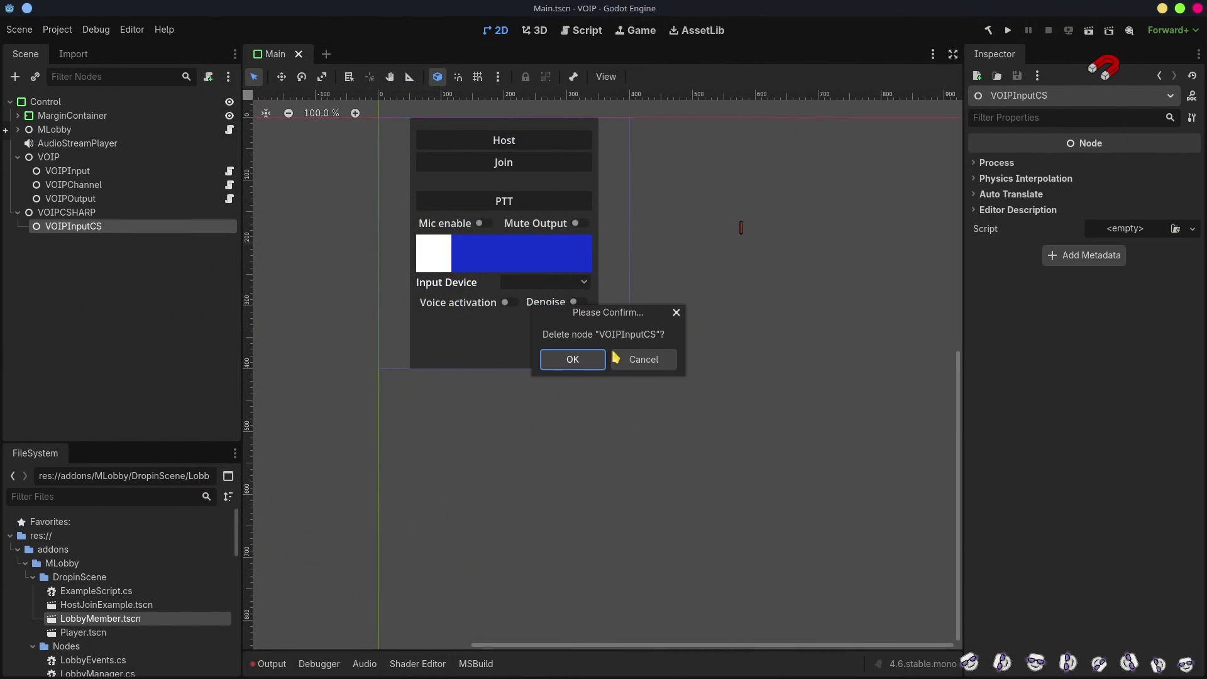
click(571, 360)
click(68, 212)
key(Delete)
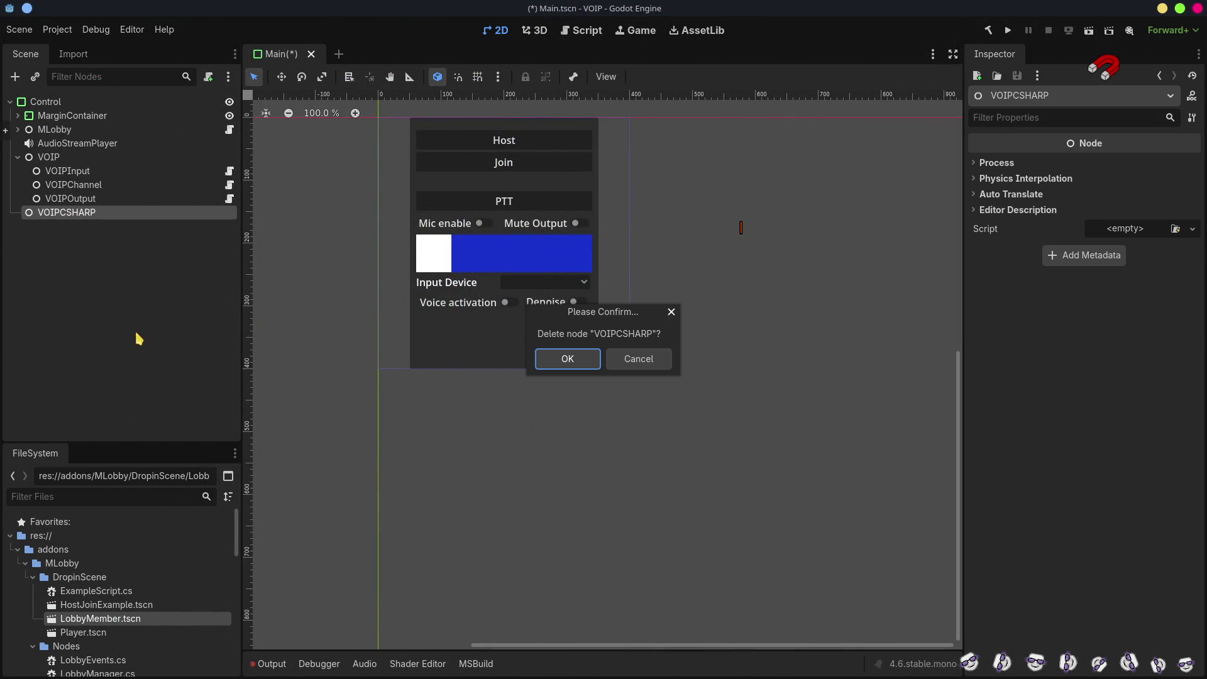
click(587, 360)
- Enlarge the FileSystem panel and collapse the DropinScene and Nodes folders
drag(149, 441, 150, 212)
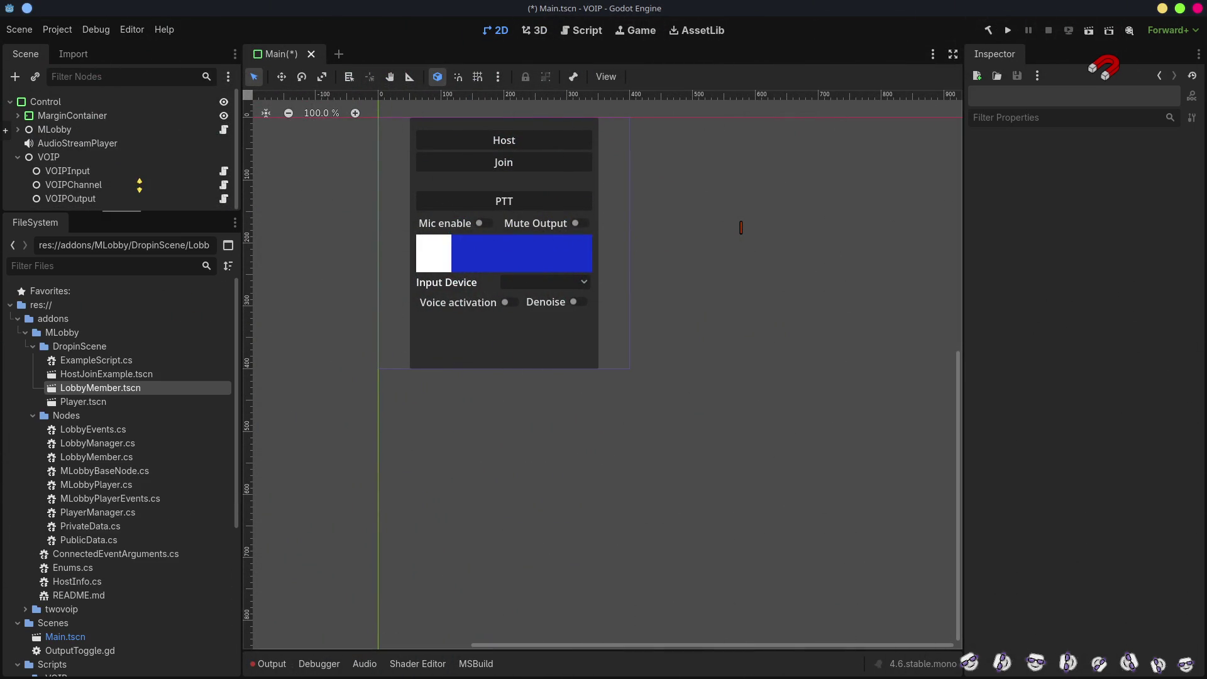
click(33, 347)
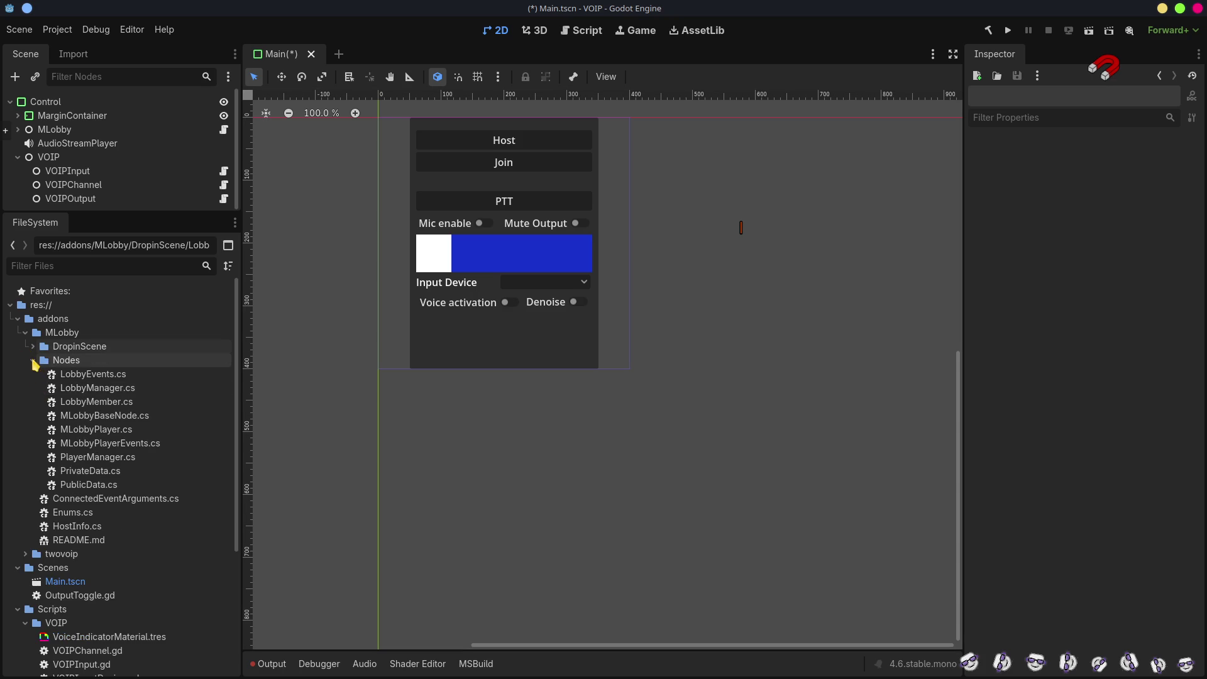
click(32, 360)
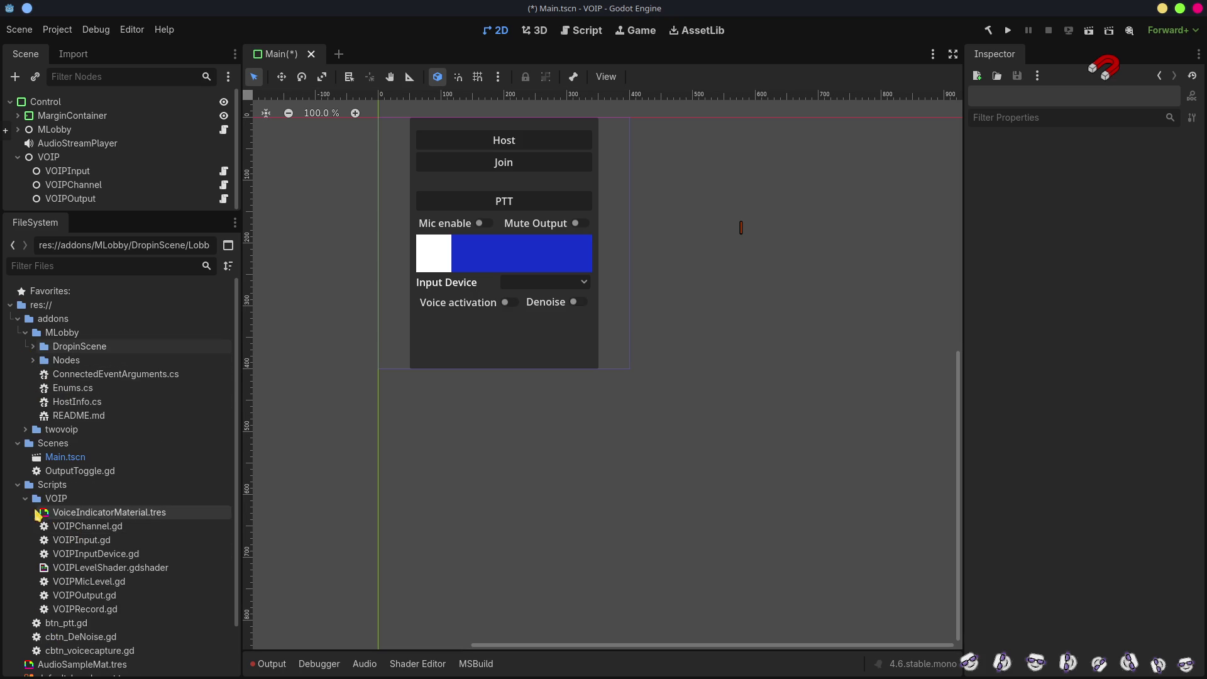
click(26, 498)
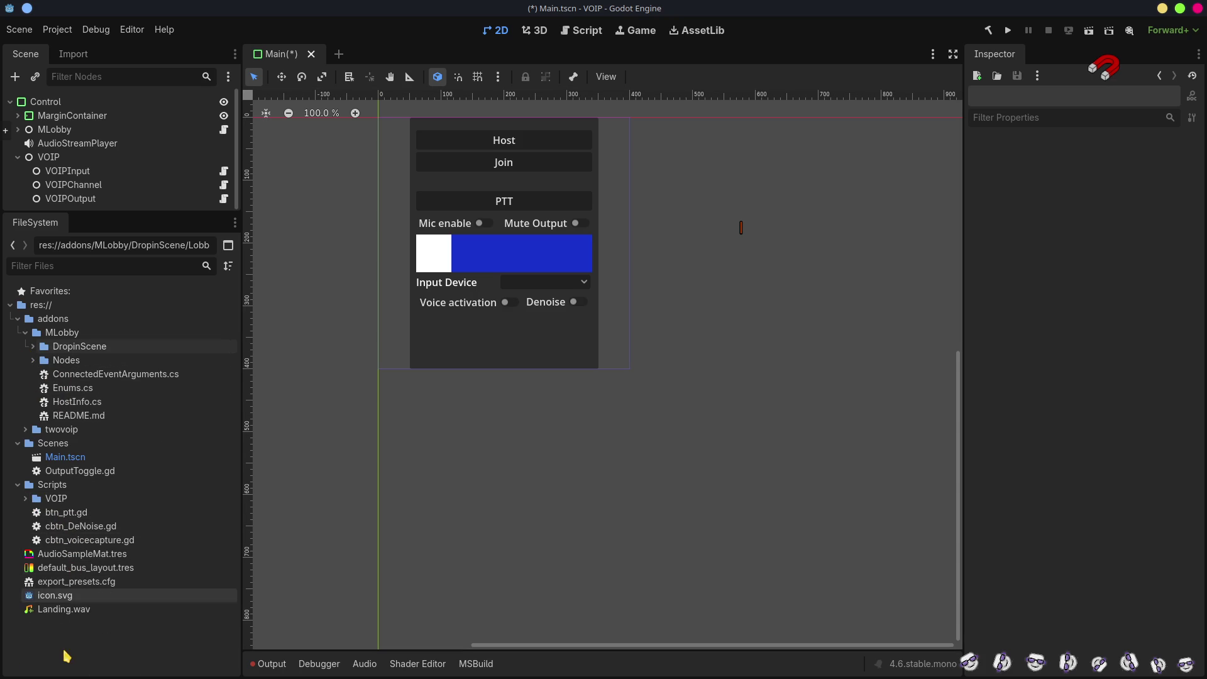
click(26, 498)
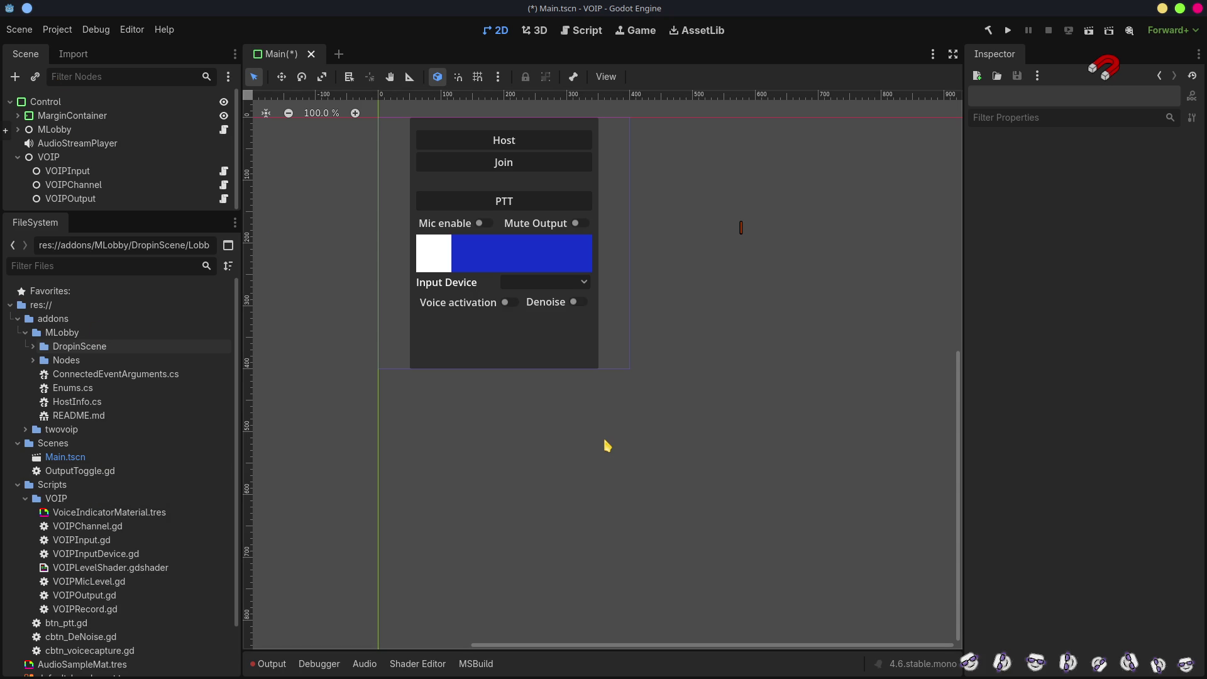
- Save Main.tscn and reload the current project
key(ctrl+s)
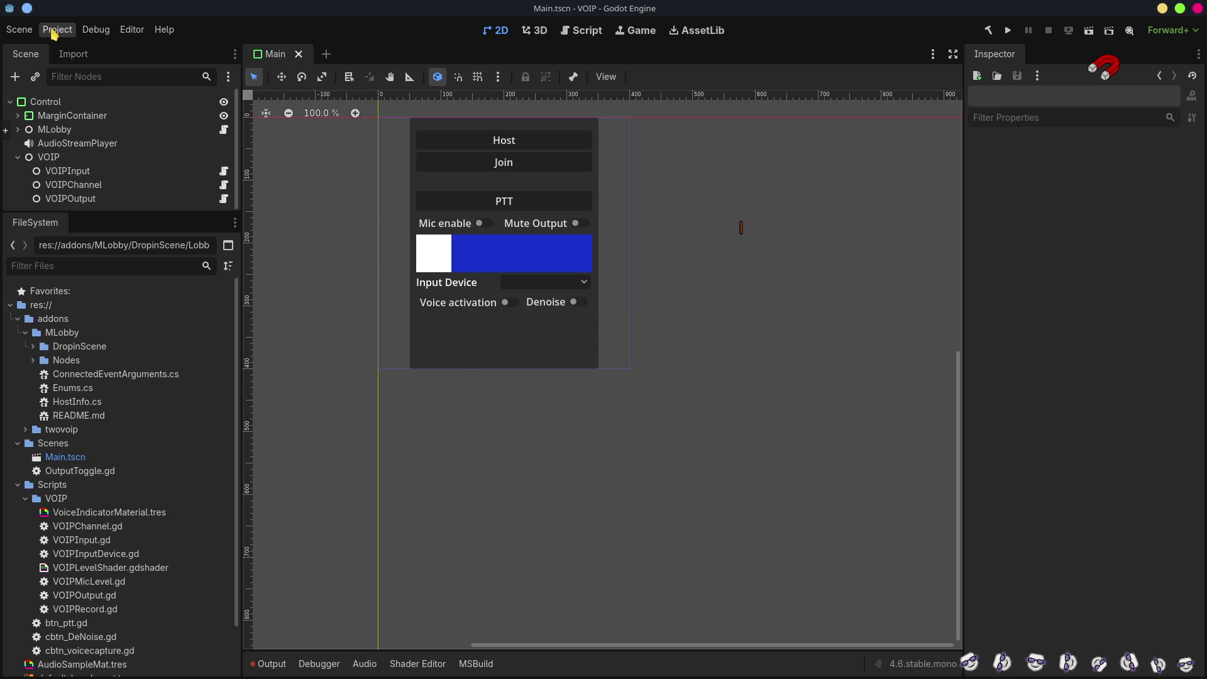
click(58, 29)
click(102, 187)
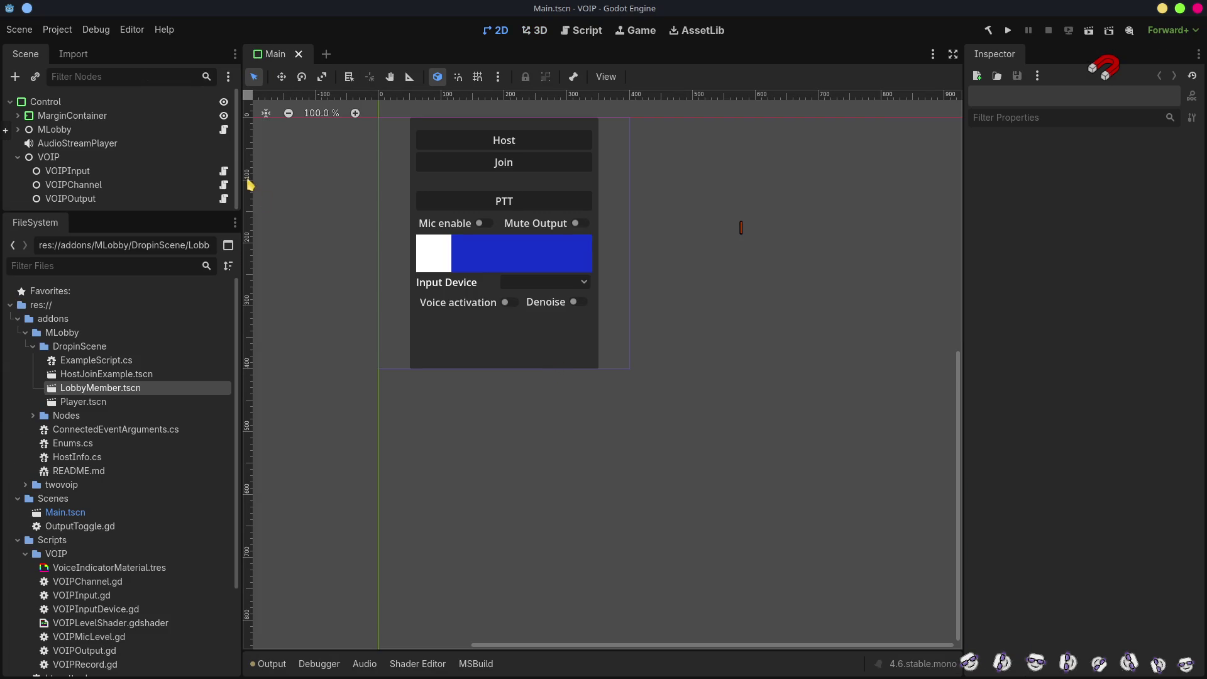
- Inspect the VOIP project's MicrophoneBus and its OpusChunked effect in the Audio panel
click(366, 664)
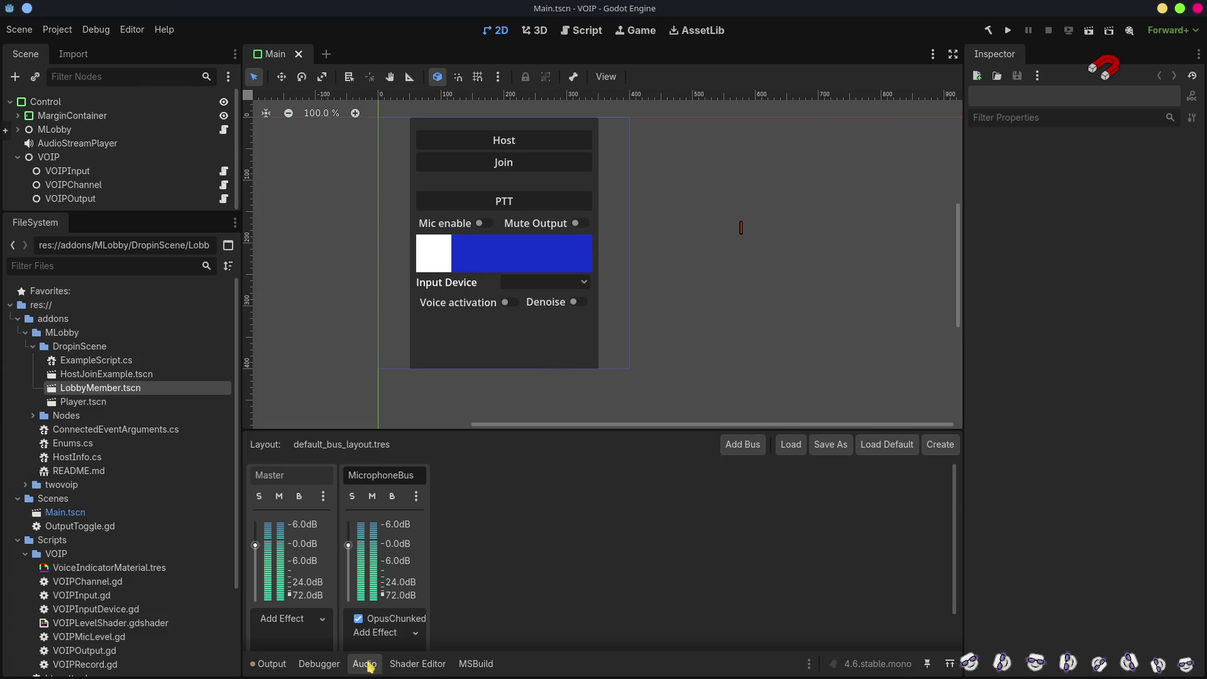
double_click(388, 470)
key(ctrl+c)
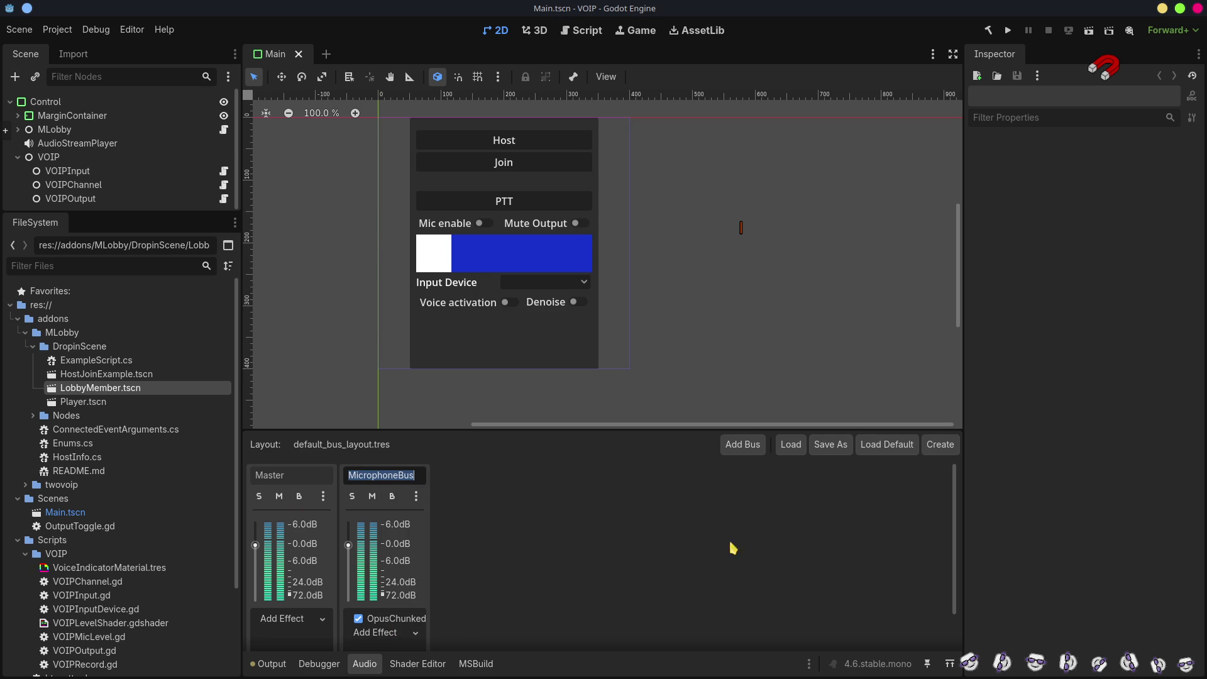
click(1047, 381)
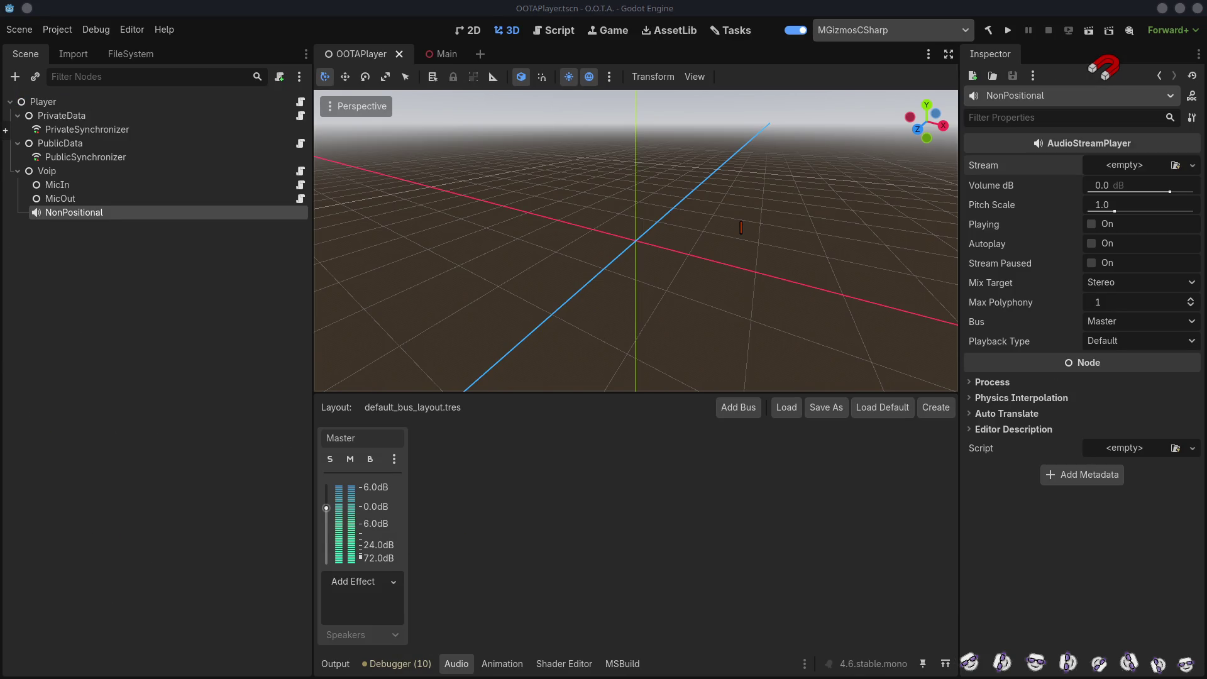
- Add a new audio bus named MicrophoneBus carrying an OpusChunked effect
click(739, 407)
key(ctrl+a)
key(ctrl+v)
click(465, 582)
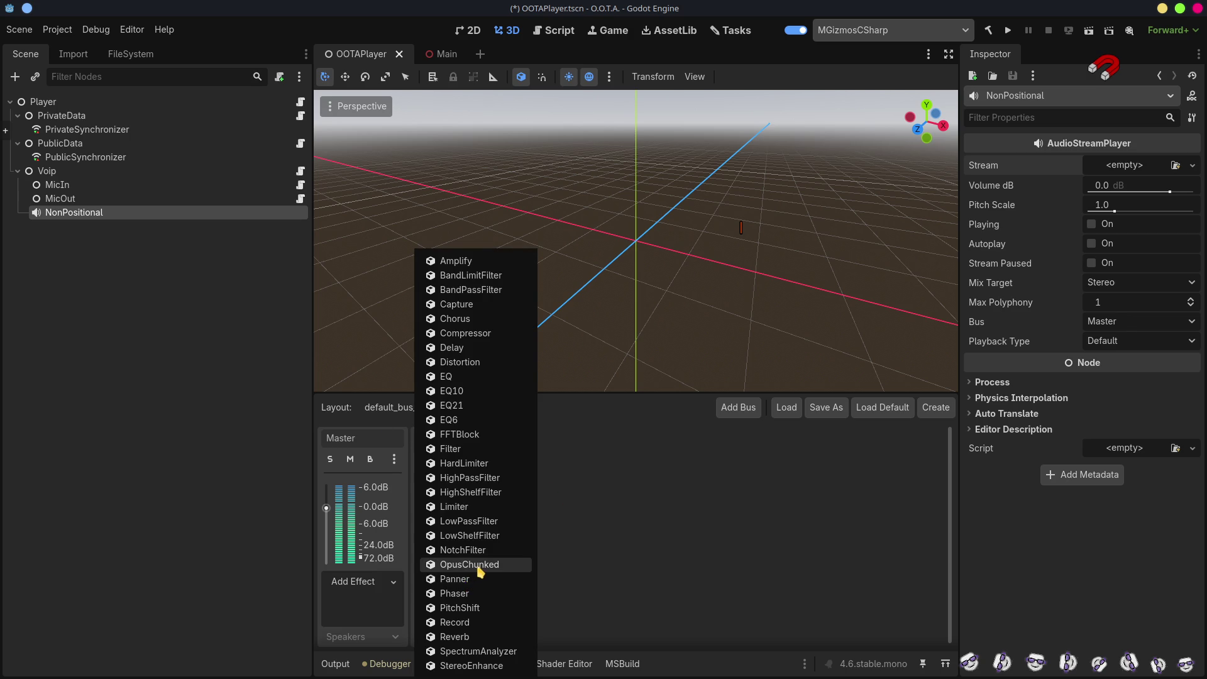
click(476, 565)
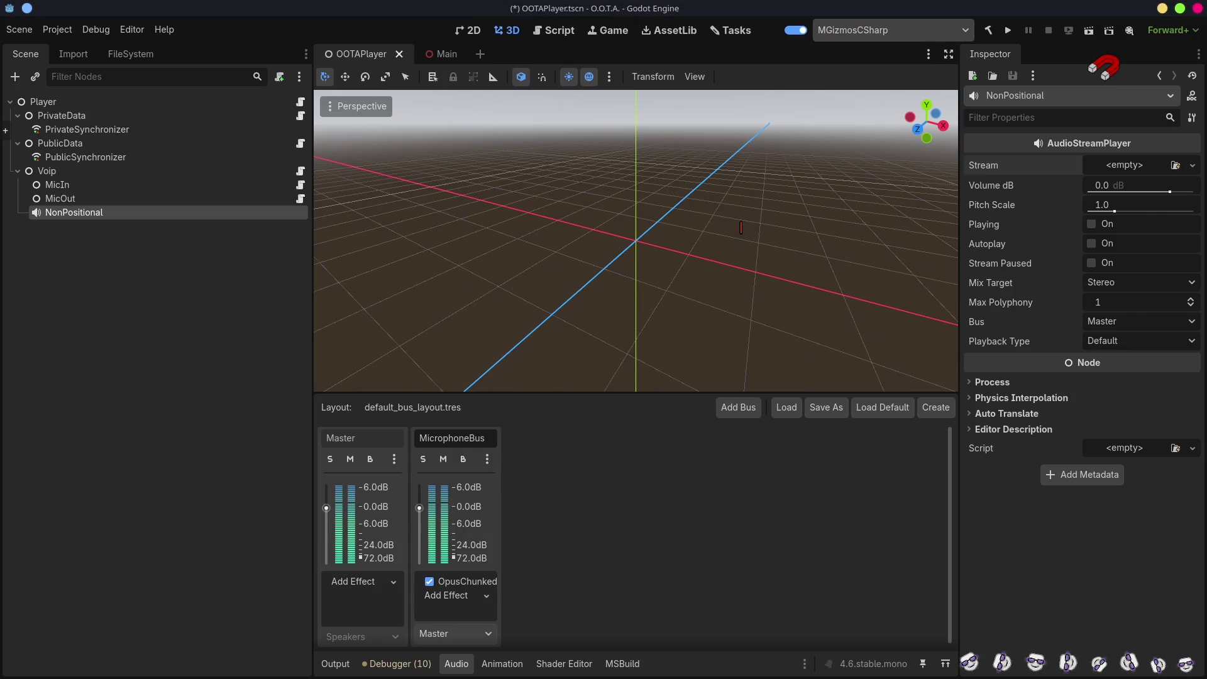
- Save the OOTAPlayer scene and run the game
click(188, 520)
key(ctrl+s)
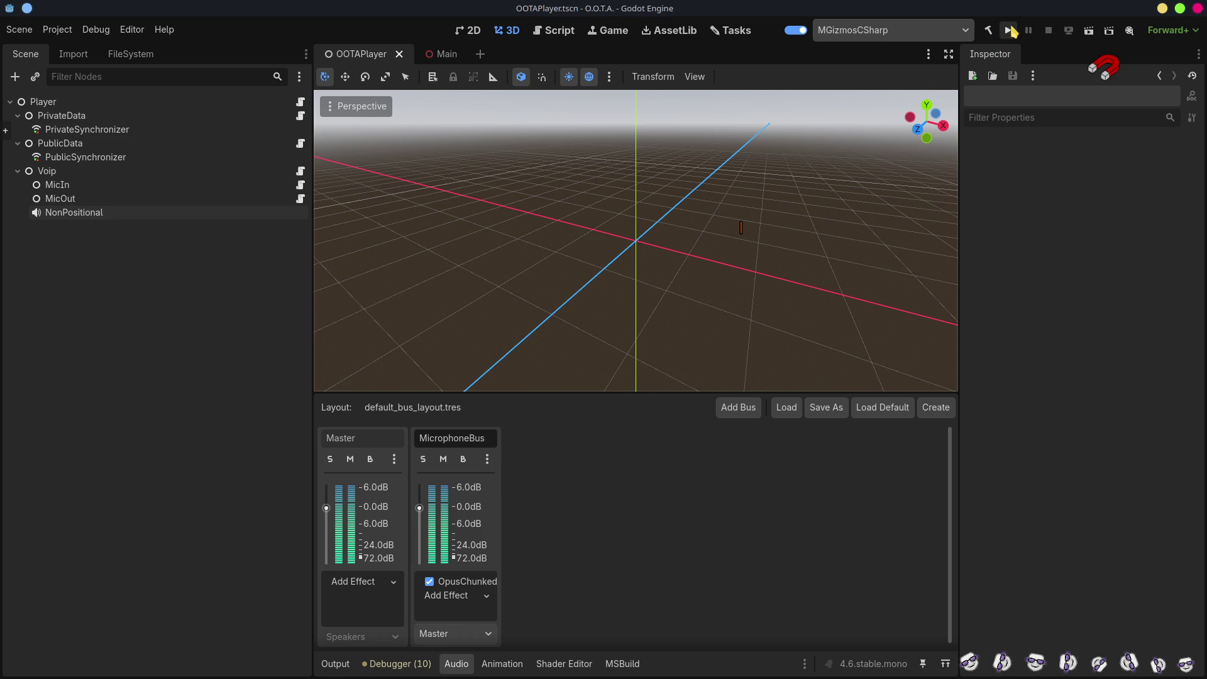
click(1007, 31)
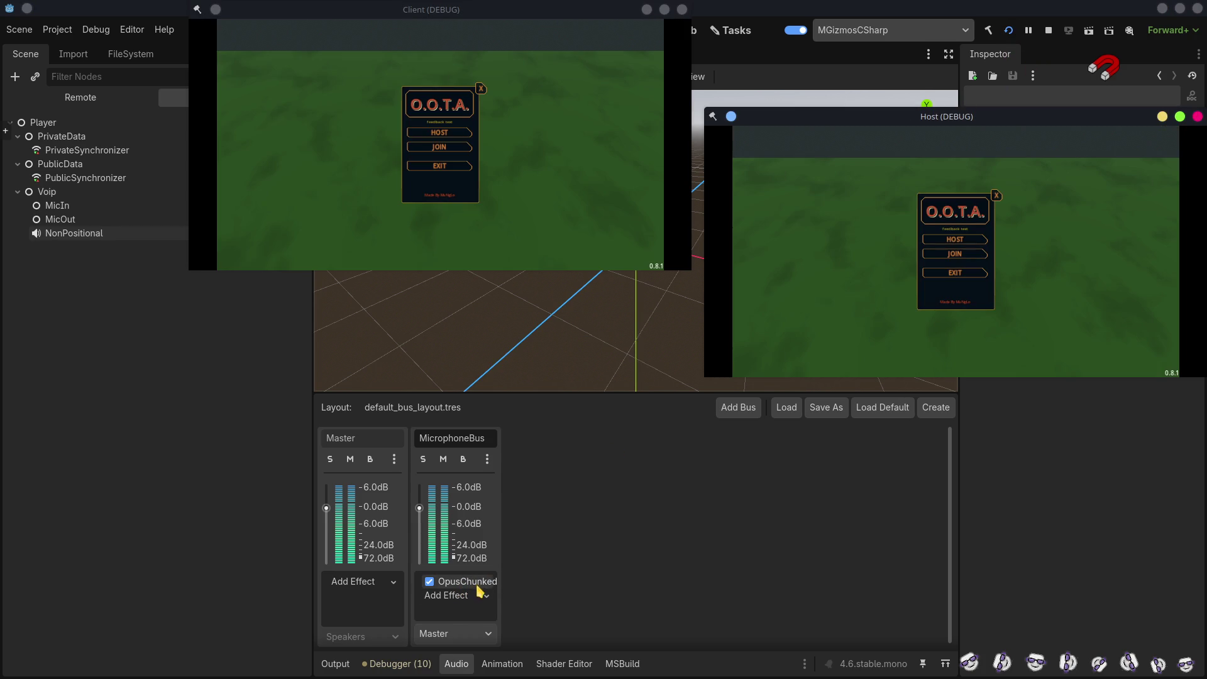
- Arrange the Host and Client windows, start hosting, and connect the Client with the copied lobby key
mouse_move(472, 10)
mouse_down()
mouse_move(358, 101)
mouse_move(368, 97)
mouse_up()
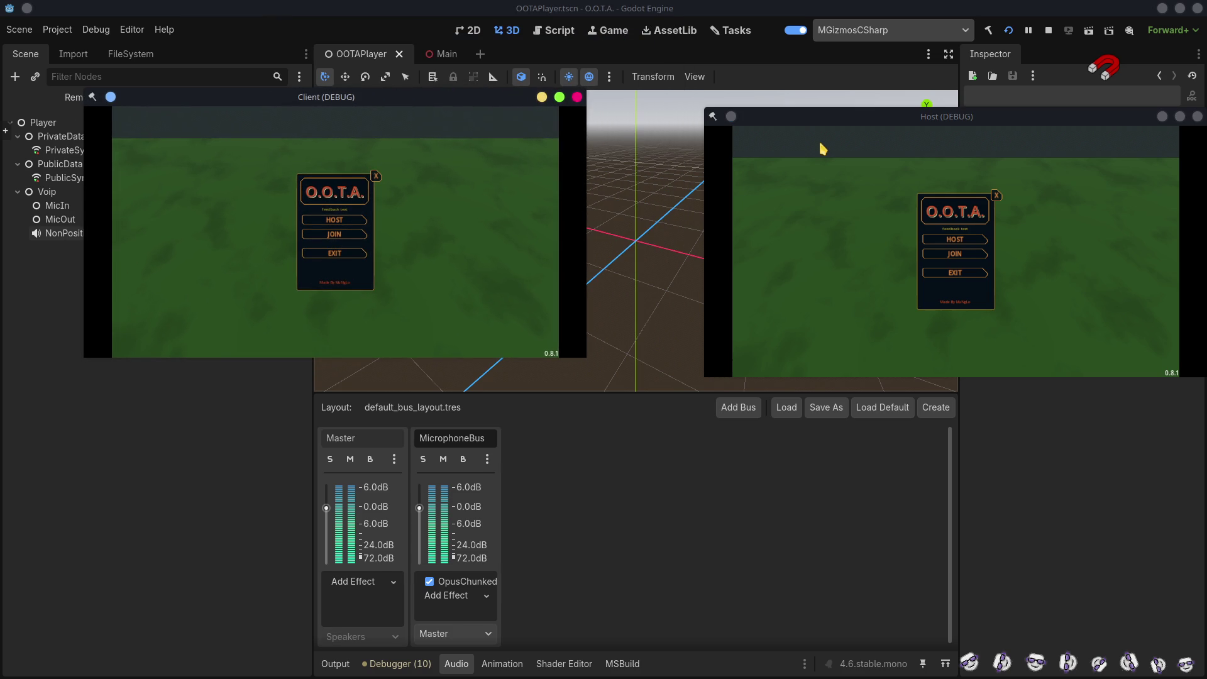
drag(808, 121, 719, 95)
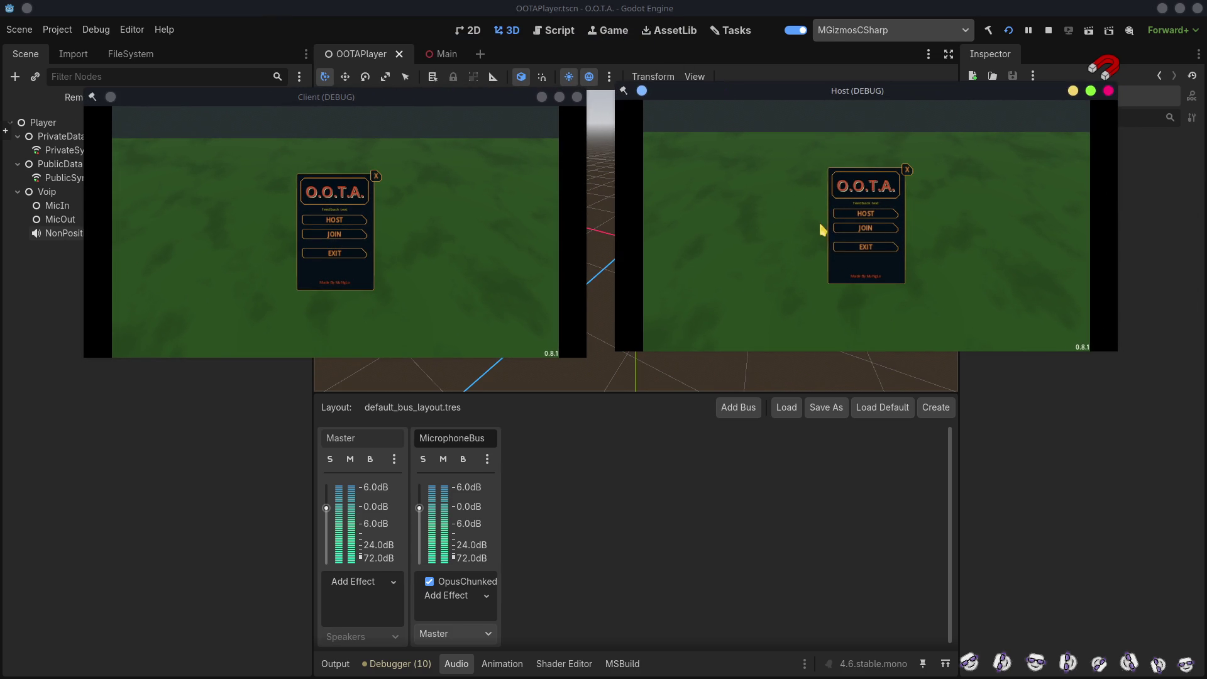
click(871, 213)
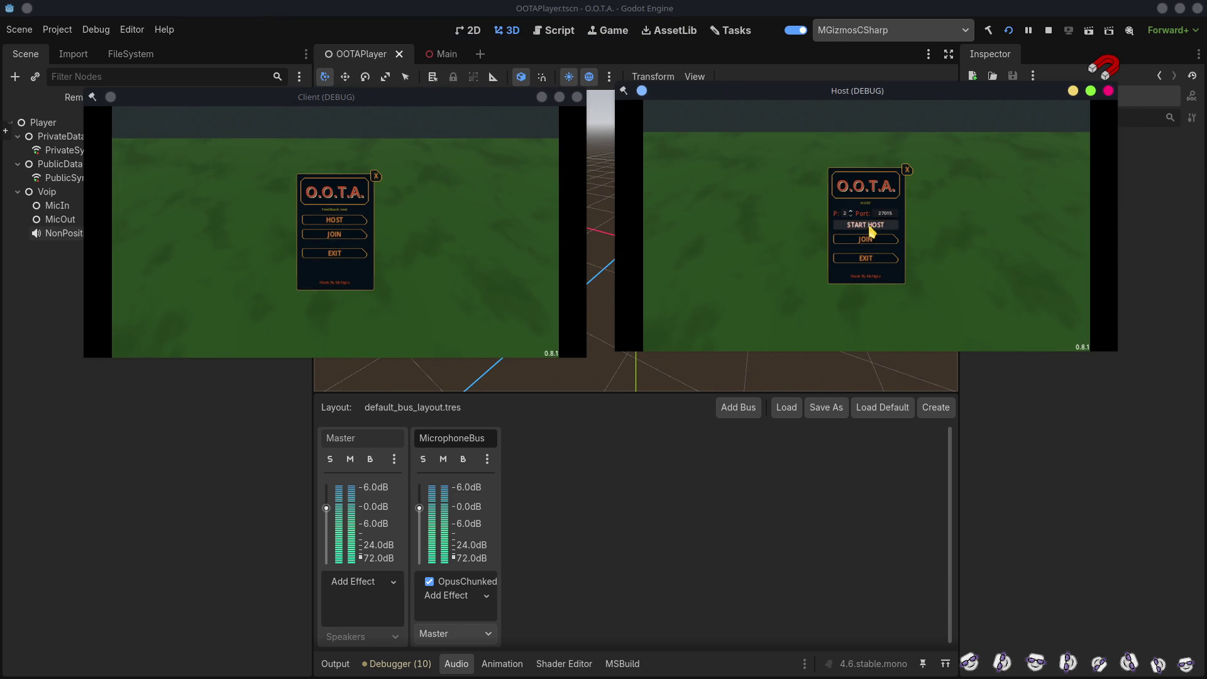
click(346, 232)
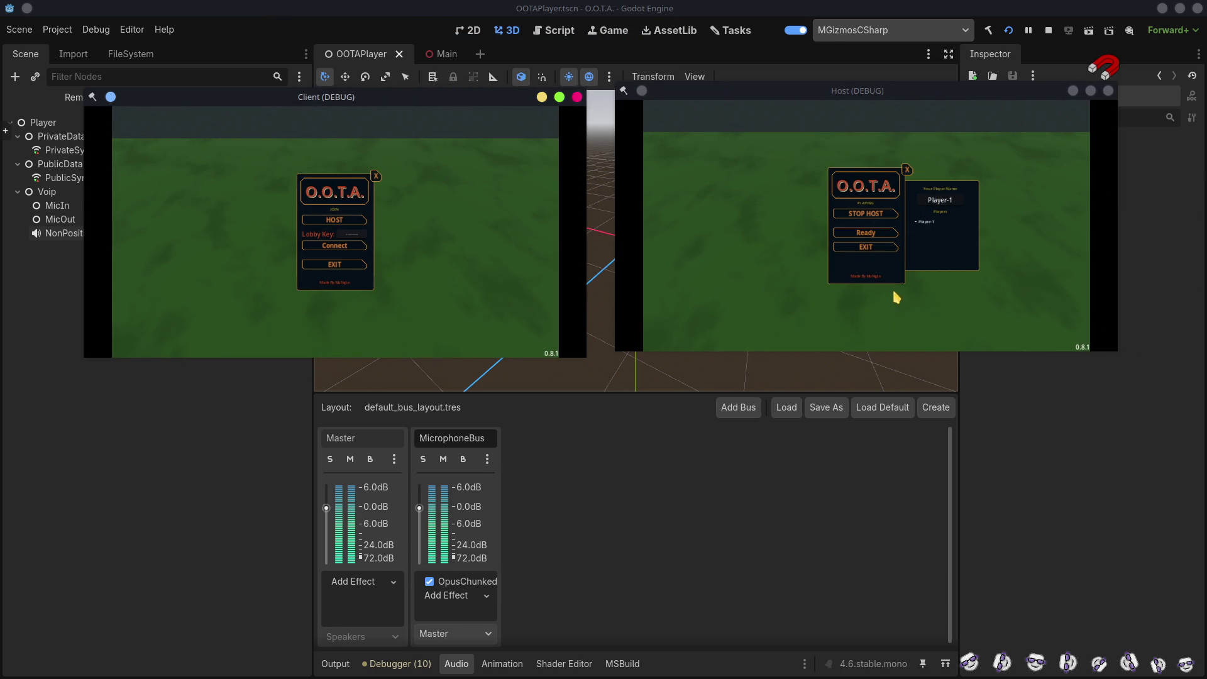
click(889, 271)
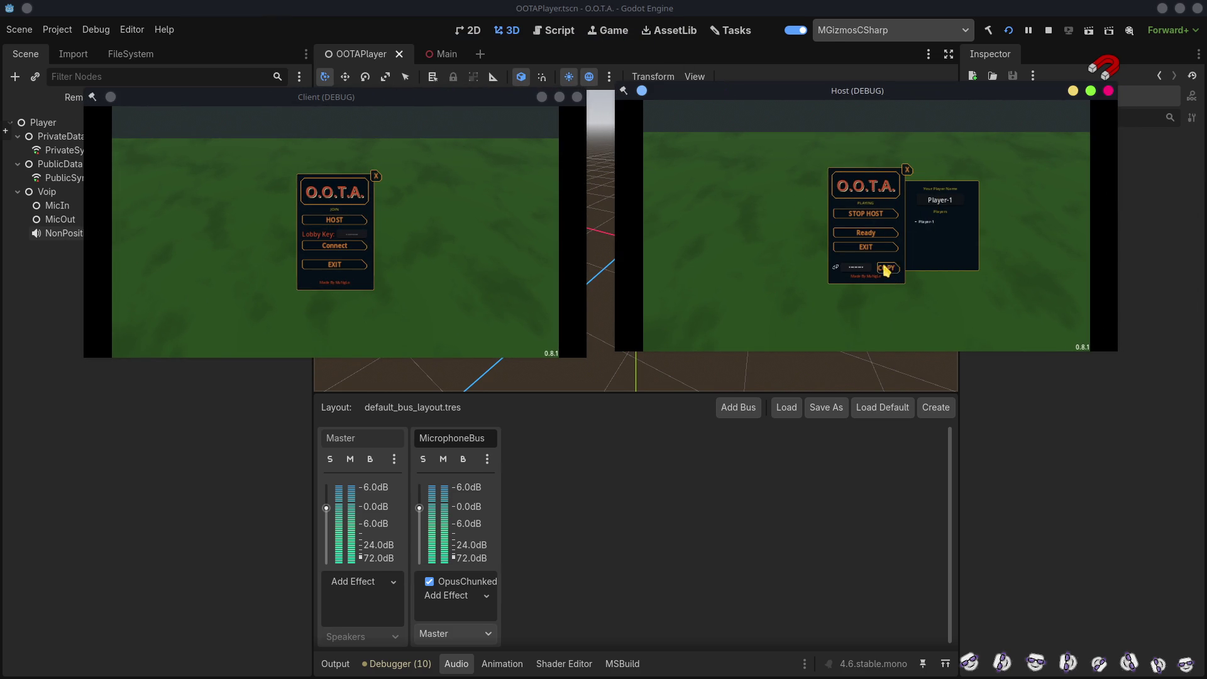
click(357, 235)
key(ctrl+v)
click(344, 247)
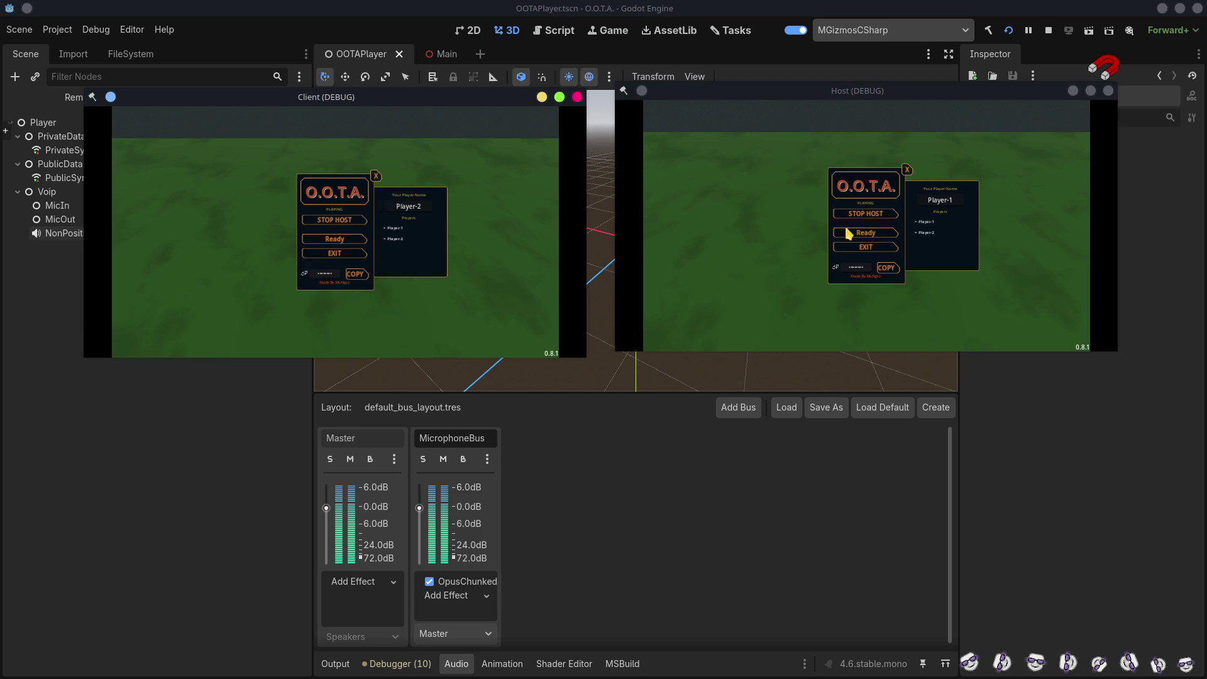
- Show and clear the Output log, then refocus the Host window
click(751, 302)
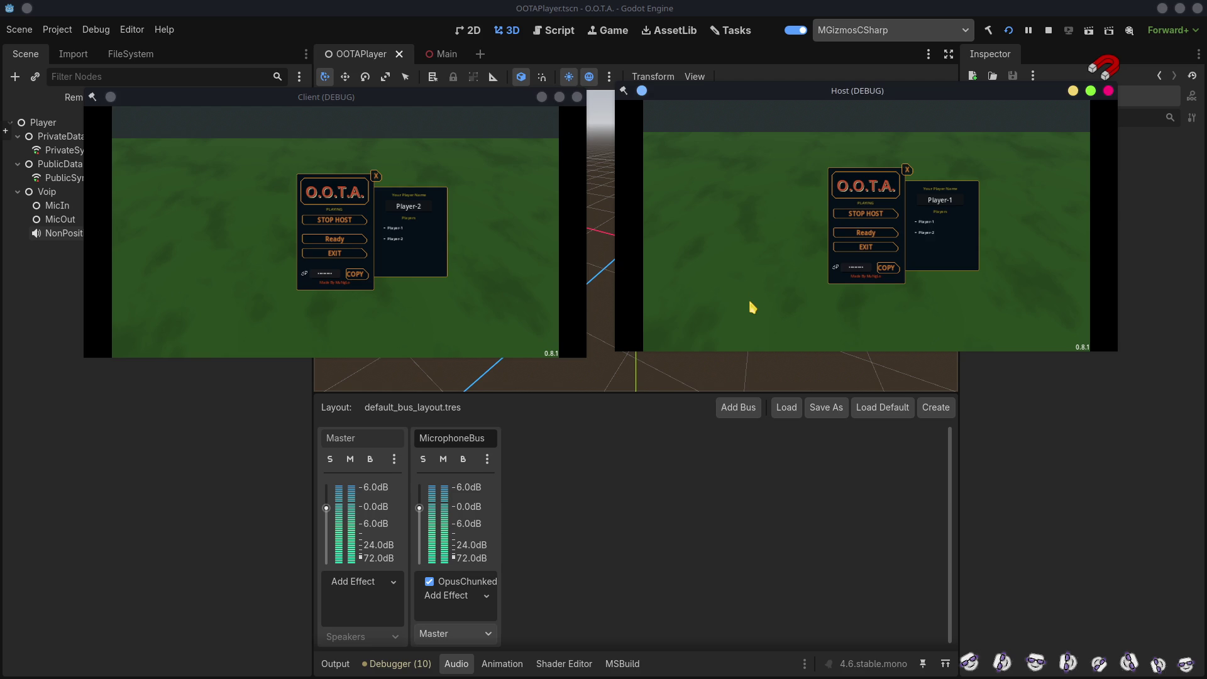
click(333, 663)
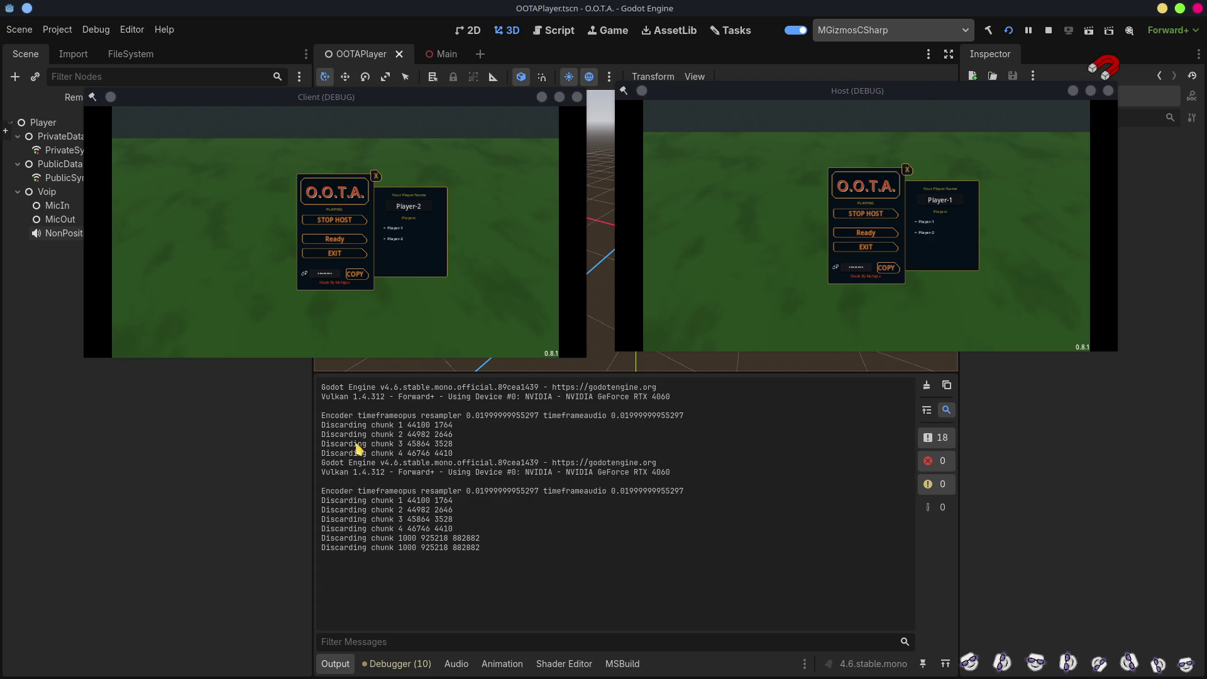
click(926, 384)
click(707, 252)
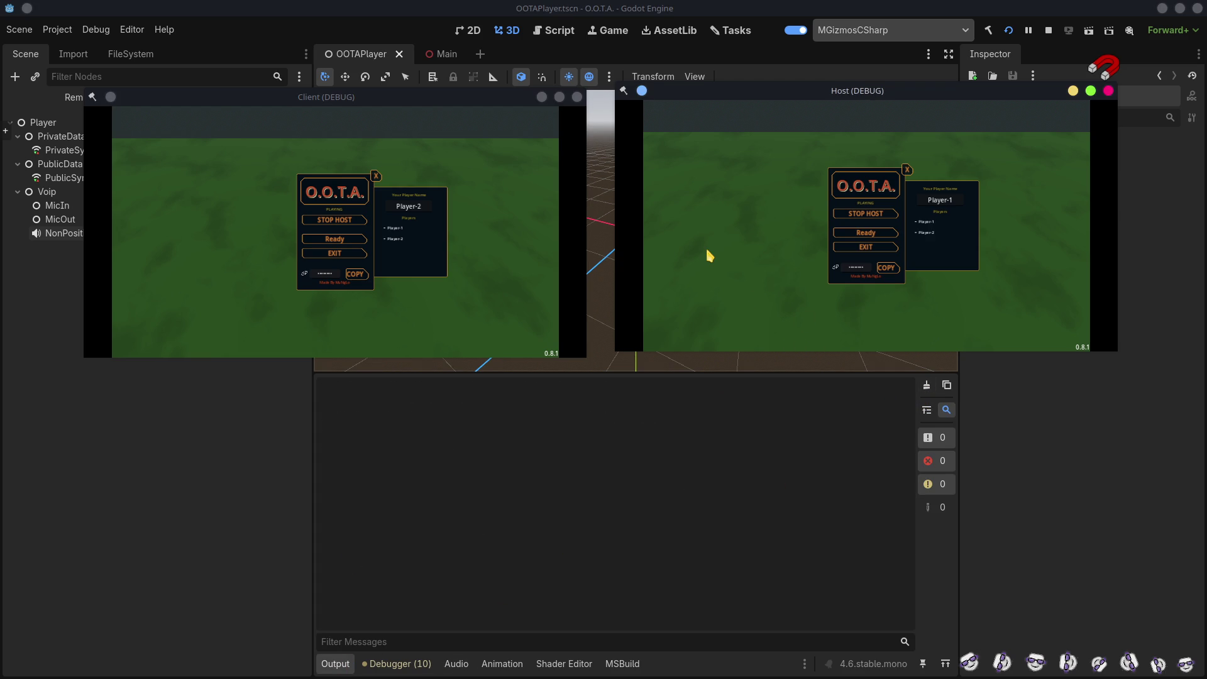
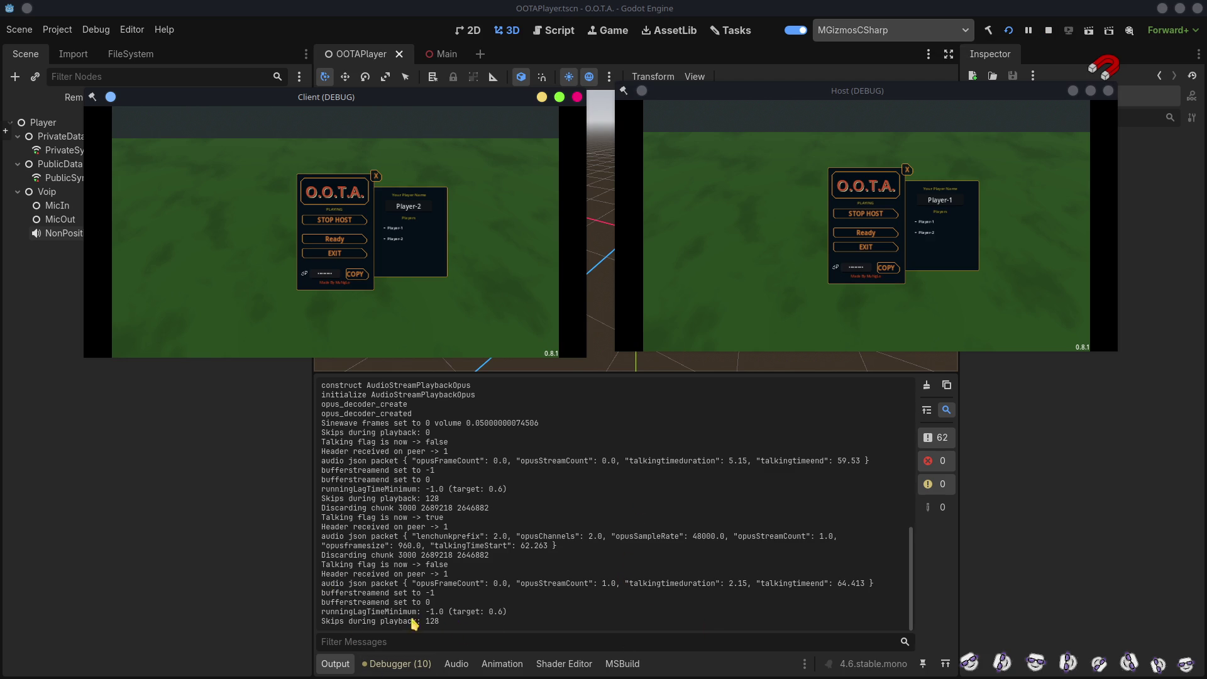
- Move the Host and Client debug windows lower, then stop the running project
drag(927, 92, 913, 226)
mouse_move(444, 99)
mouse_down()
mouse_move(405, 243)
mouse_move(423, 241)
mouse_up()
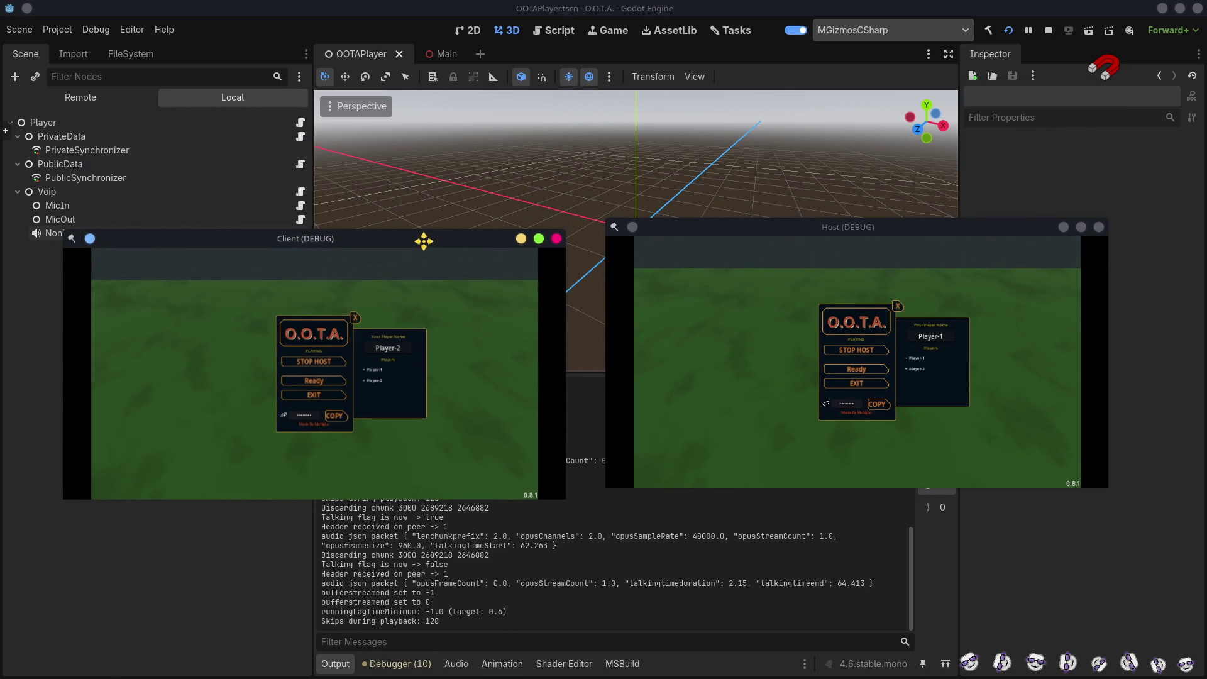
click(1047, 31)
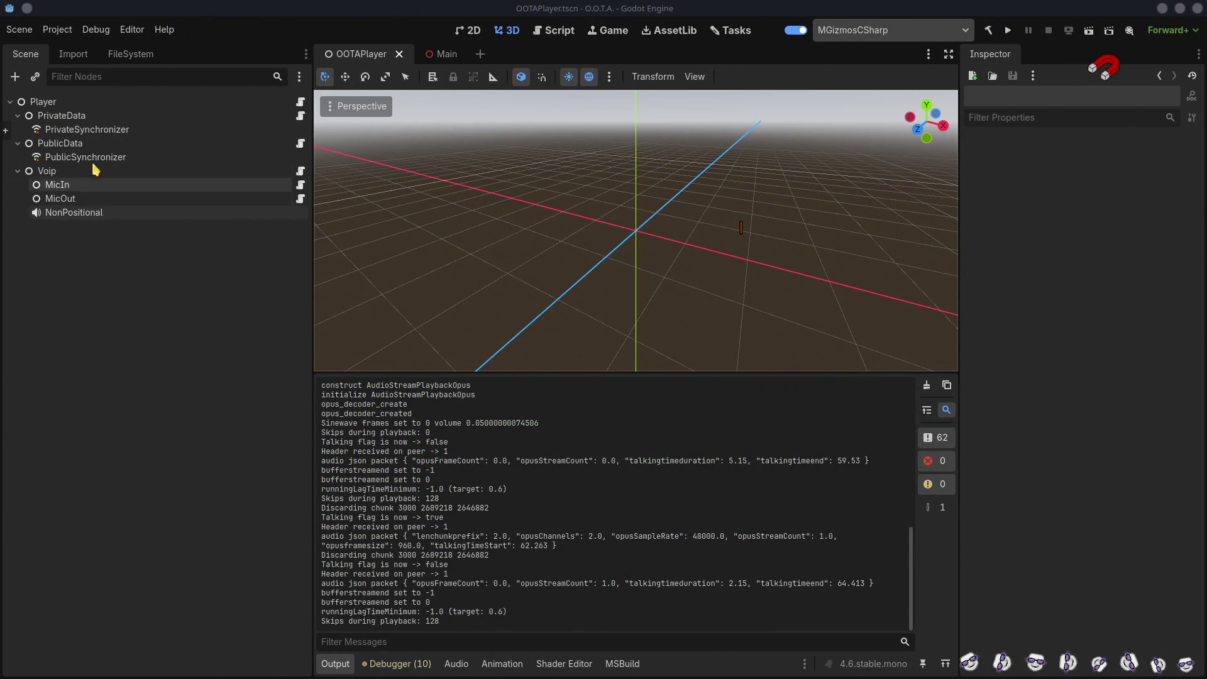
- Show MicIn's VOIPInput settings in the Inspector after resizing the viewport and checking Voip's actions
click(88, 187)
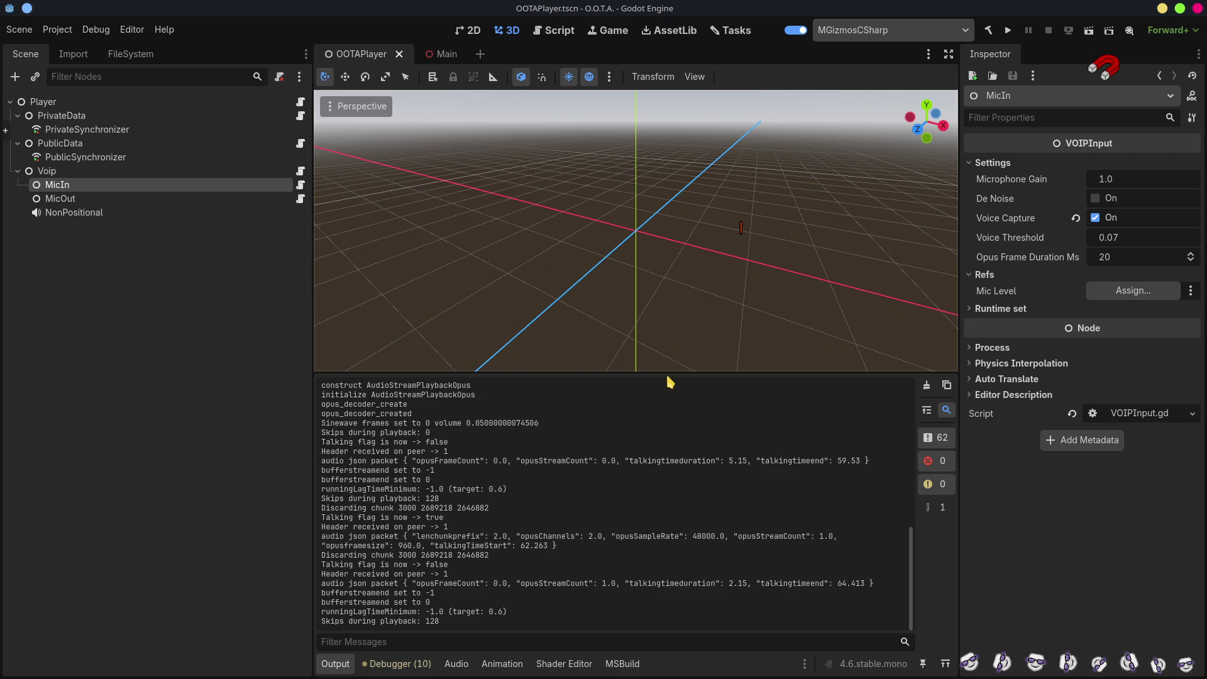
mouse_move(655, 374)
mouse_down()
mouse_move(655, 521)
mouse_move(655, 415)
mouse_up()
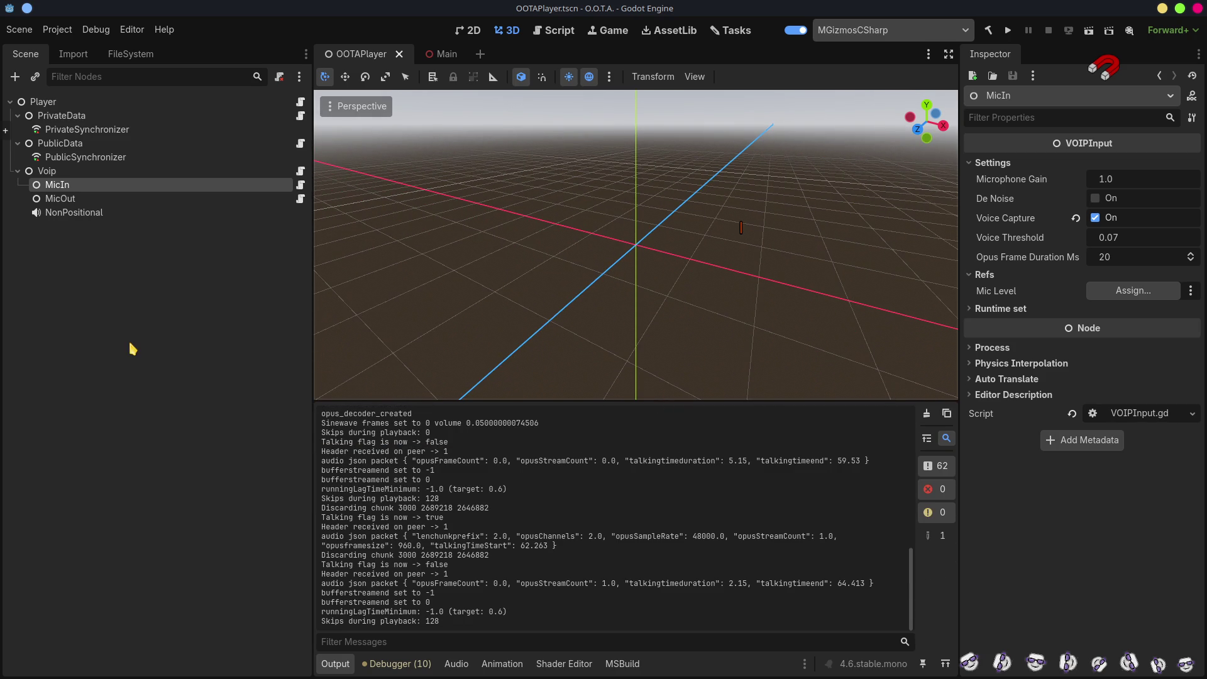
click(100, 302)
click(69, 171)
right_click(68, 168)
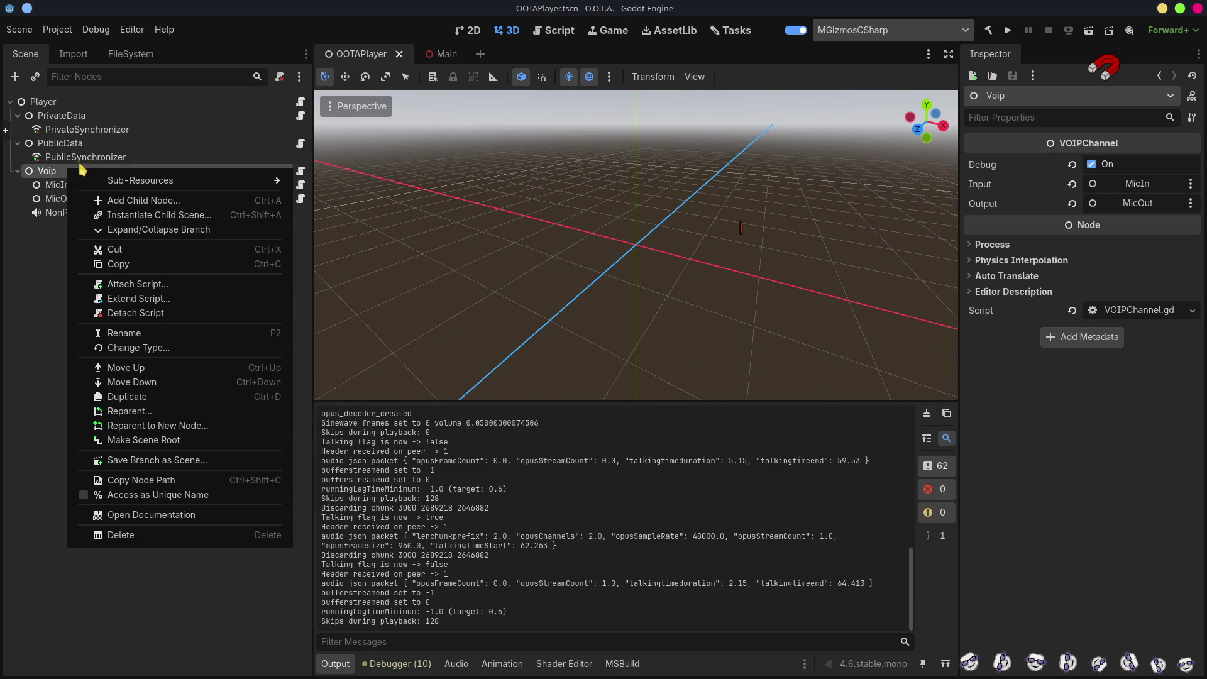
click(15, 278)
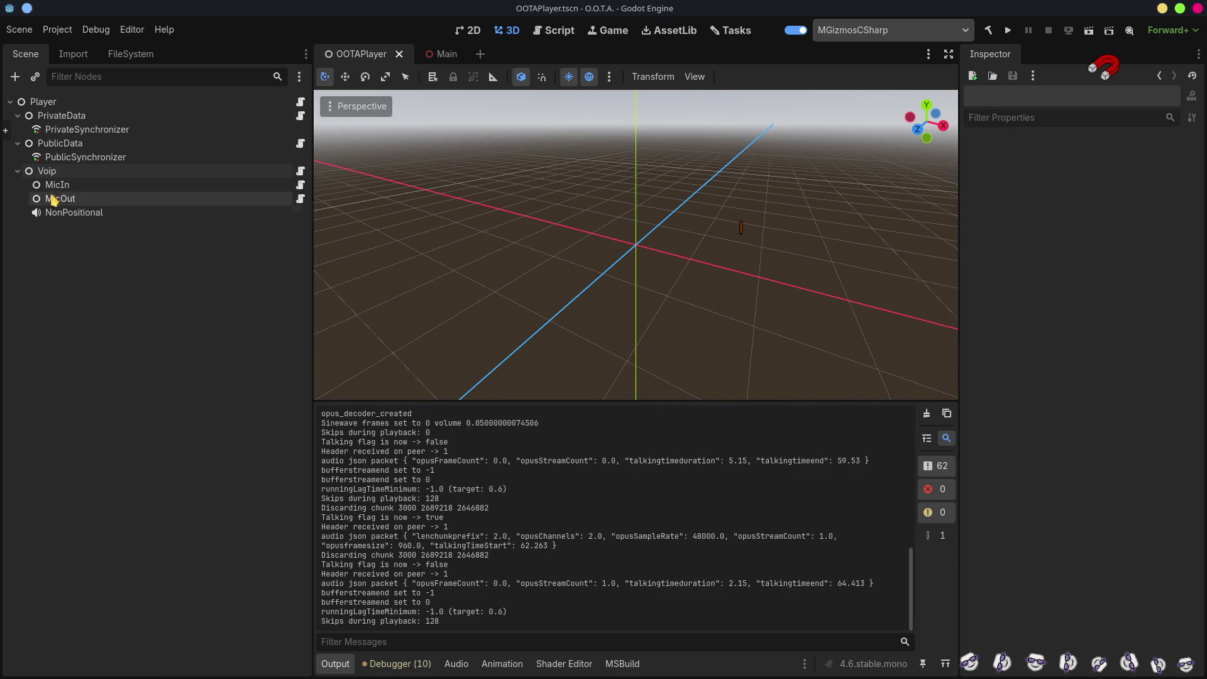
click(56, 184)
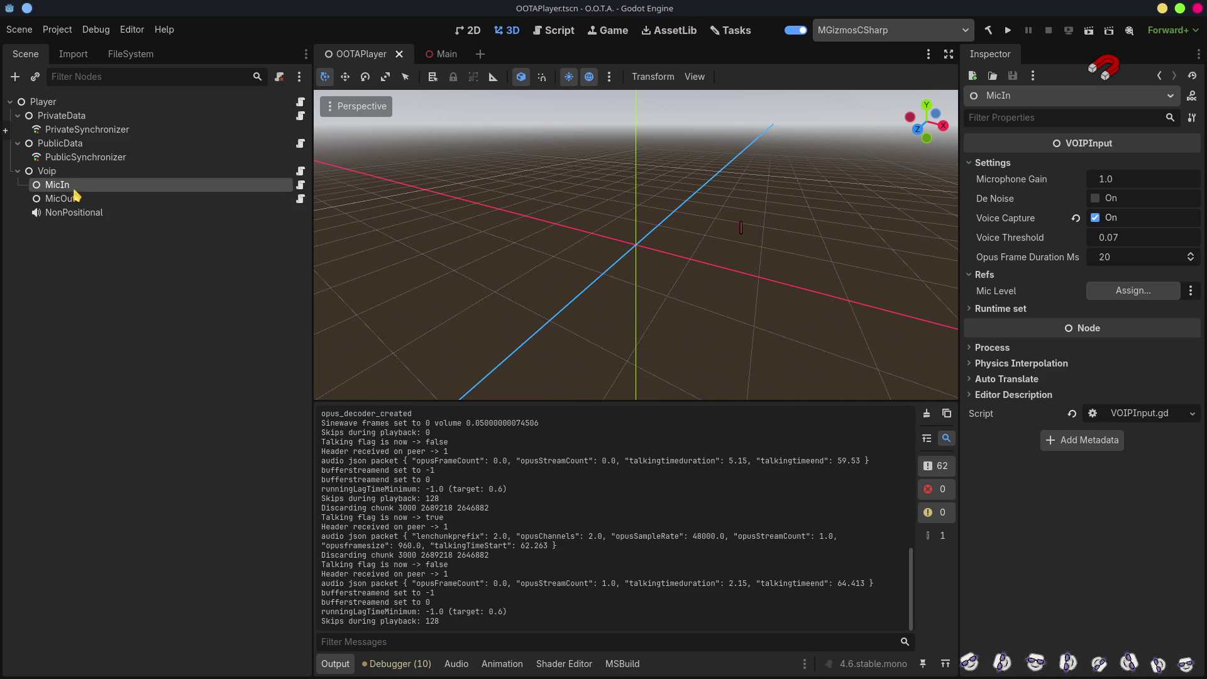
- Add a ColorRect child under MicIn and stretch it into a wide bar
right_click(77, 185)
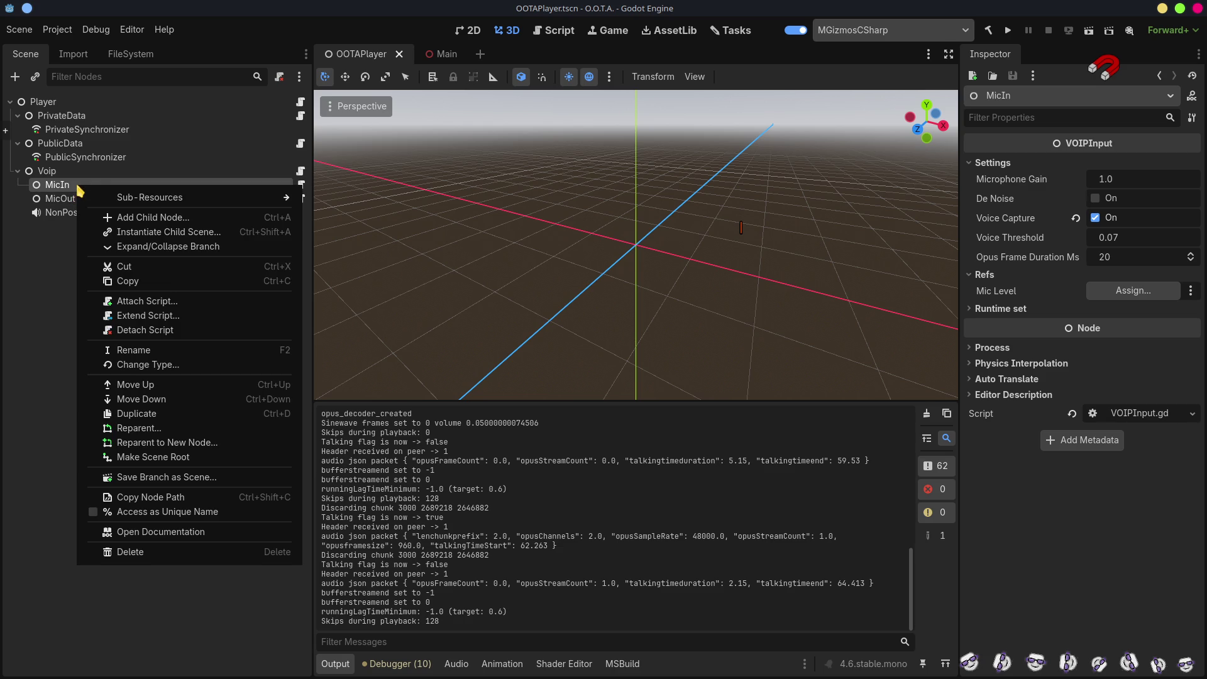
click(157, 218)
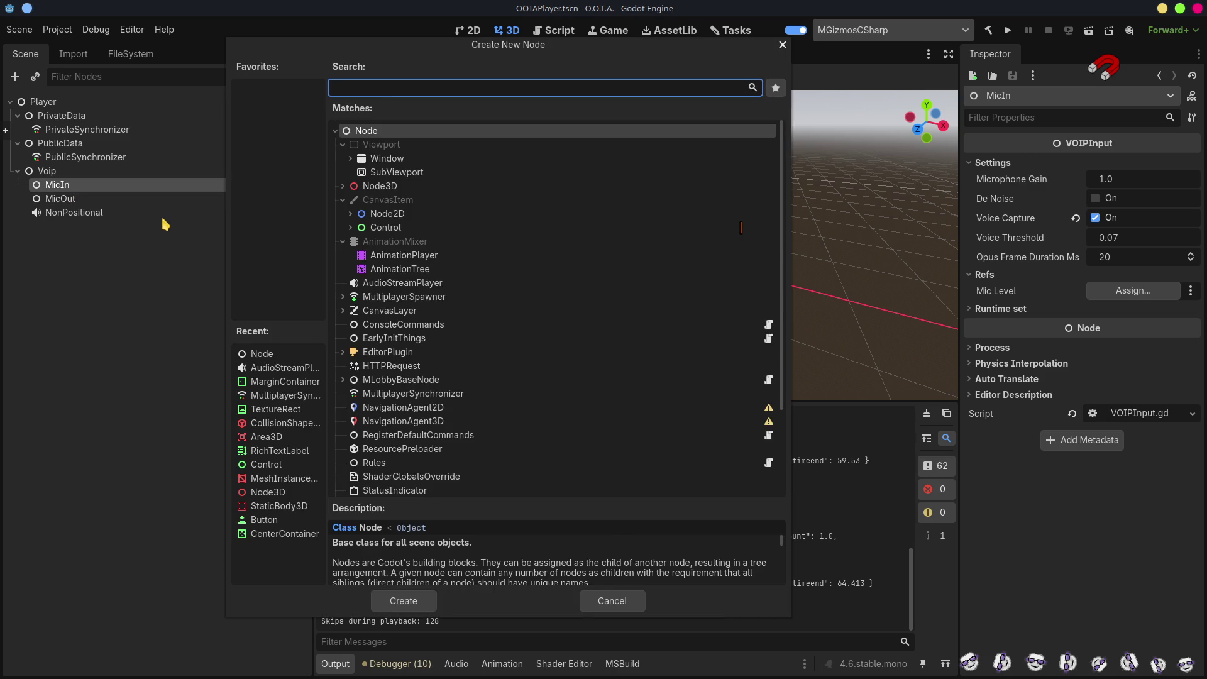
text(color)
key(Return)
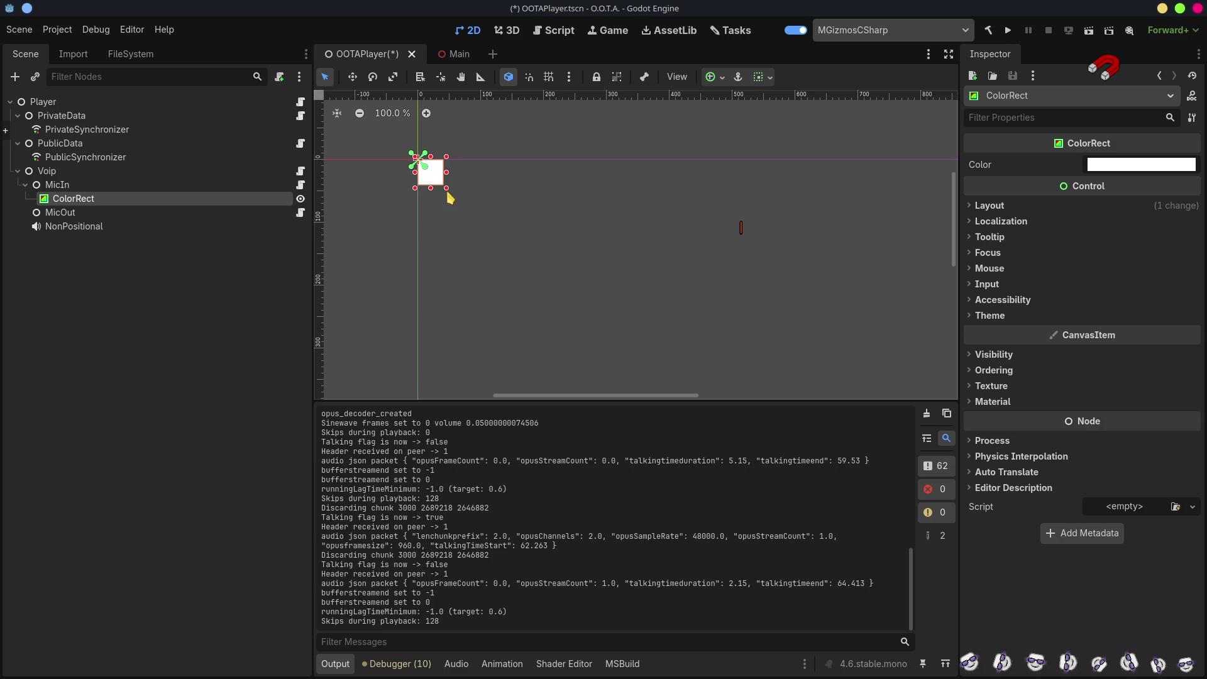
mouse_move(446, 189)
mouse_down()
mouse_move(636, 217)
mouse_move(684, 204)
mouse_up()
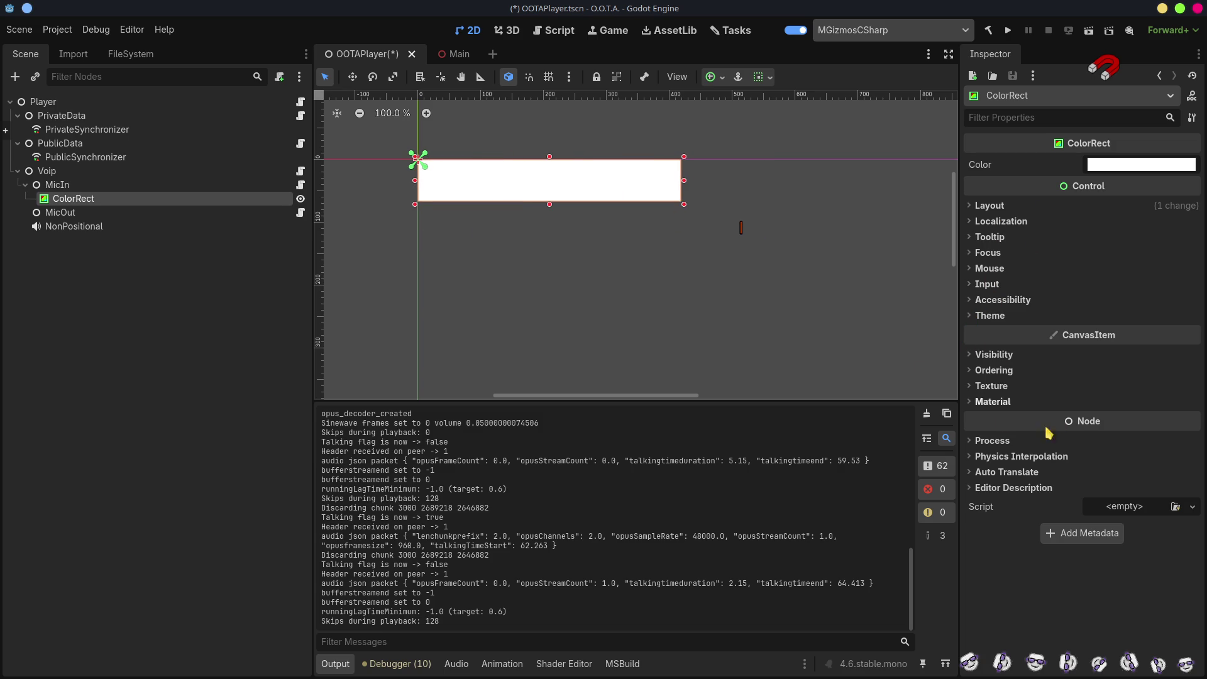
- Expand the ColorRect's Material setting and review its choices without picking one
click(993, 402)
click(1127, 418)
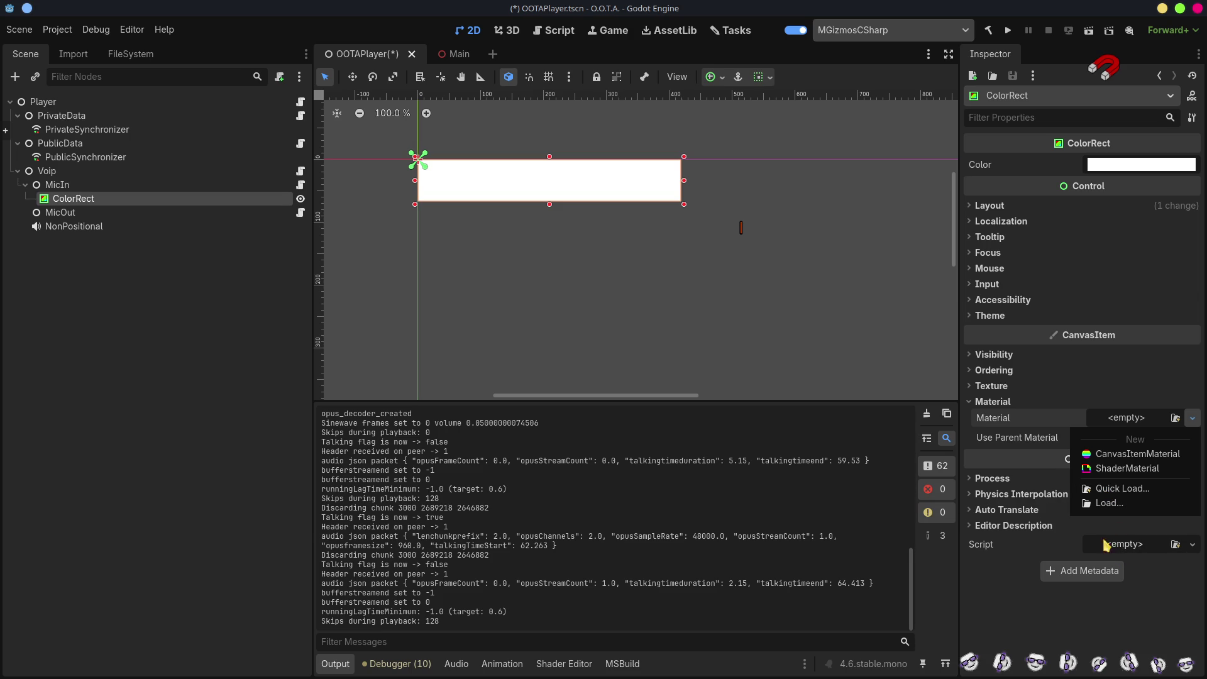
click(118, 409)
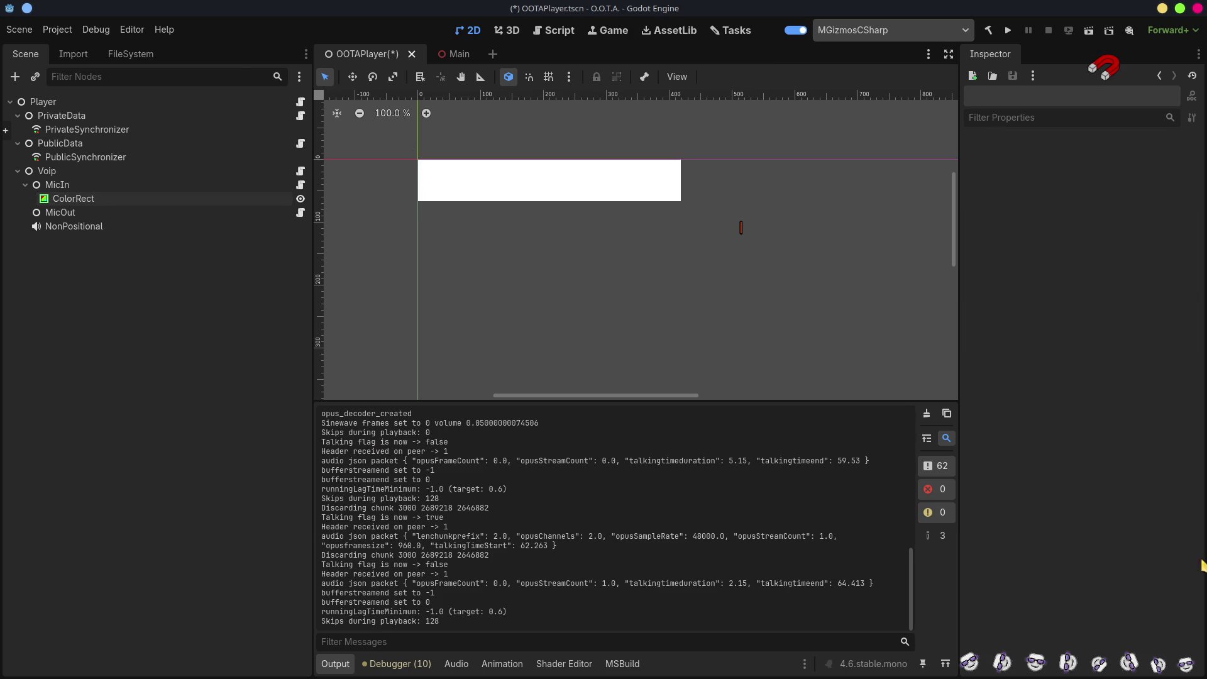
- Attach the VOIPMicLevel.gd script to the ColorRect
click(104, 203)
click(1173, 544)
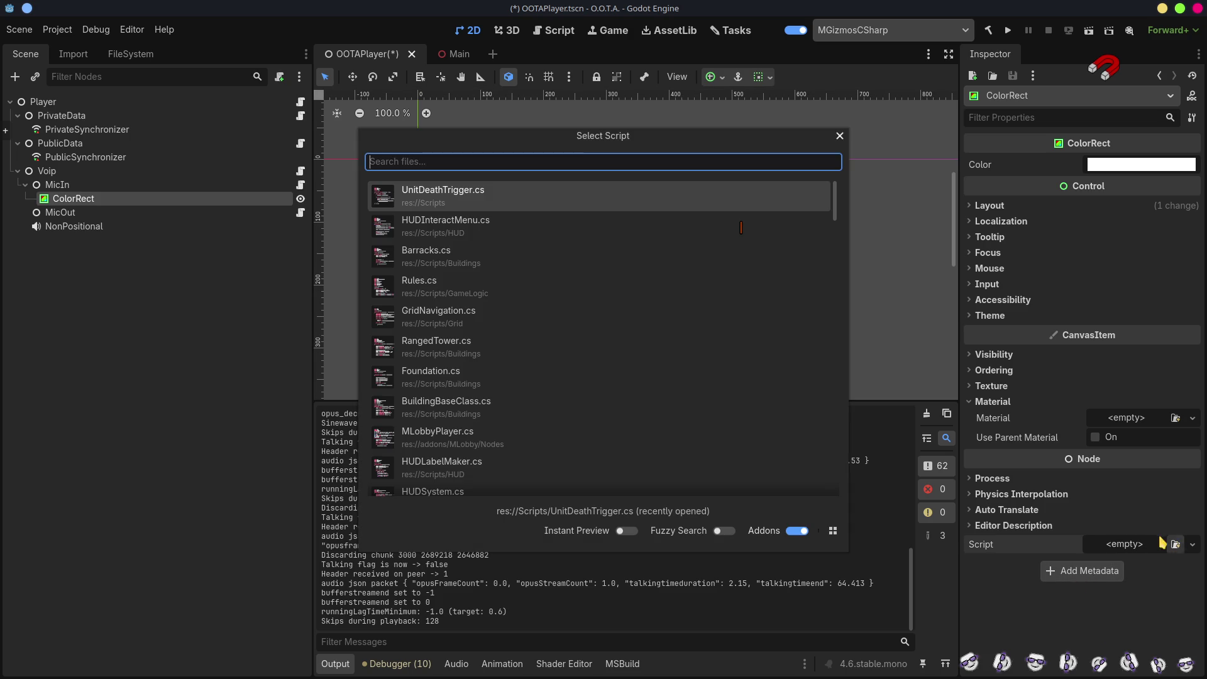
text(leve)
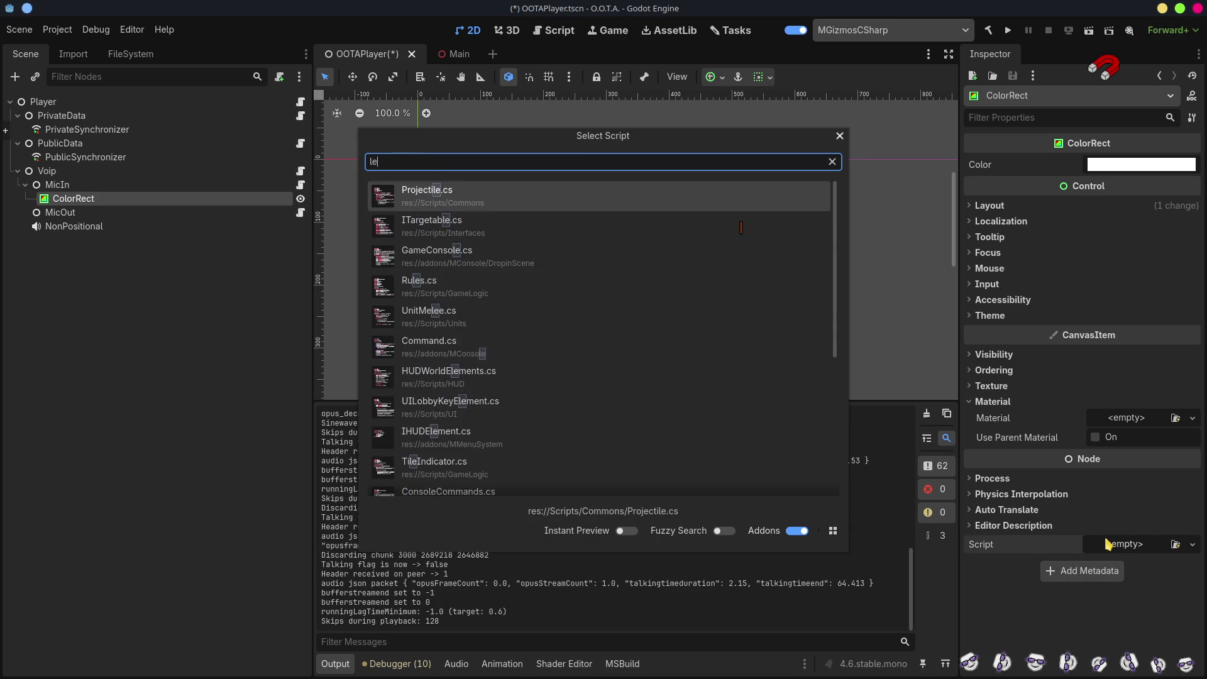
click(473, 191)
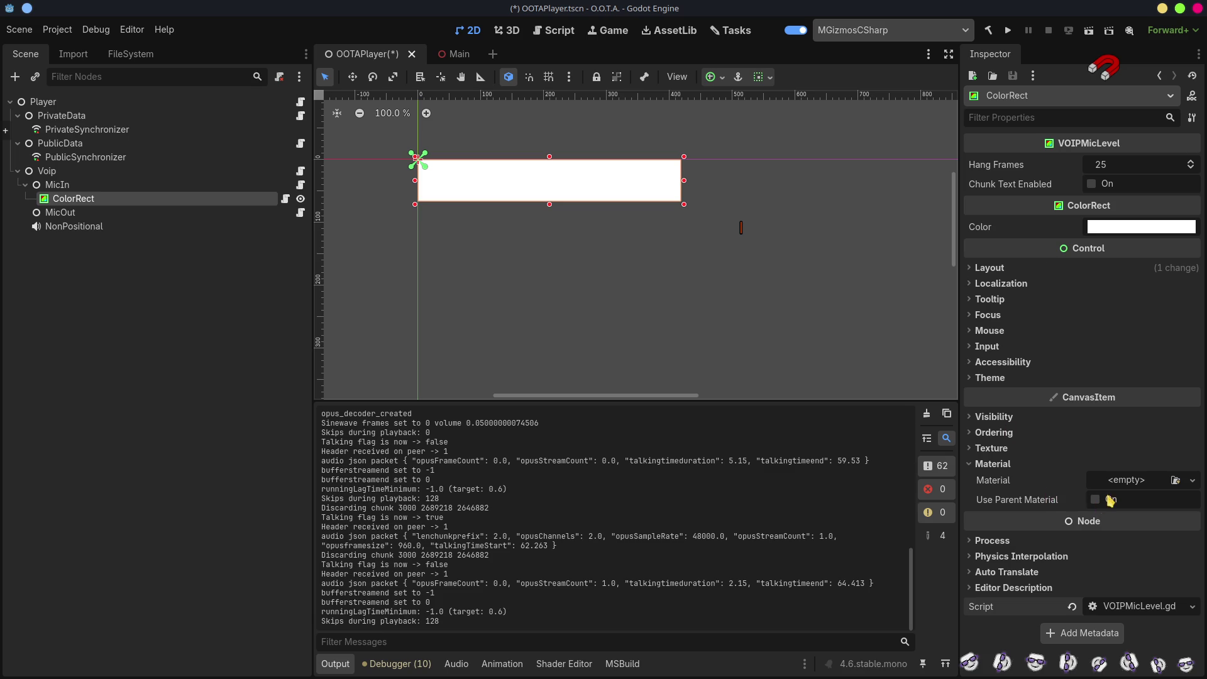
- Quick Load VoiceIndicatorMaterial as the ColorRect's material and expand its details
click(1125, 483)
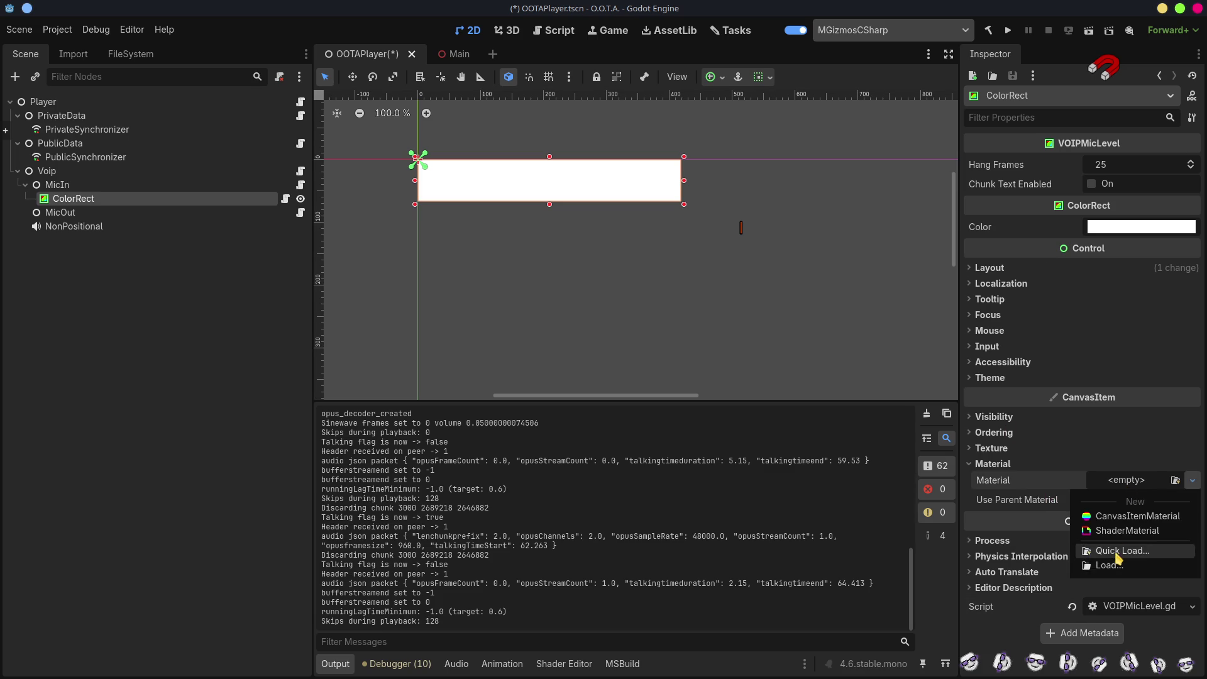
click(1117, 551)
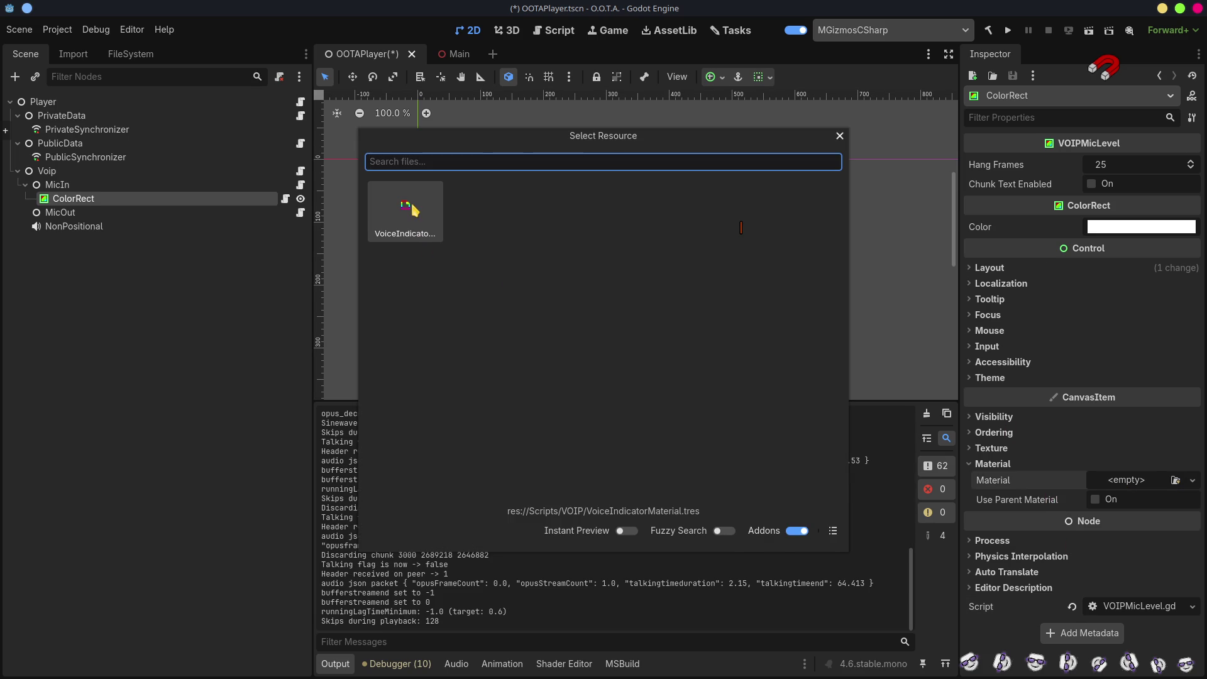
double_click(414, 210)
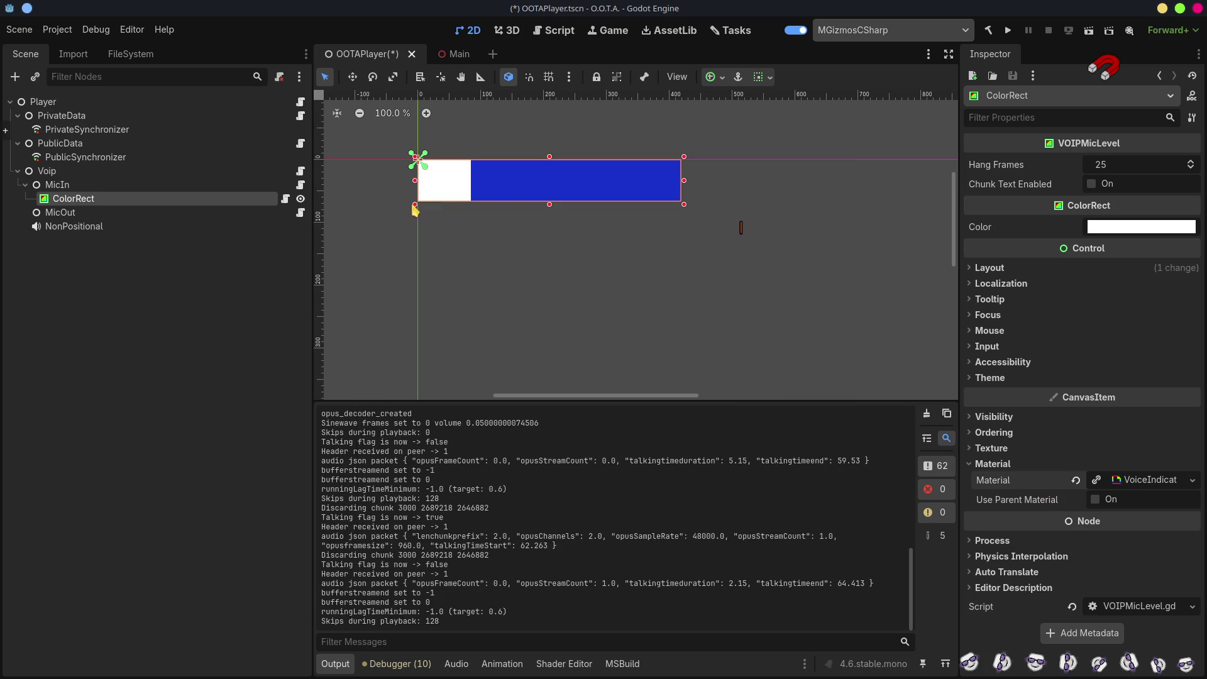
click(1145, 485)
scroll(1105, 557, down, 3)
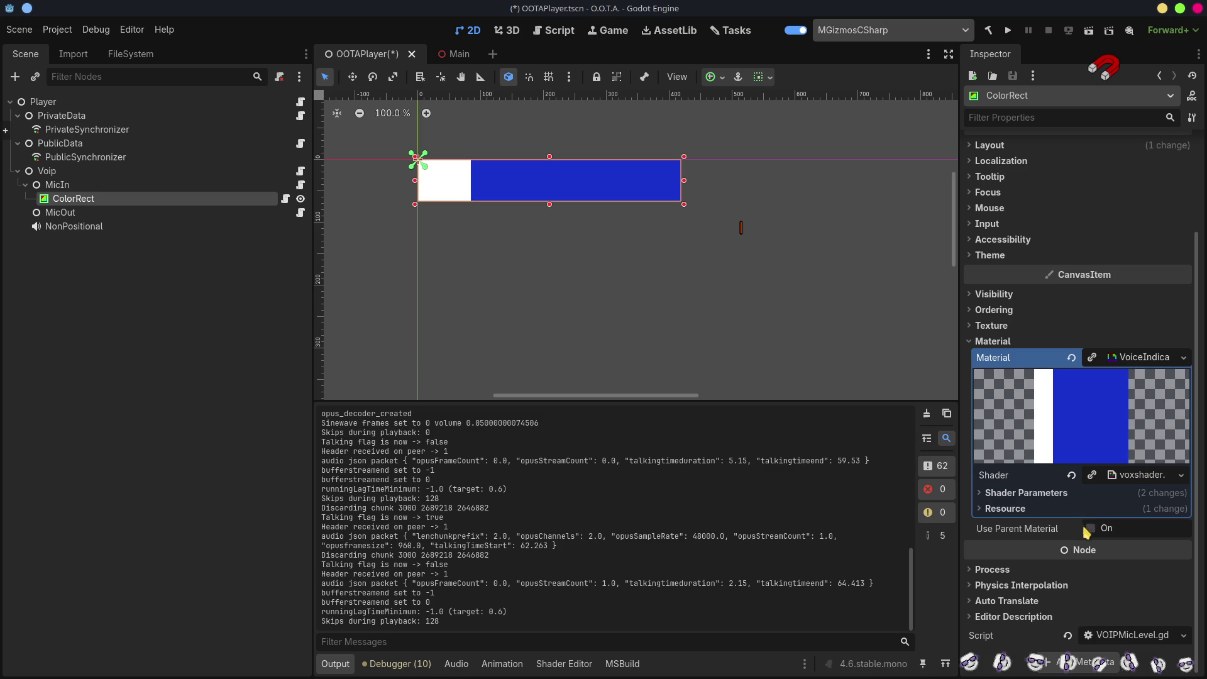
- Shrink and reposition the indicator bar, save the scene, and run the project
click(166, 344)
click(95, 184)
click(74, 198)
scroll(798, 302, down, 4)
mouse_move(781, 322)
mouse_down()
mouse_move(827, 329)
mouse_move(614, 240)
mouse_move(498, 207)
mouse_move(525, 215)
mouse_up()
scroll(525, 214, up, 5)
drag(590, 244, 508, 244)
click(205, 335)
key(ctrl+s)
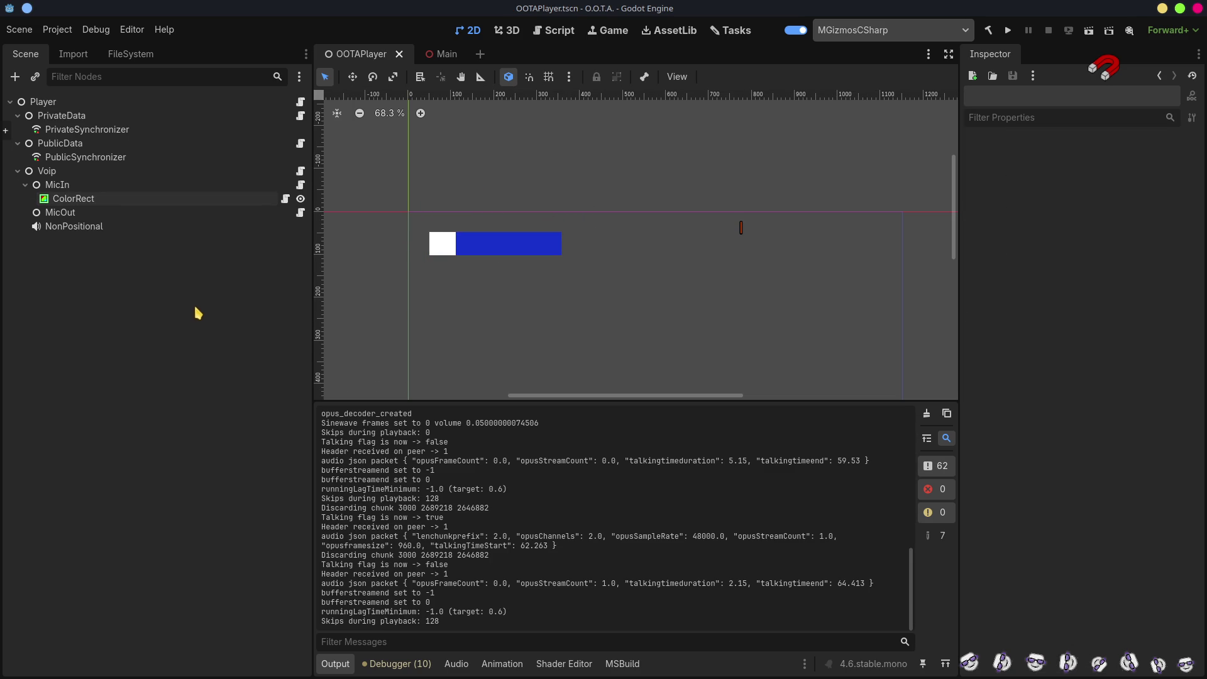
click(1007, 30)
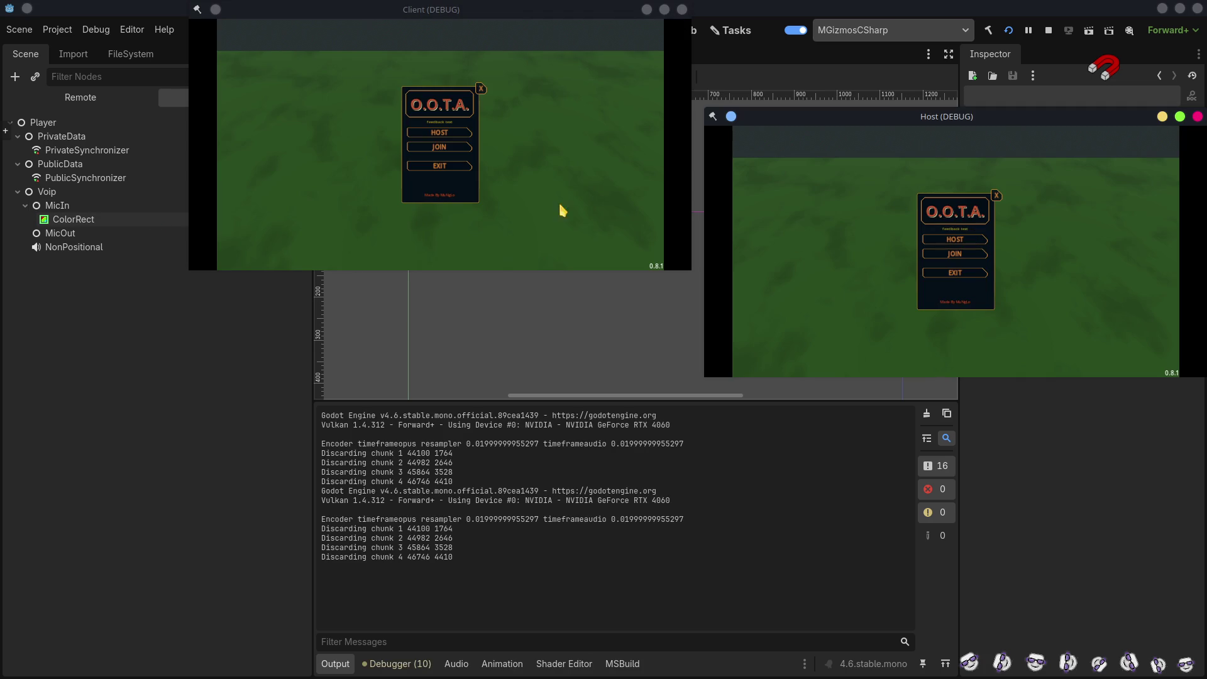
- Host a game from the Client window and copy its lobby key
click(440, 134)
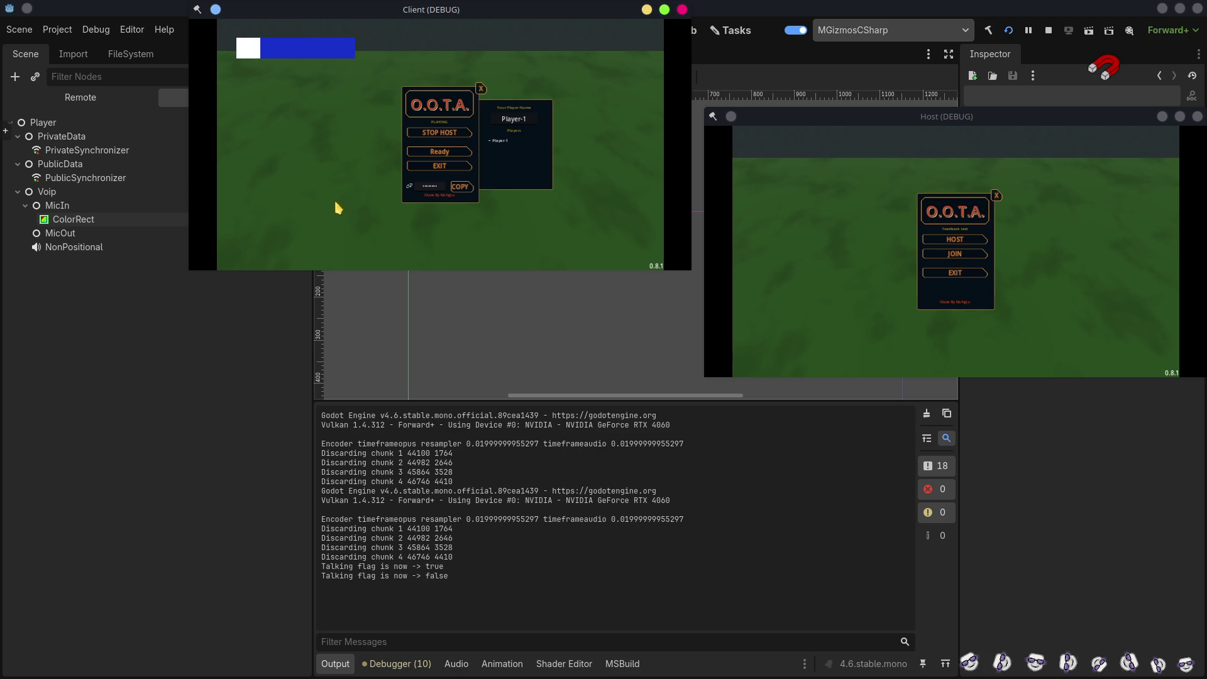
click(86, 353)
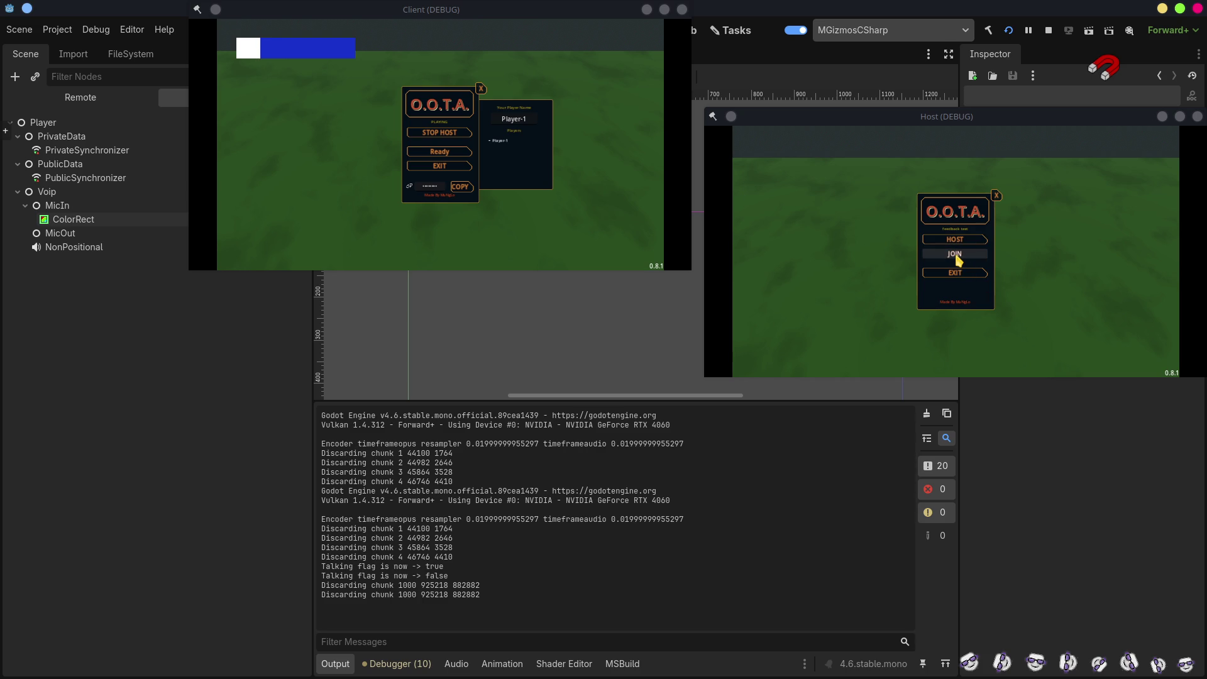
click(955, 255)
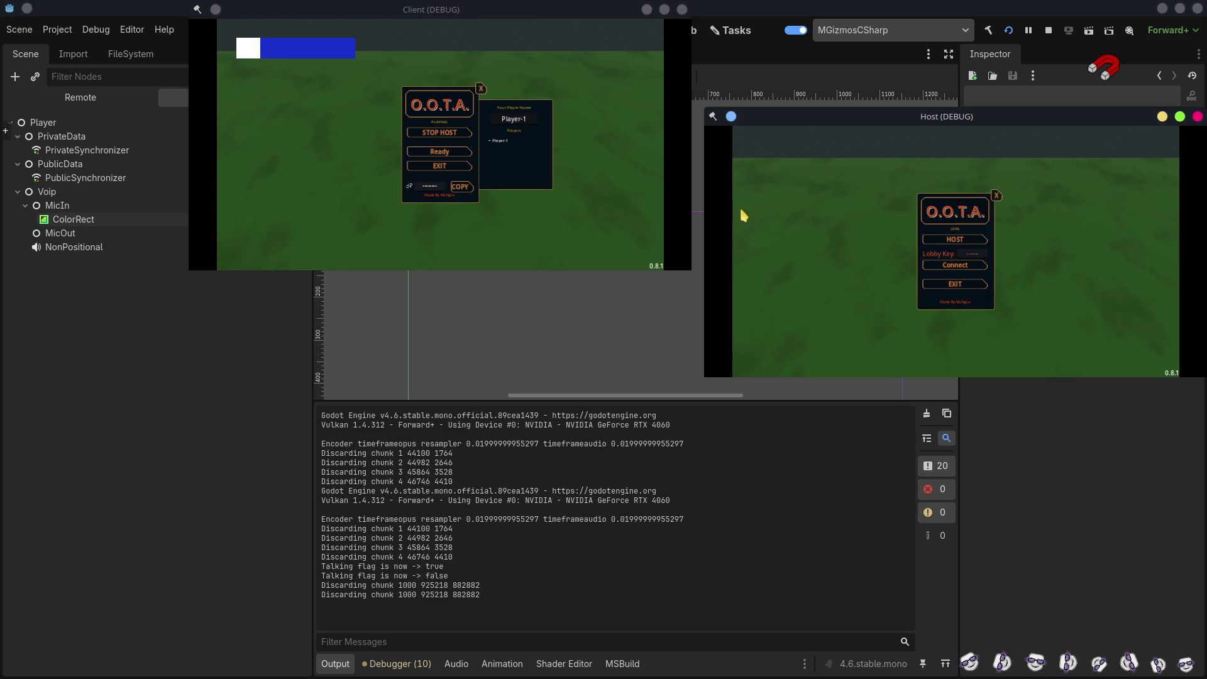
click(461, 189)
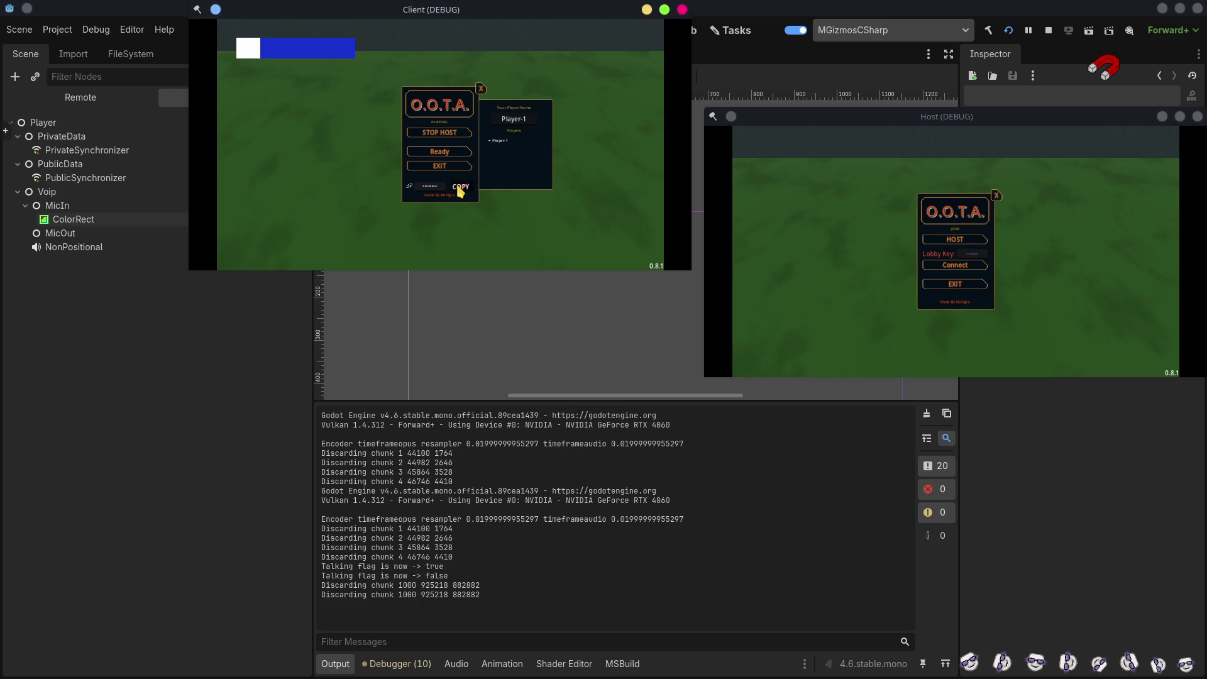
- Paste the lobby key into the Host window, connect, then close the game windows
click(973, 254)
key(ctrl+v)
click(955, 267)
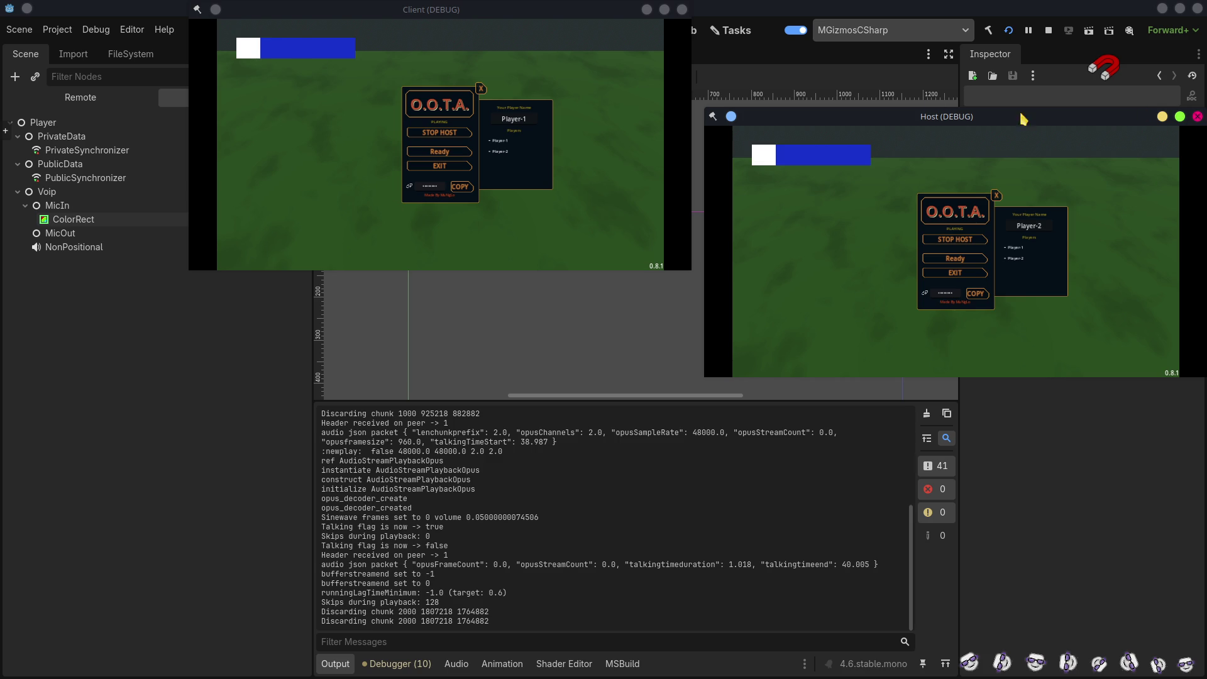
click(1198, 117)
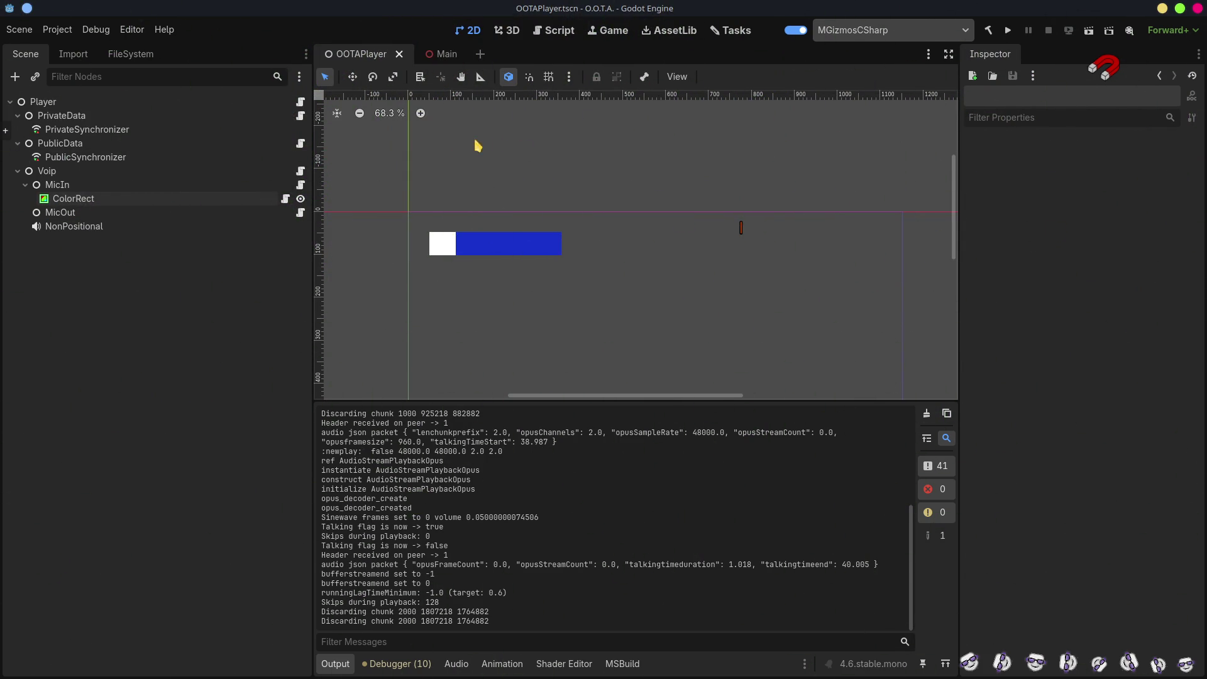
- Switch to Visual Studio Code and browse the VOIP scripts, ending on VOIPInputDevice.gd
key(alt+Tab)
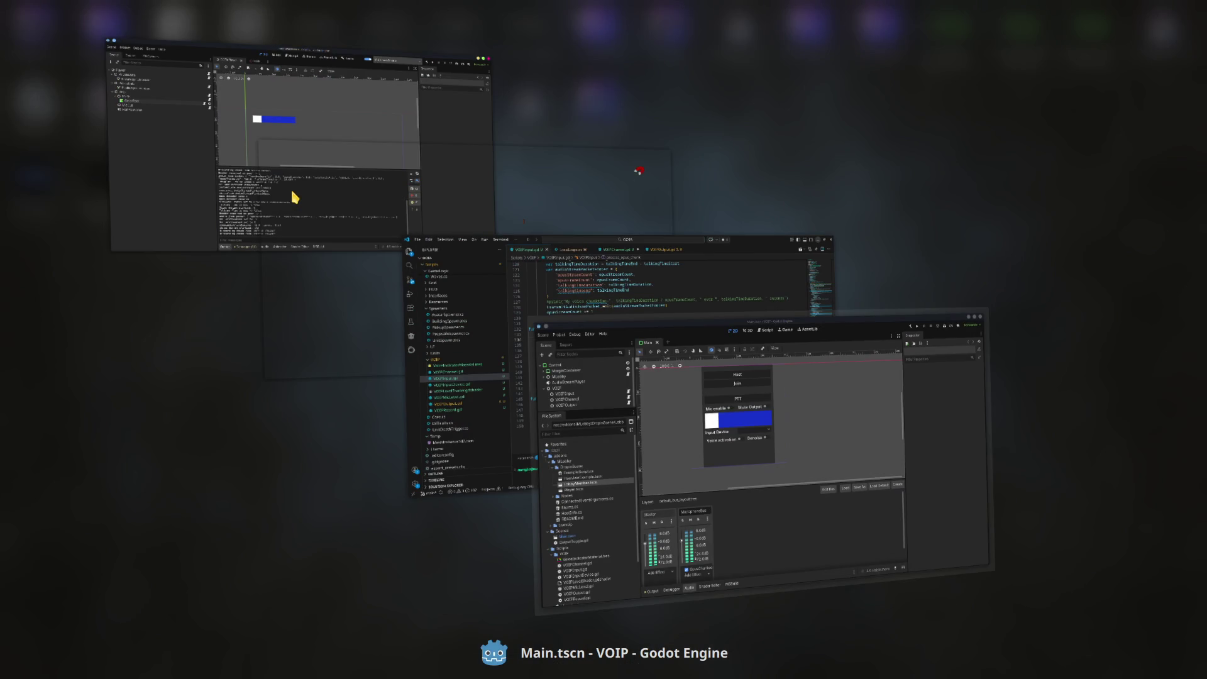
key(alt+Tab)
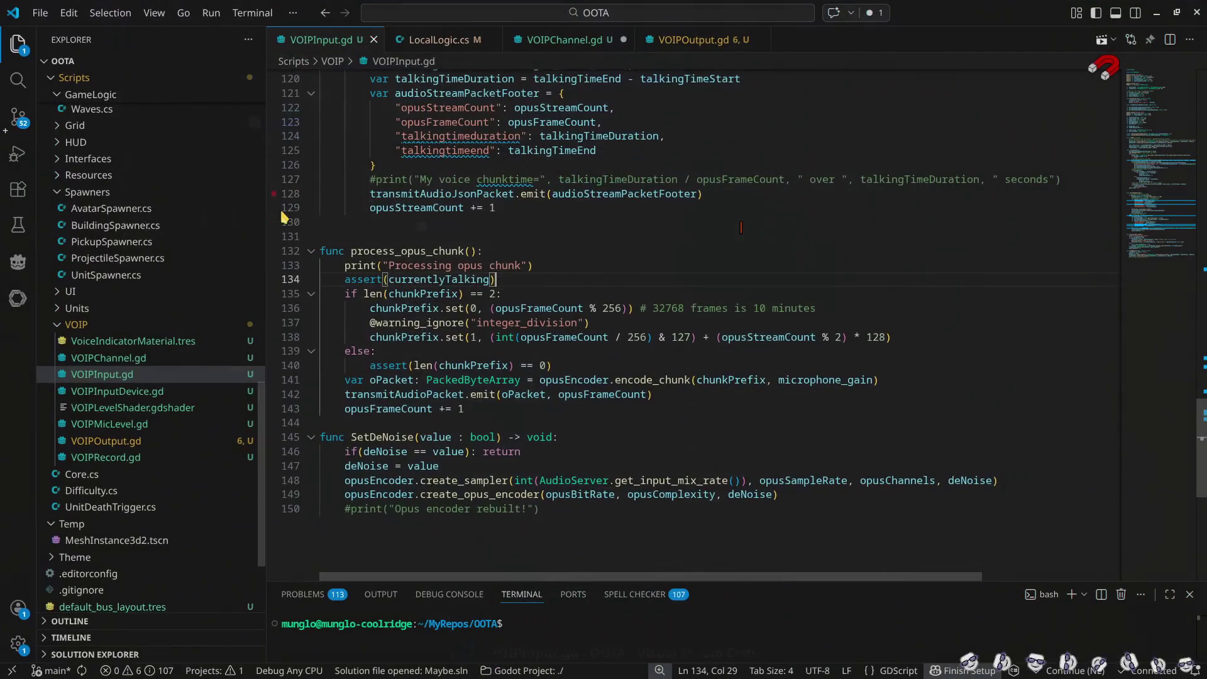
click(122, 361)
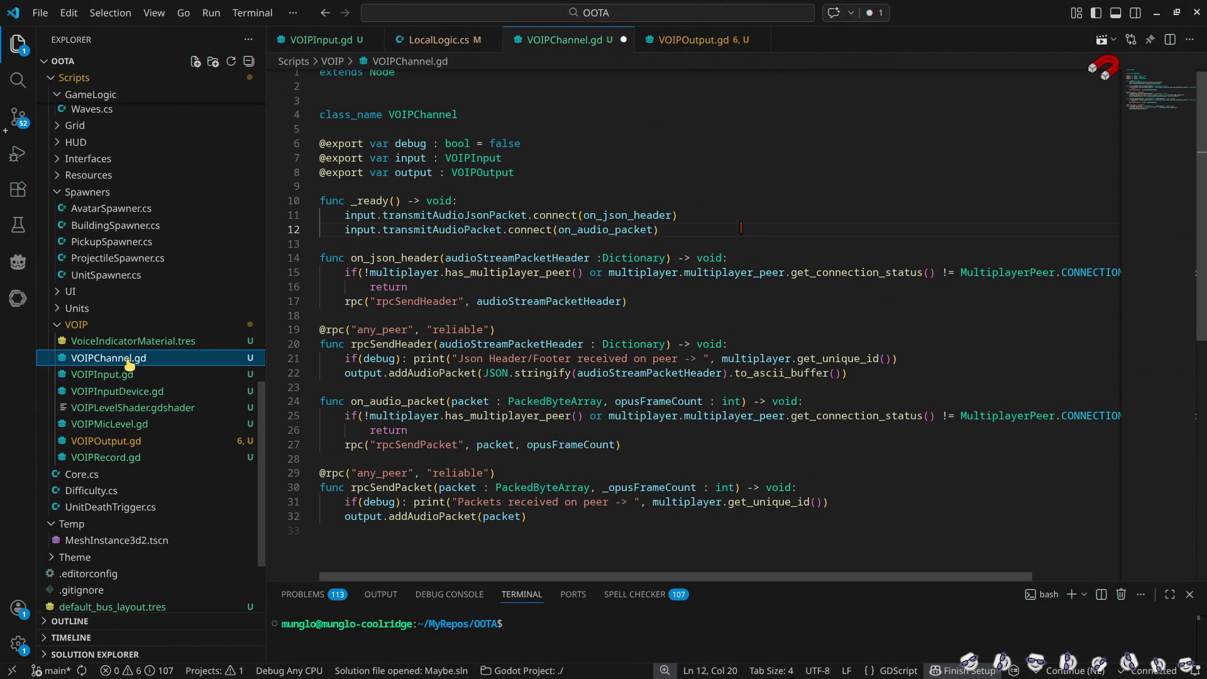
click(126, 459)
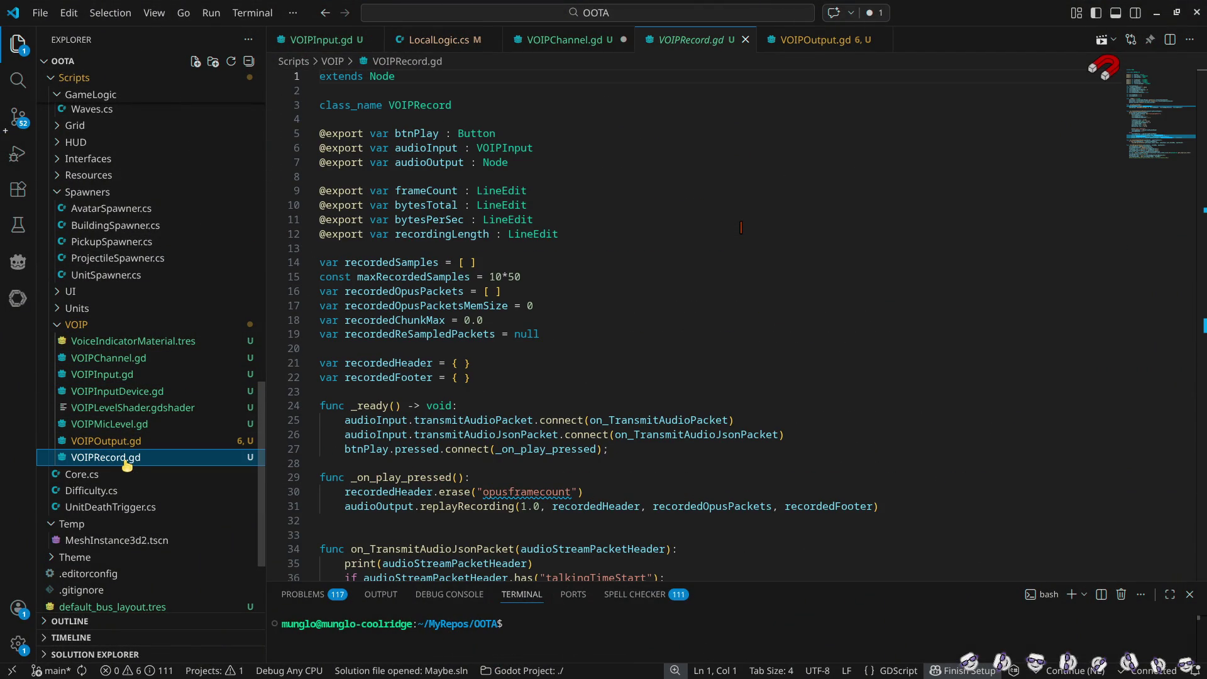
click(124, 440)
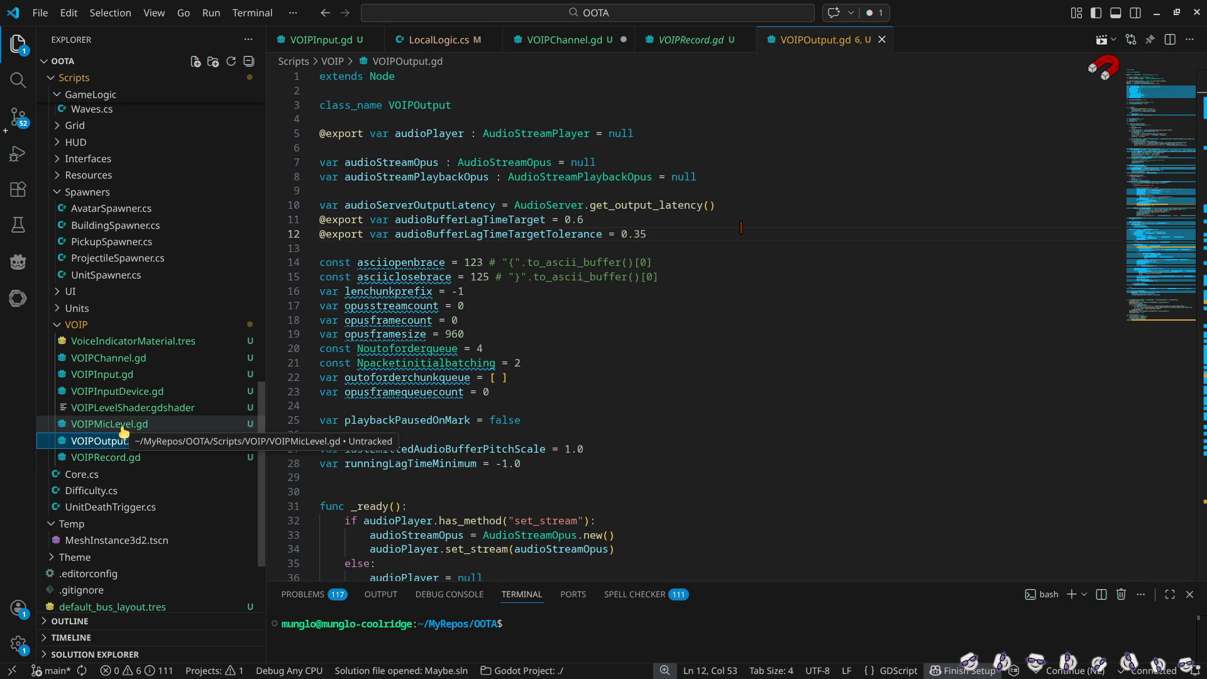
click(123, 428)
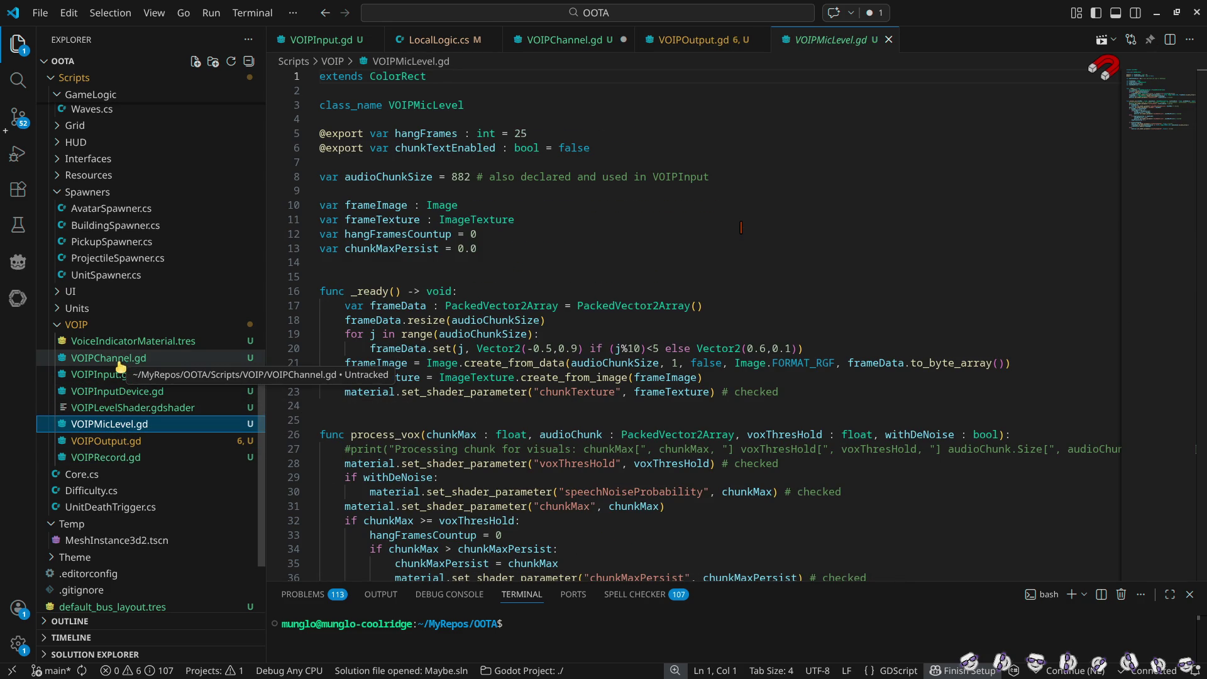
click(113, 396)
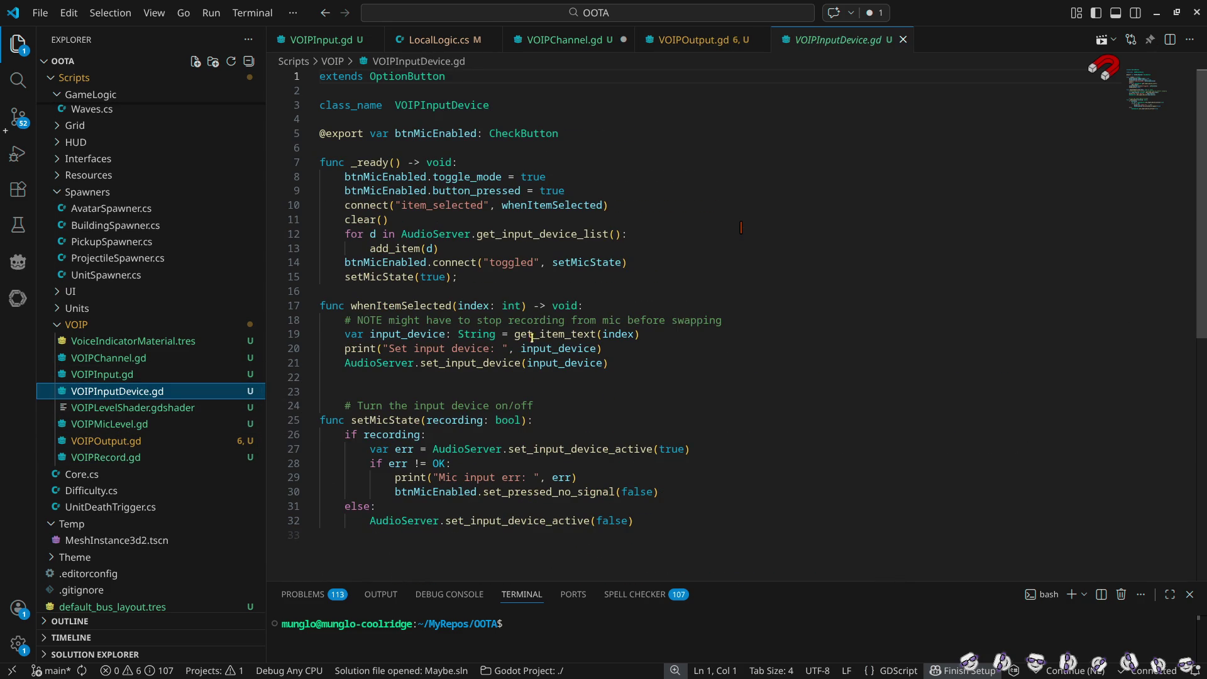
mouse_move(390, 364)
mouse_move(595, 523)
- Inspect the whenItemSelected handler and its set_input_device call in VOIPInputDevice.gd
double_click(407, 307)
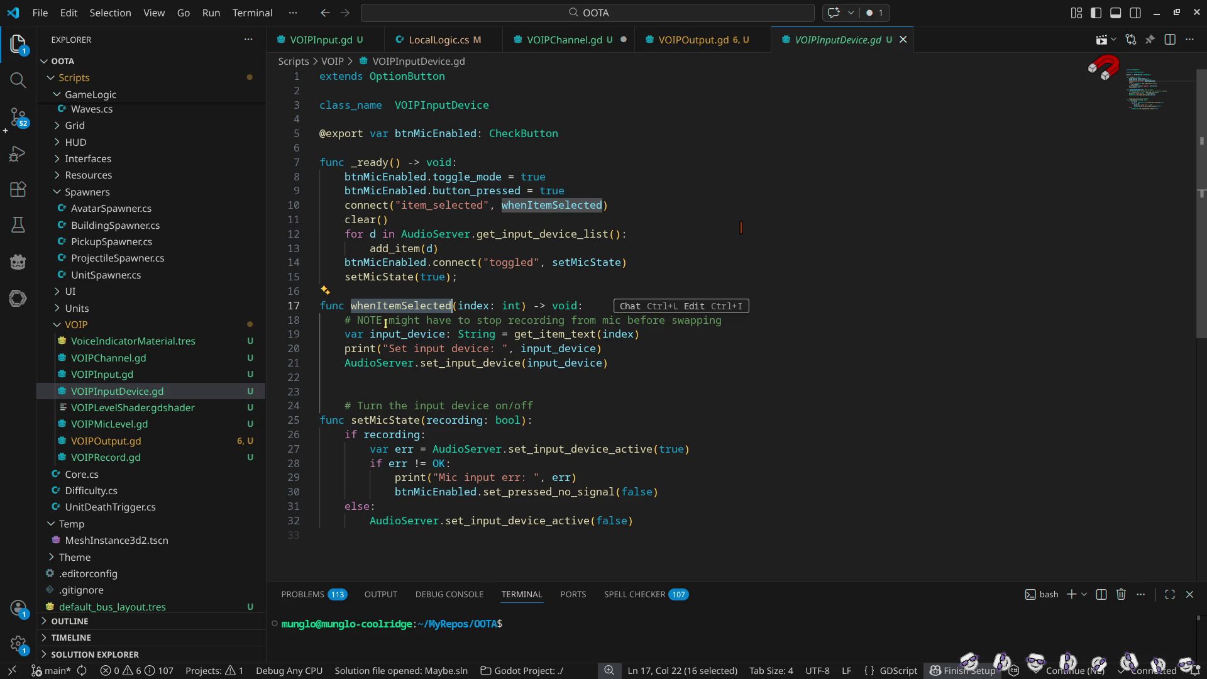
double_click(457, 364)
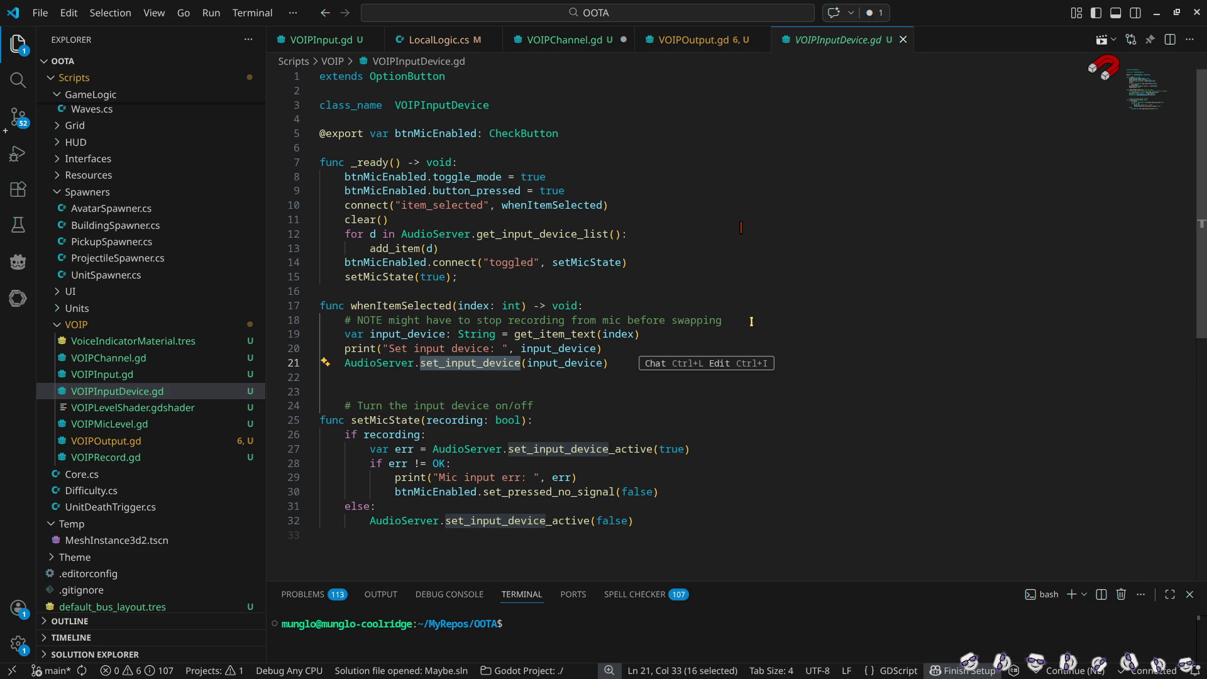
click(651, 520)
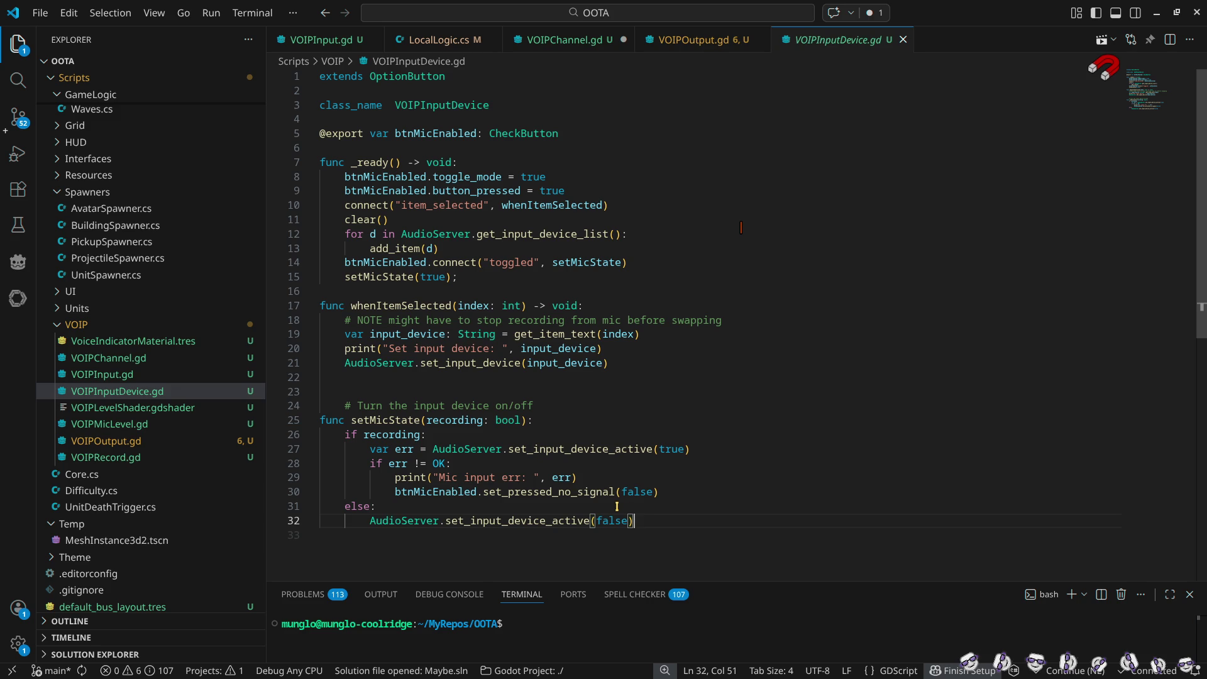
- Read the set_input_device_active docs and the setMicState(true) line, then return to Godot
mouse_move(426, 137)
double_click(624, 448)
mouse_move(539, 522)
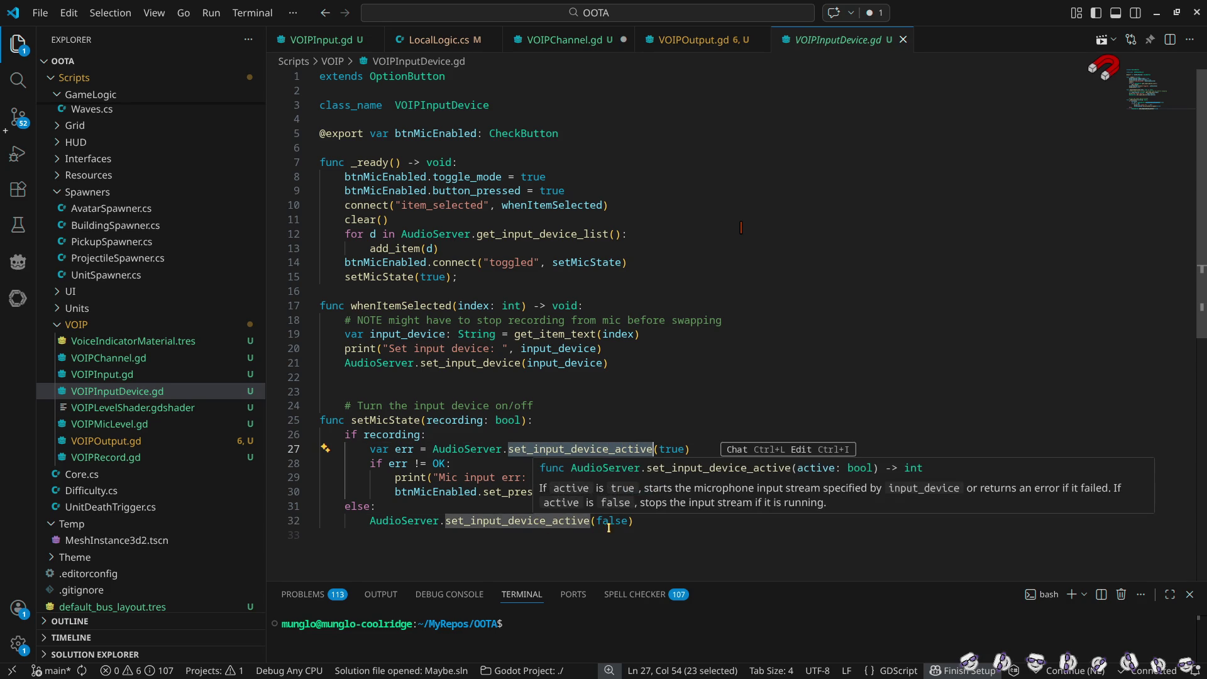
double_click(675, 449)
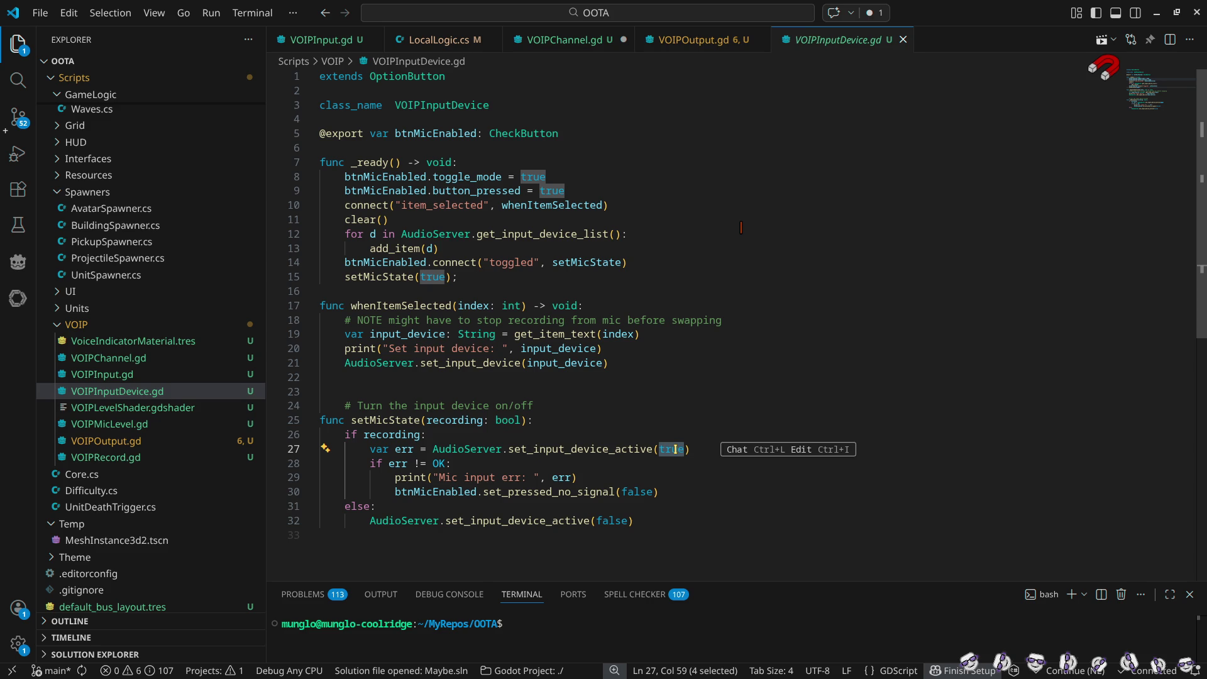
click(376, 279)
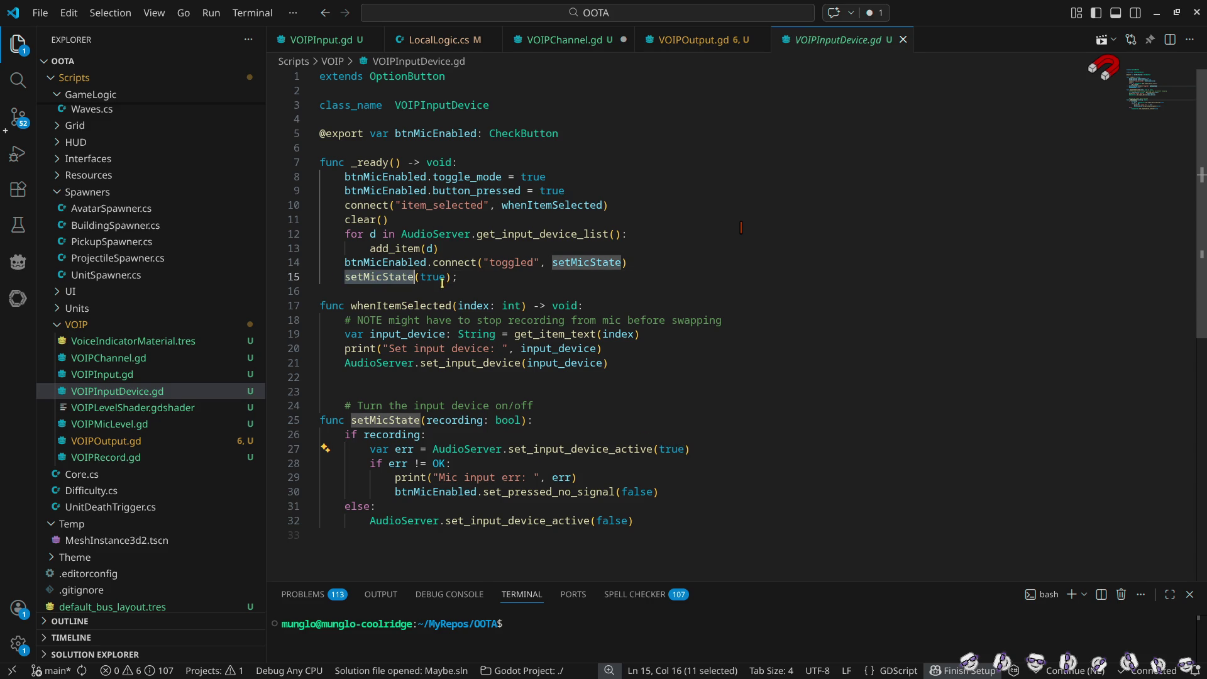
key(End)
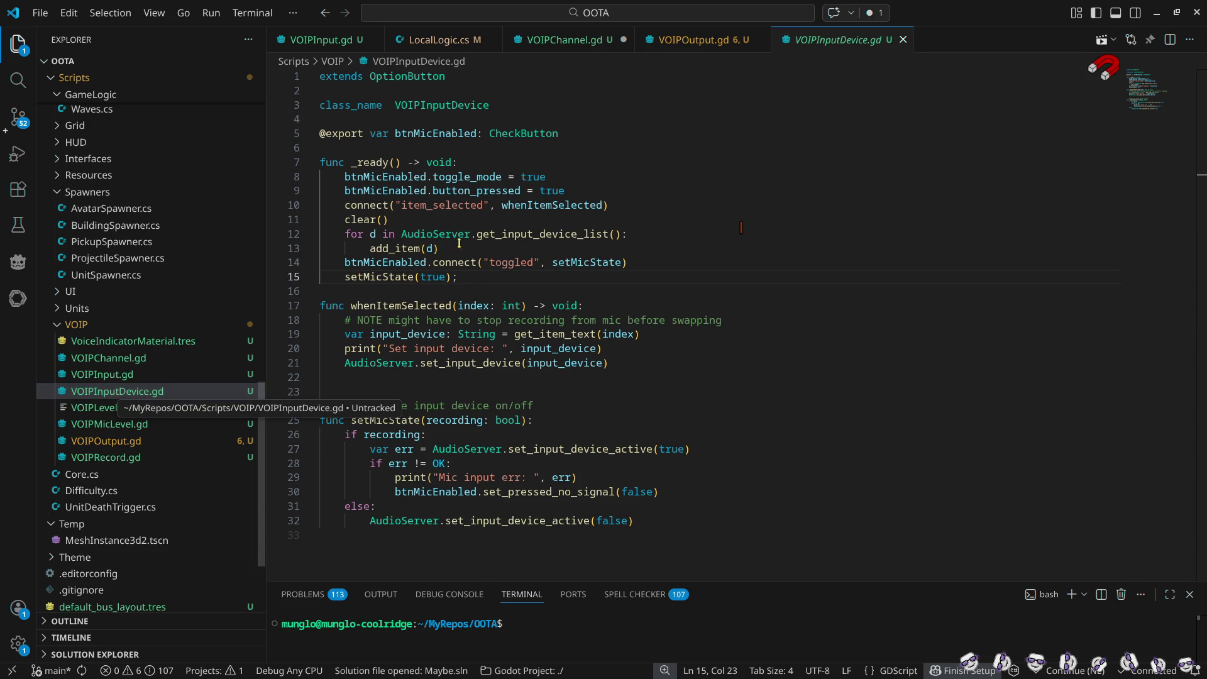
click(1157, 13)
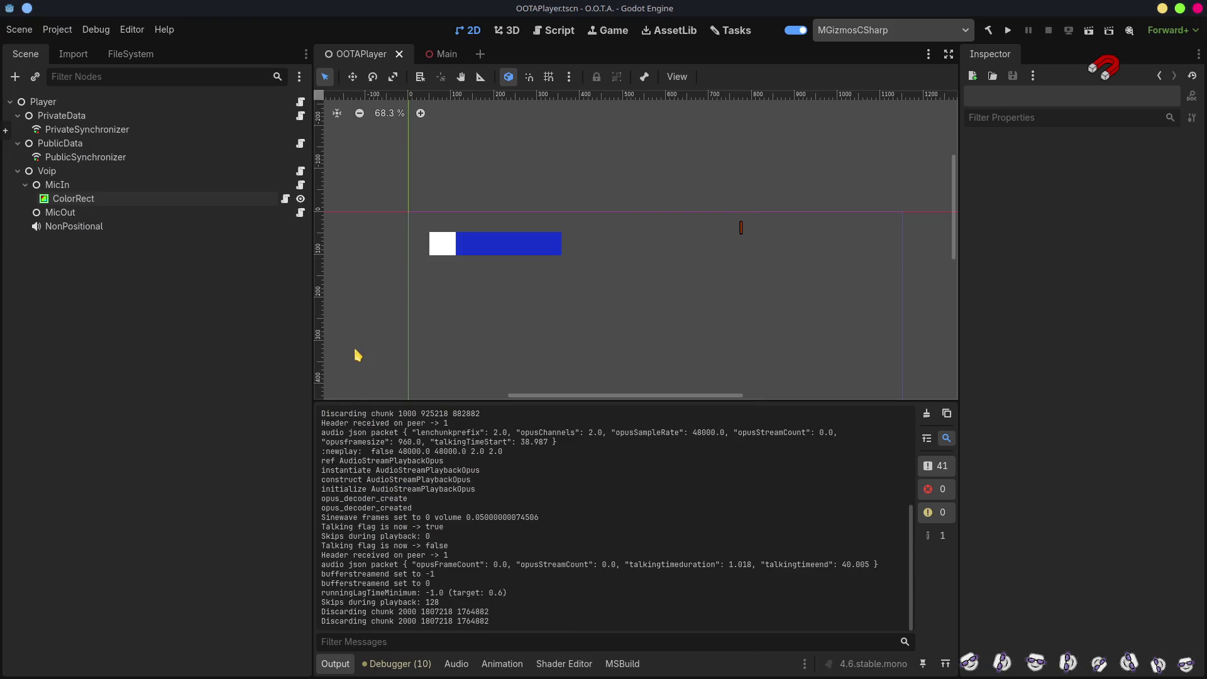
- Add an OptionButton child under the ColorRect
click(76, 198)
right_click(75, 200)
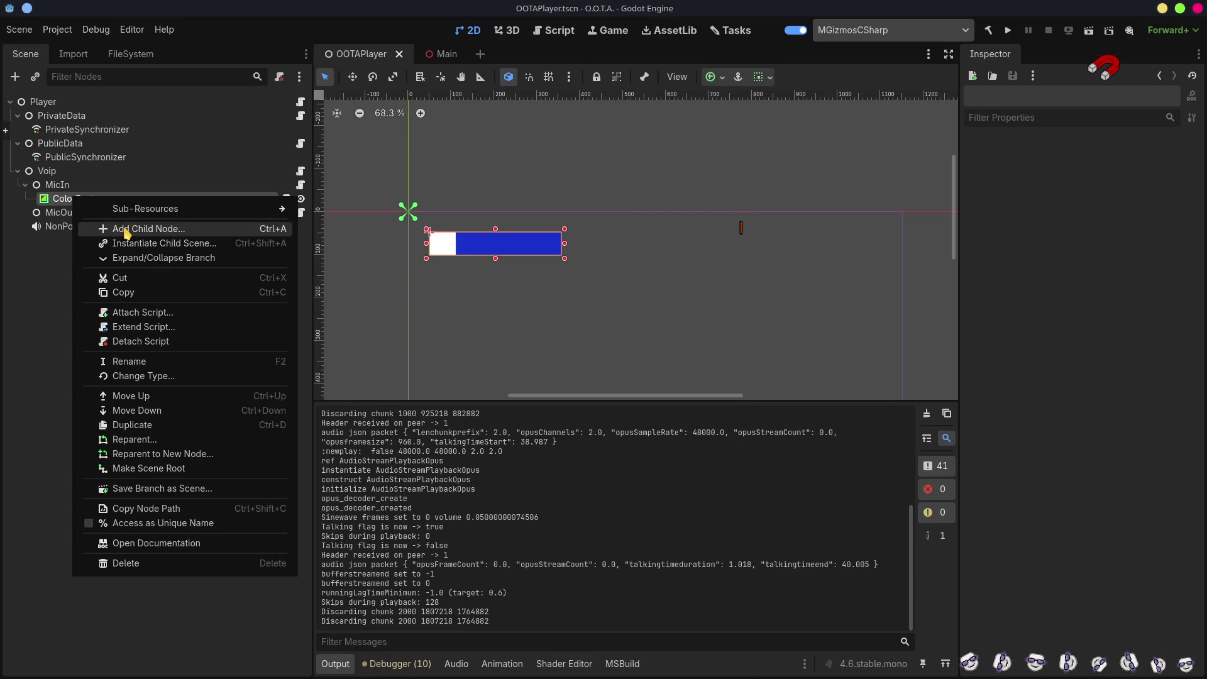
click(122, 229)
text(optio)
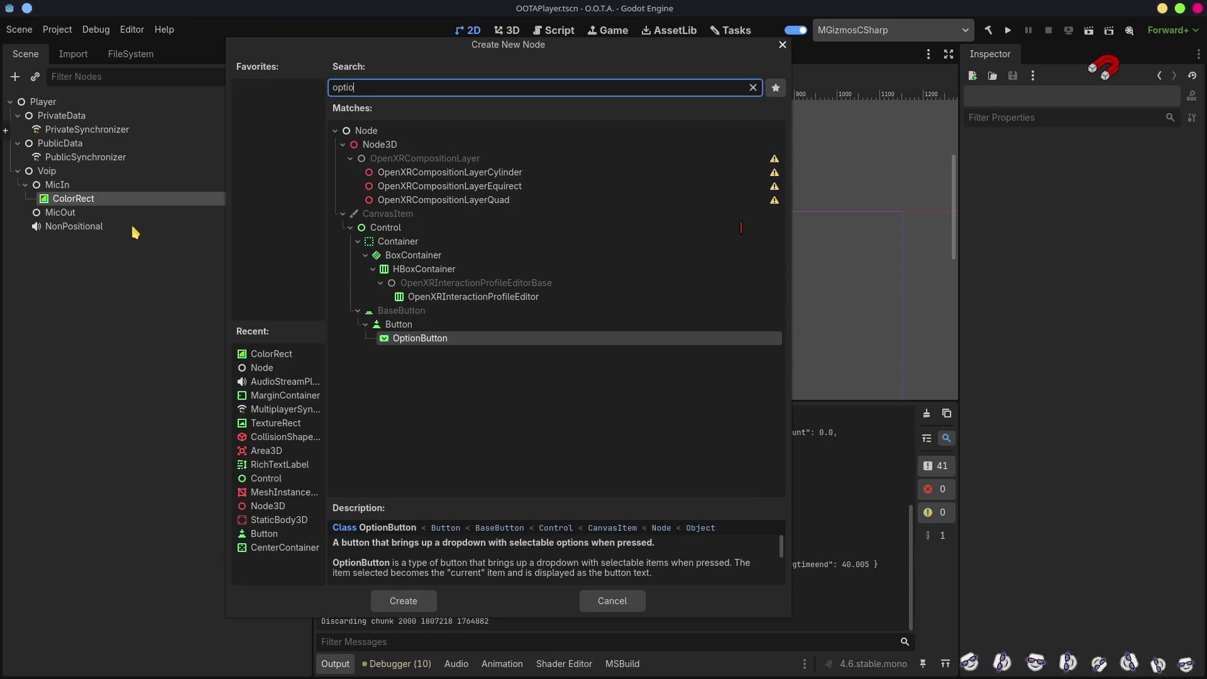
key(Return)
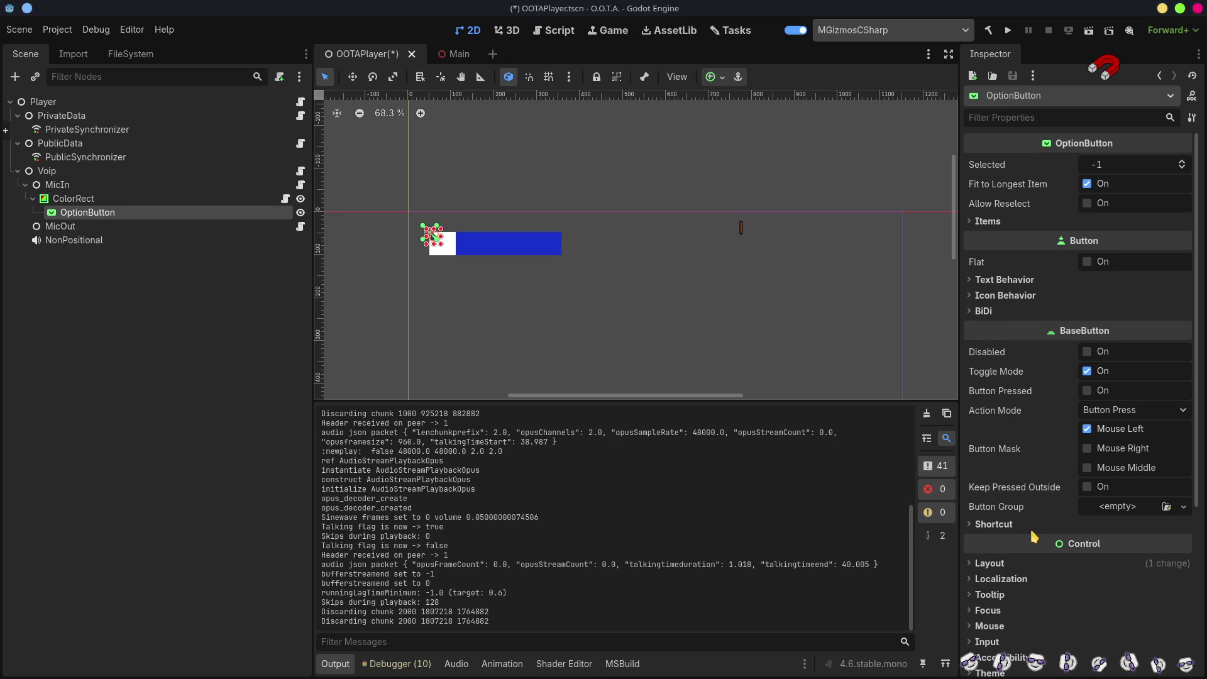
- Attach the VOIPInputDevice.gd script to the OptionButton via Quick Load
scroll(1033, 537, down, 5)
click(1166, 635)
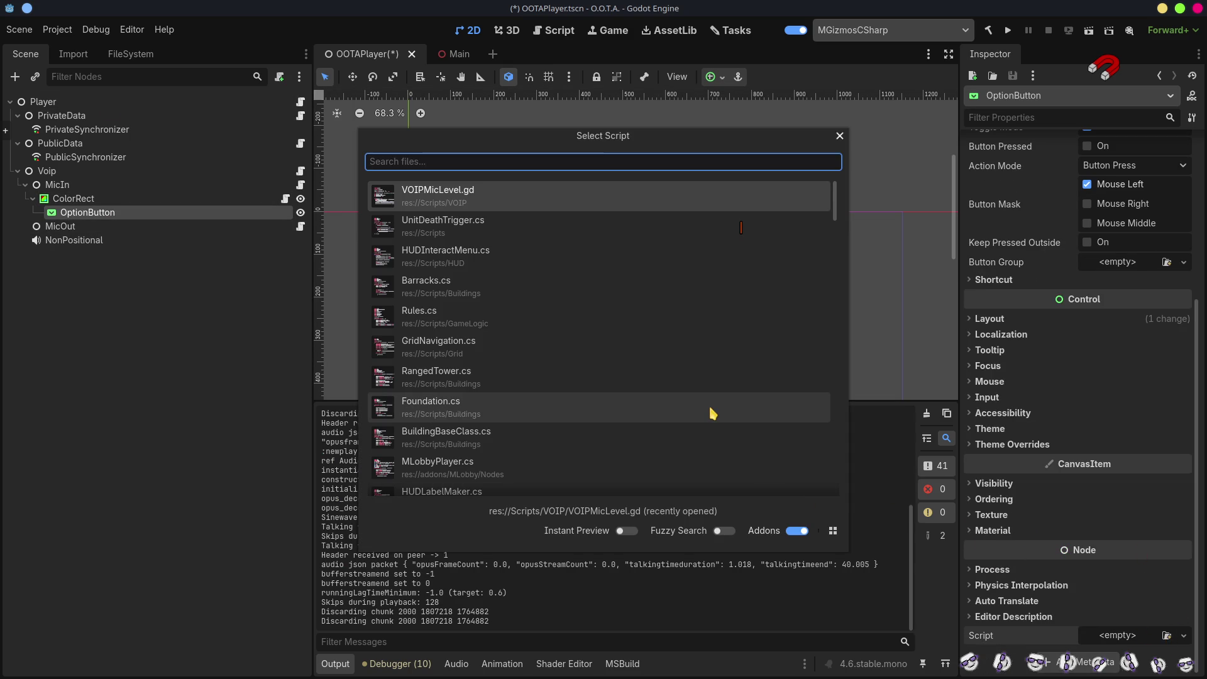
text(inpo)
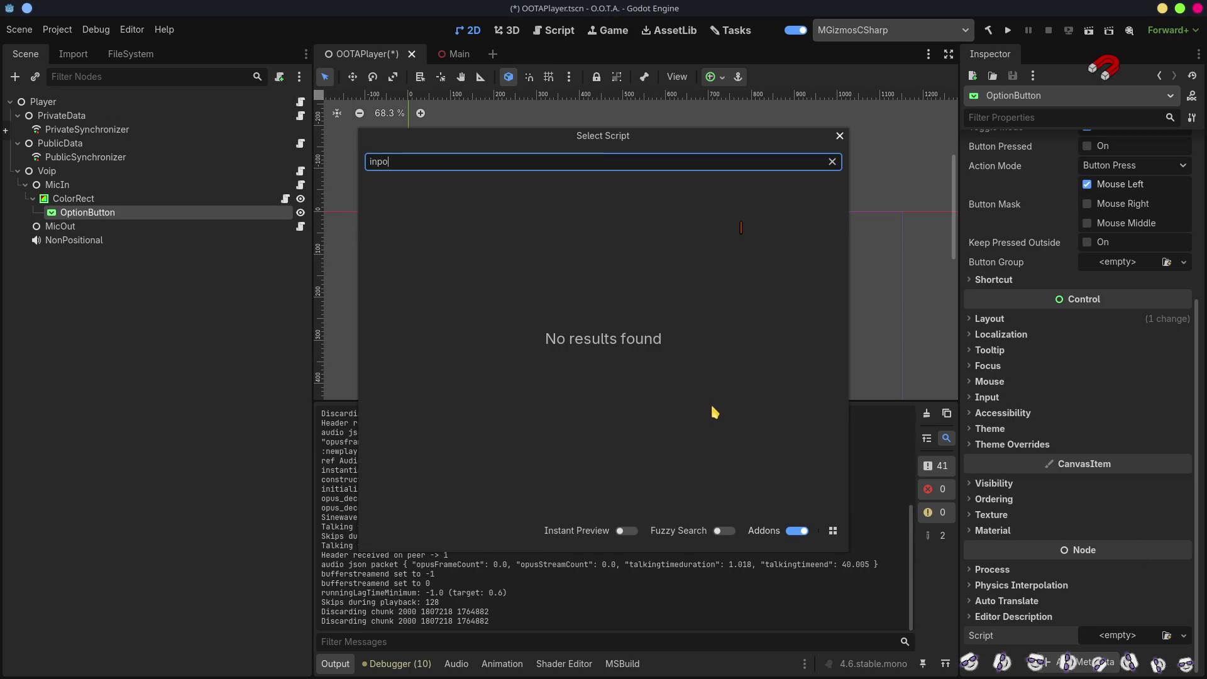
key(BackSpace)
key(BackSpace)
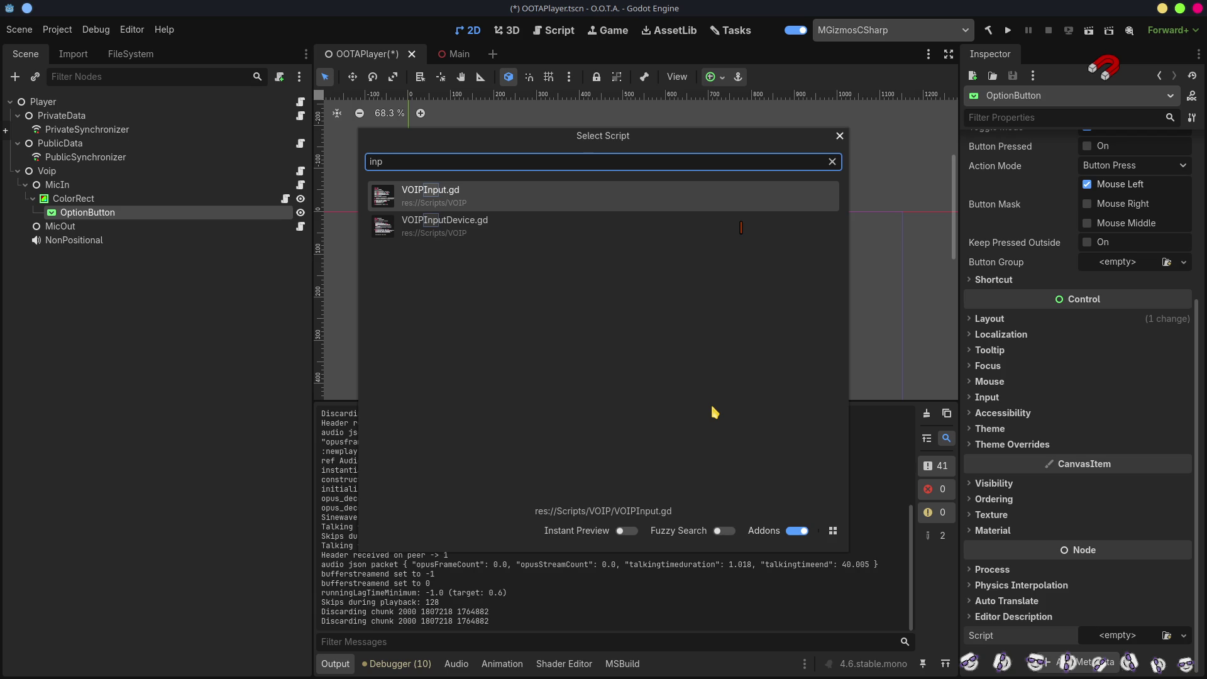
key(Down)
key(Return)
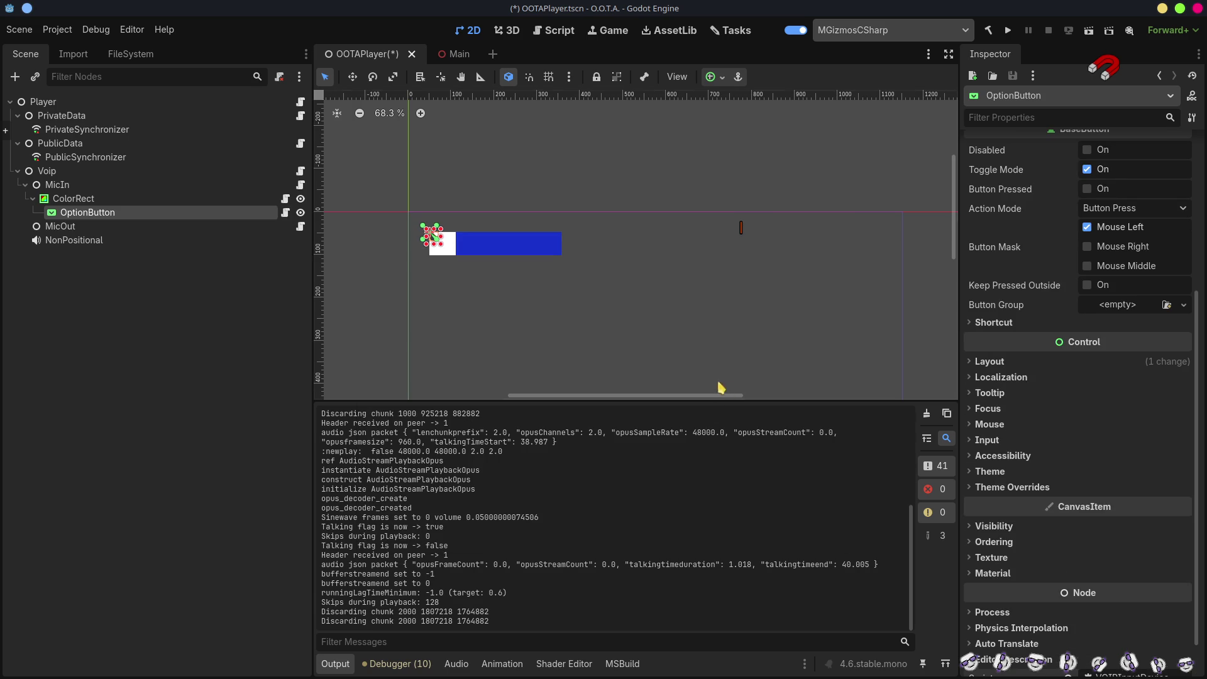
- Widen the OptionButton, place it below the blue bar, save, and run the project
scroll(377, 283, up, 2)
scroll(465, 223, up, 2)
mouse_move(453, 216)
mouse_down()
mouse_move(746, 269)
mouse_move(706, 227)
mouse_up()
drag(599, 208, 628, 274)
click(181, 369)
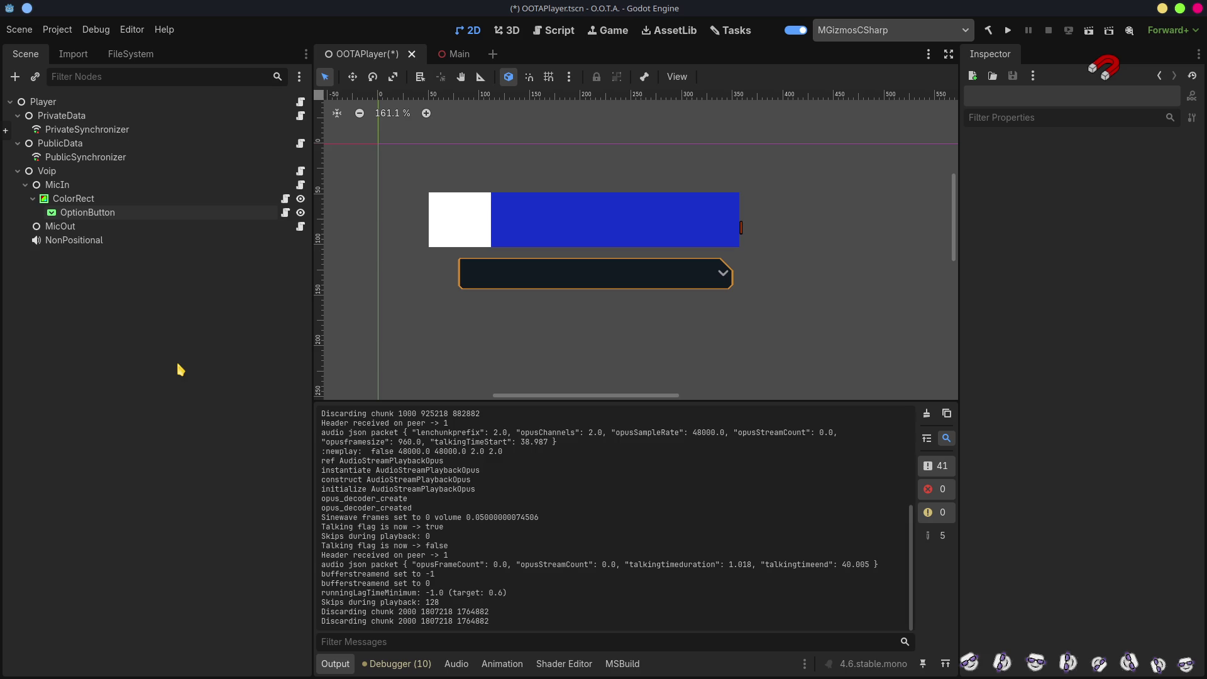
key(ctrl+s)
click(1007, 30)
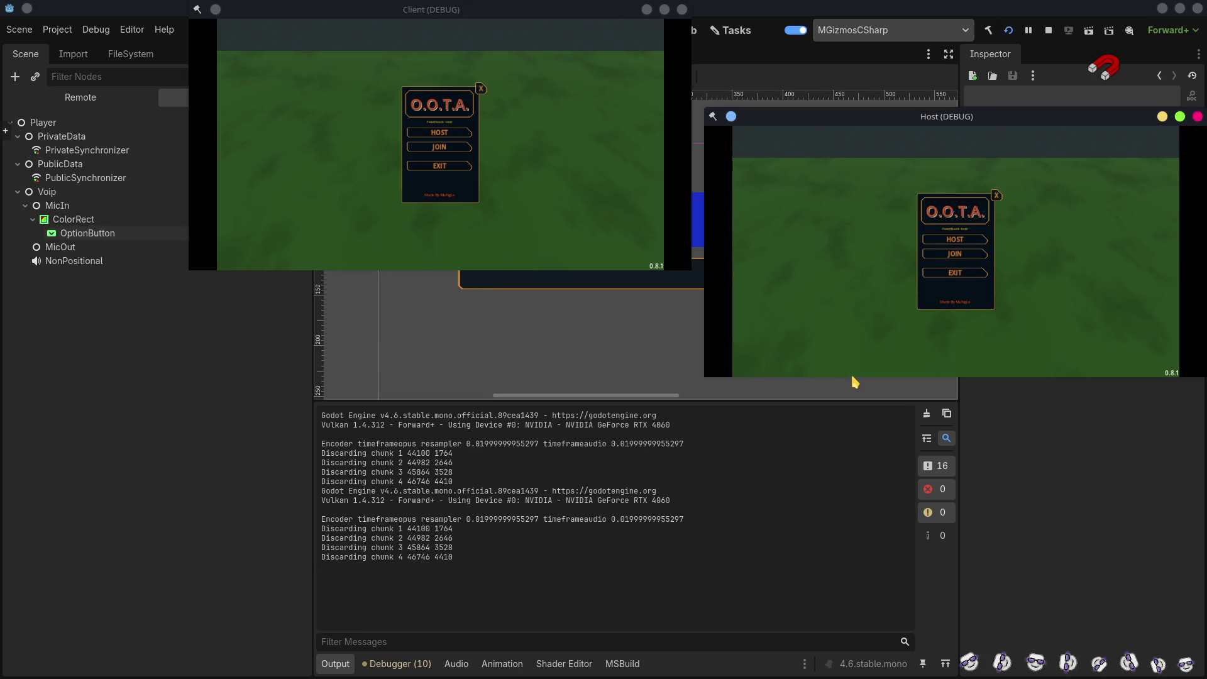
- Try hosting in the Host window and joining from the Client, then stop after the btnMicEnabled error
click(449, 135)
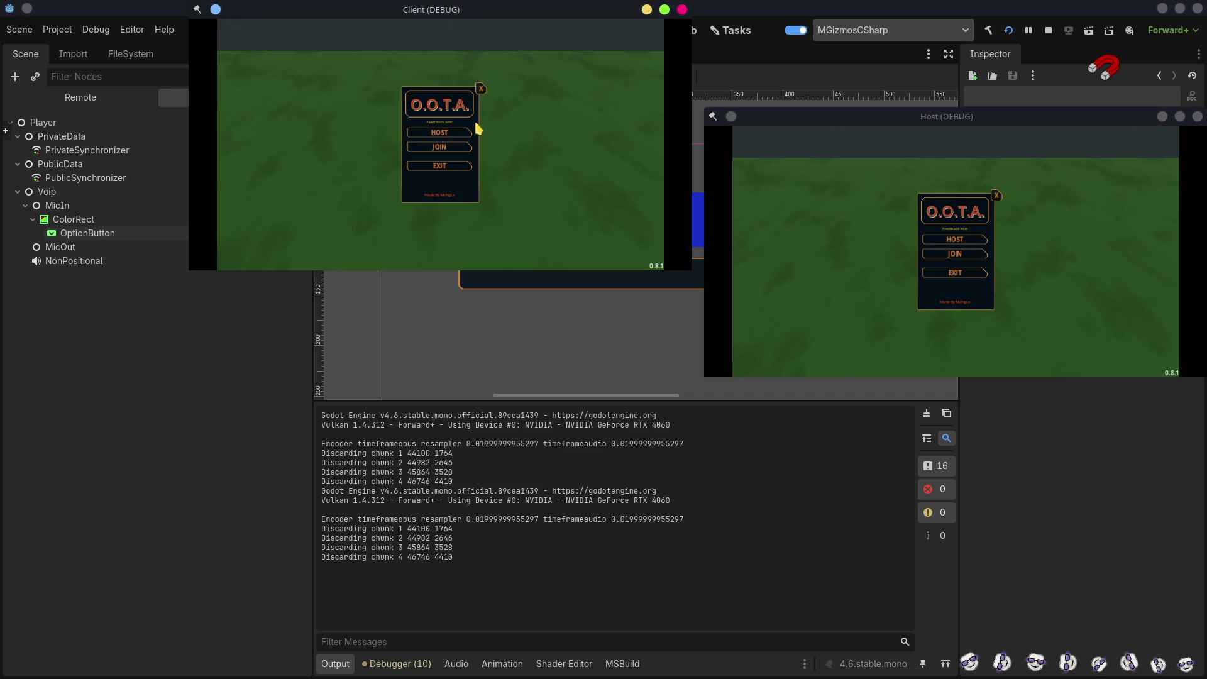
click(450, 132)
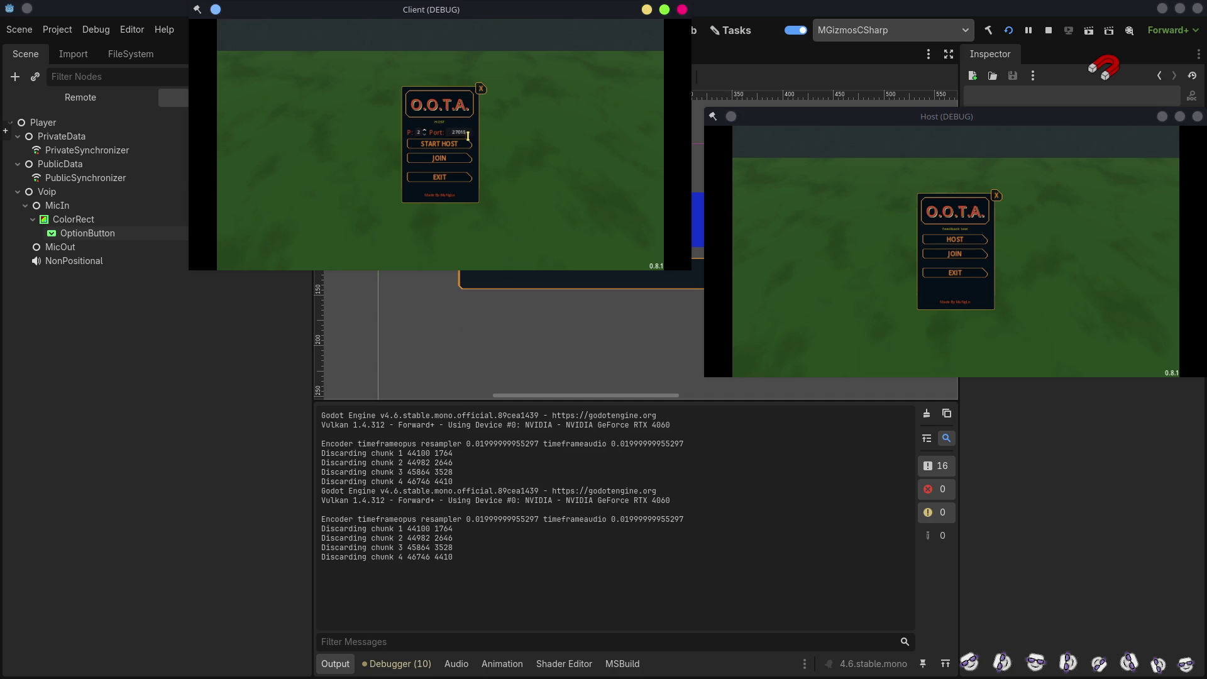
click(961, 240)
click(958, 252)
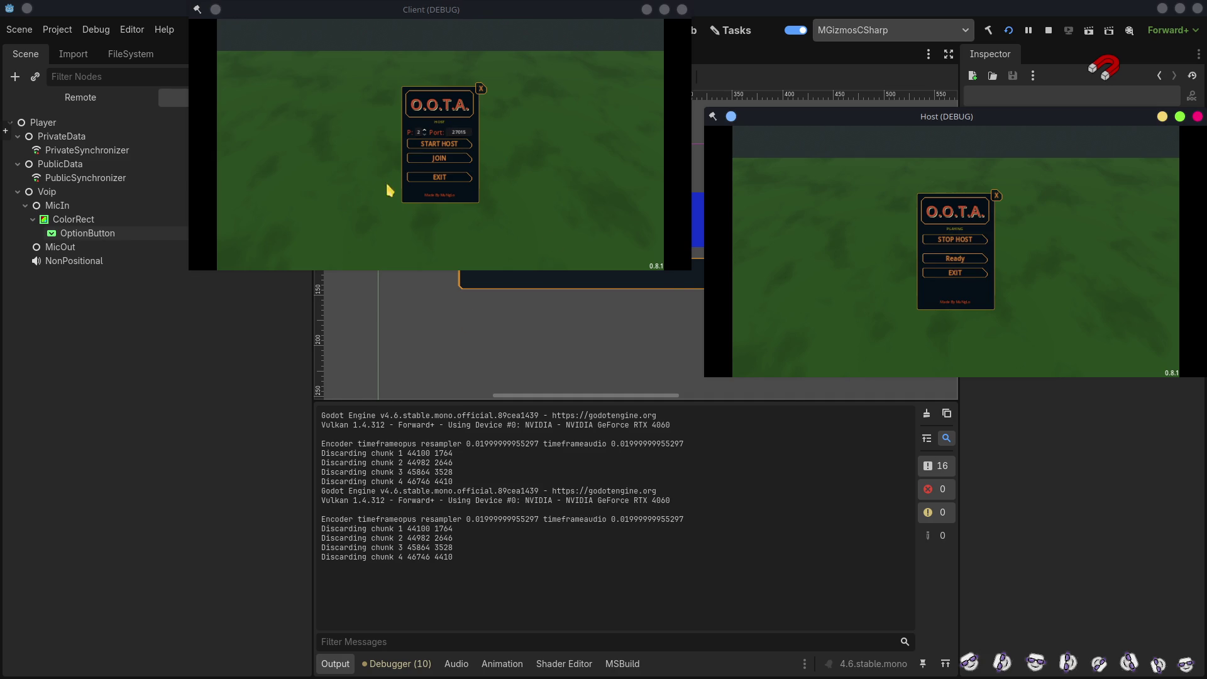
click(440, 158)
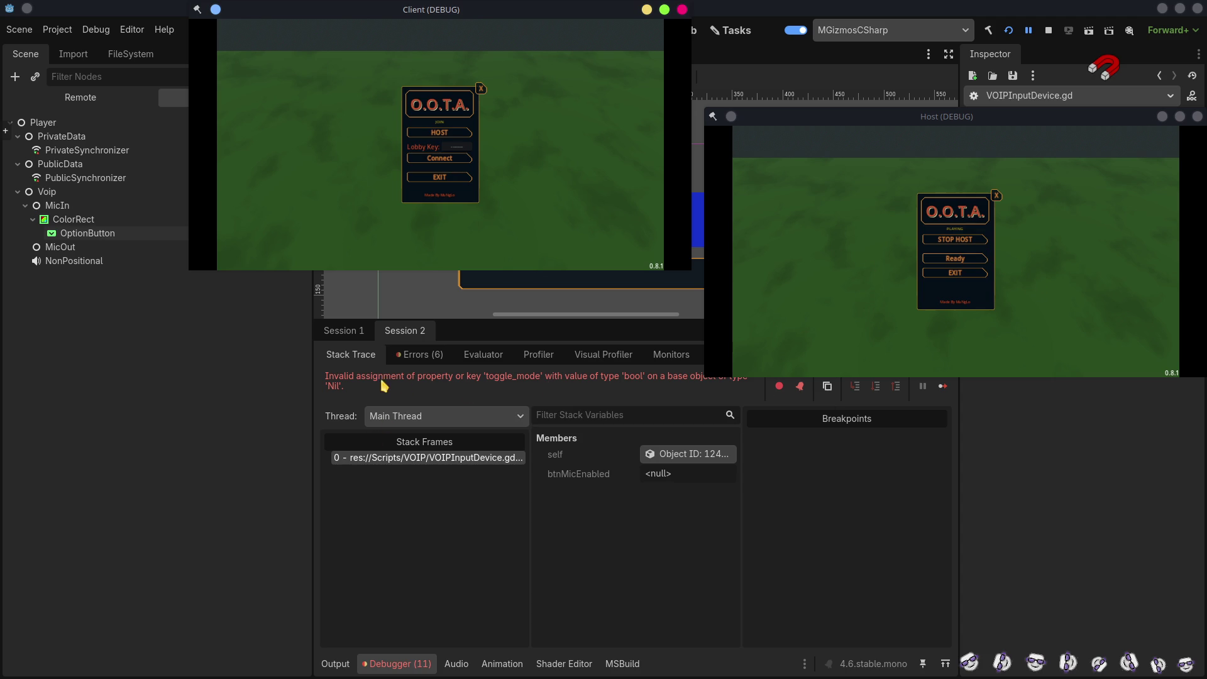
click(1048, 30)
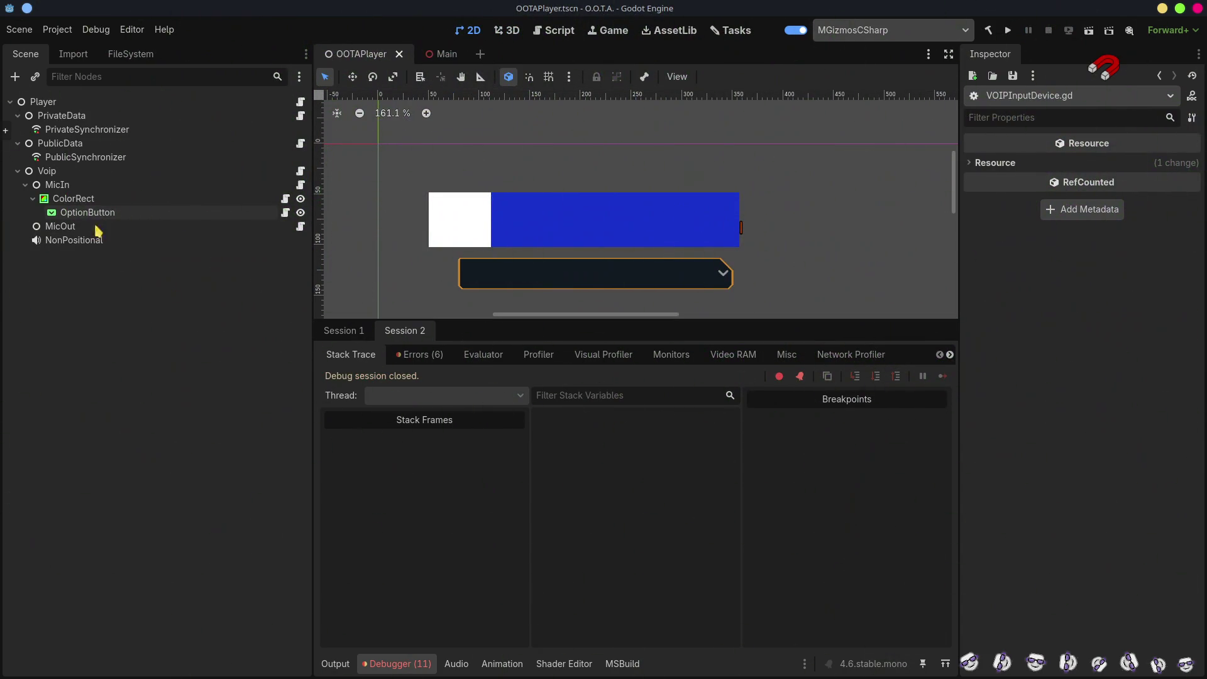
- Add a CheckButton child under the OptionButton
click(88, 213)
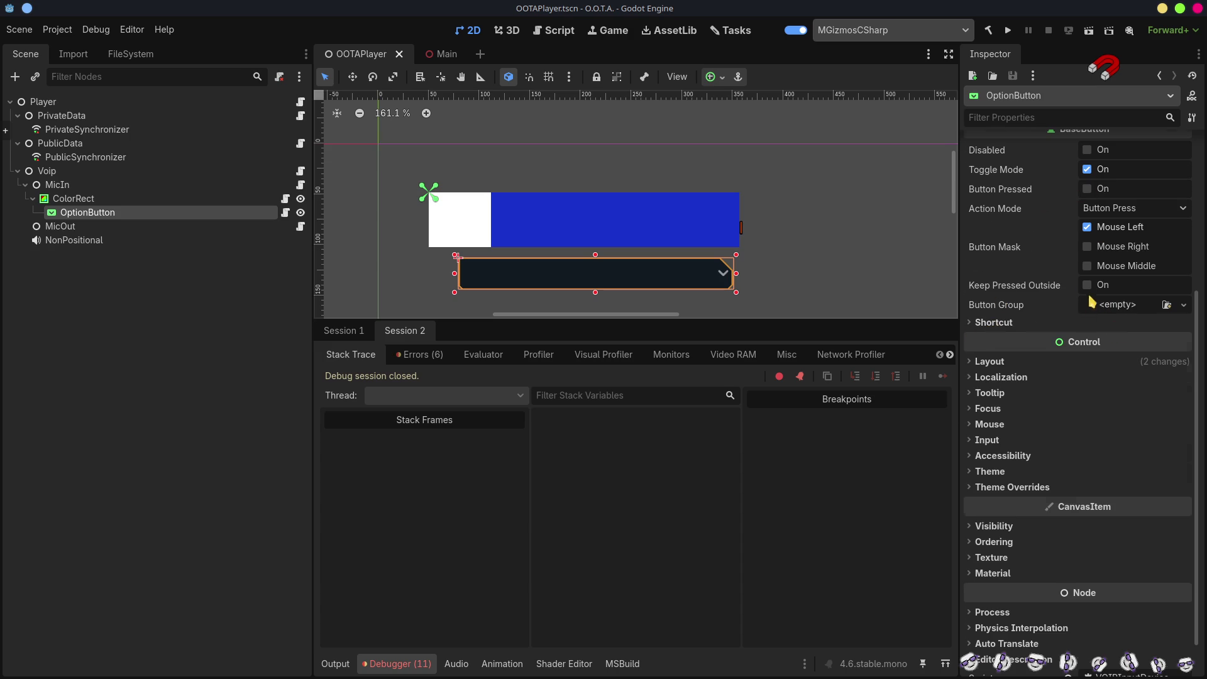
scroll(1090, 306, up, 4)
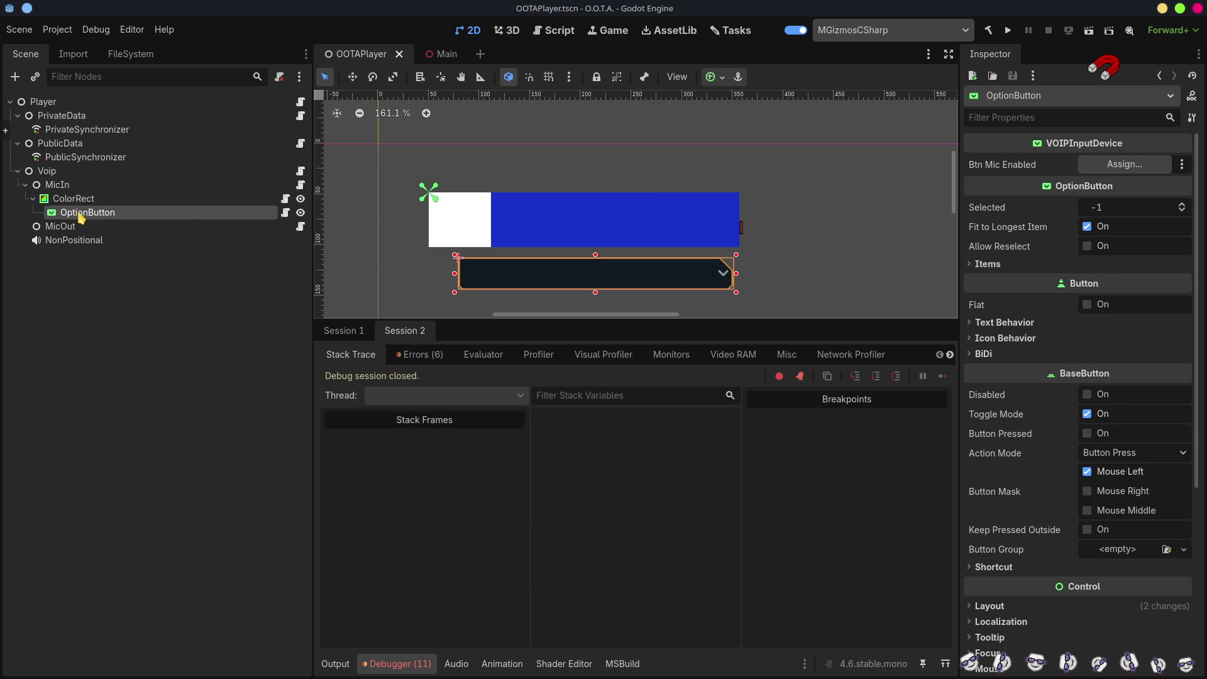
right_click(80, 217)
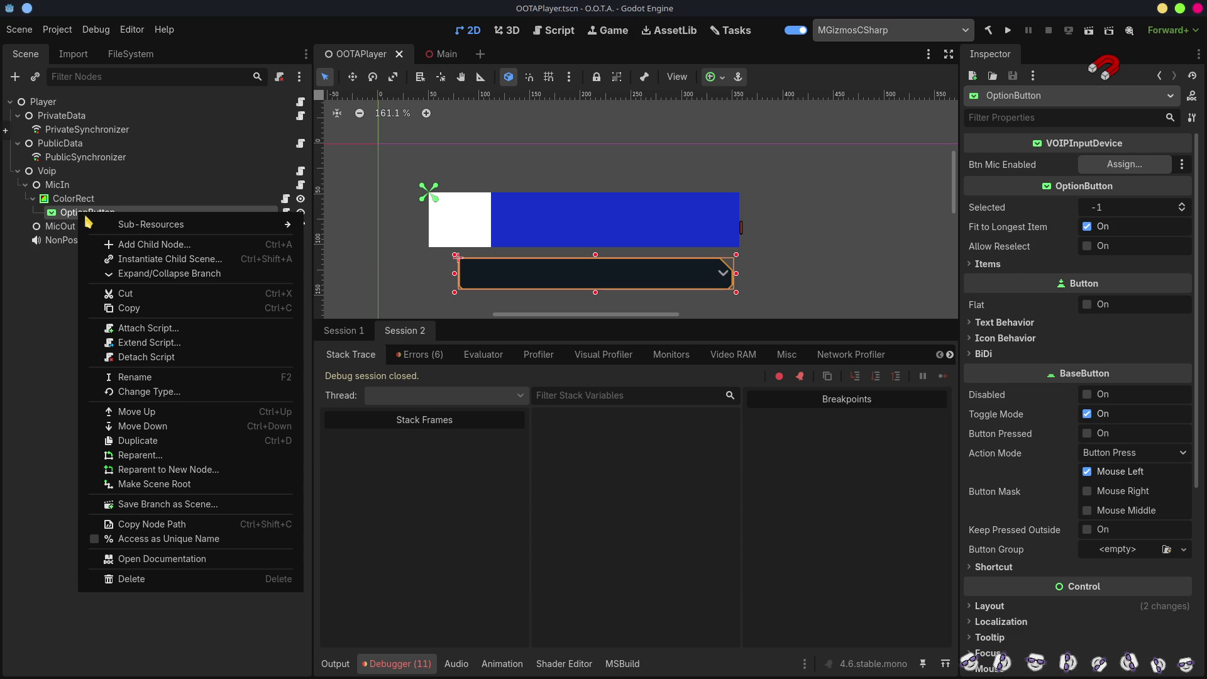
click(138, 245)
text(check)
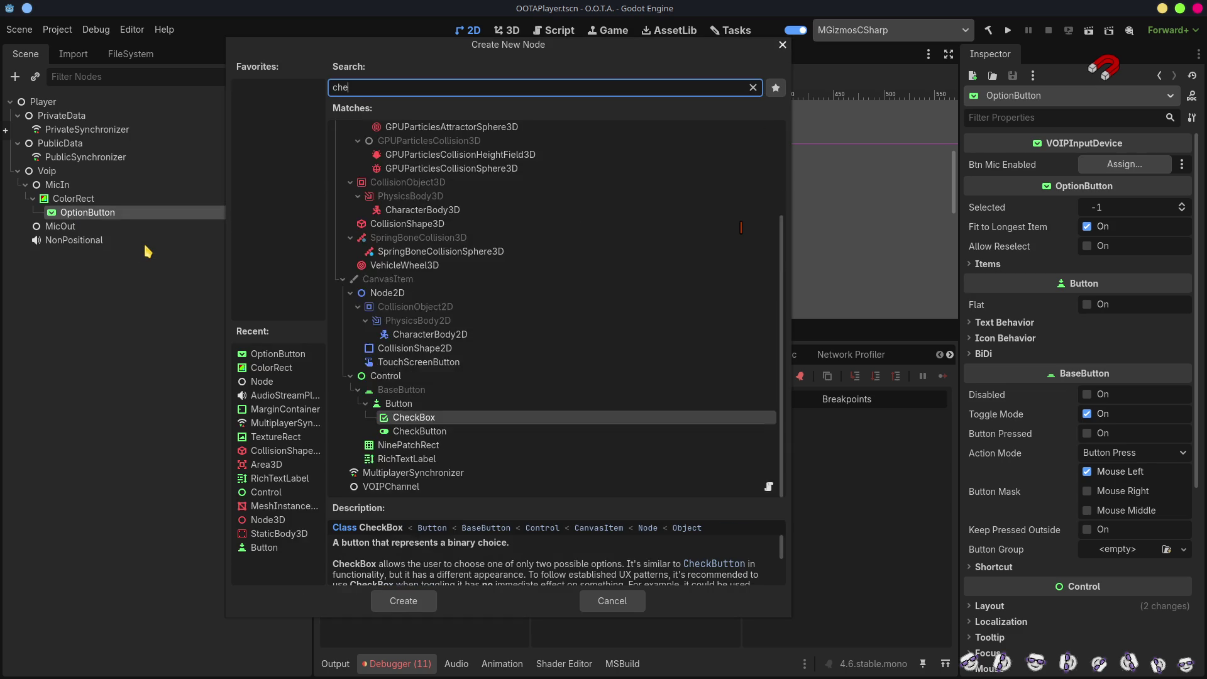
text(bu)
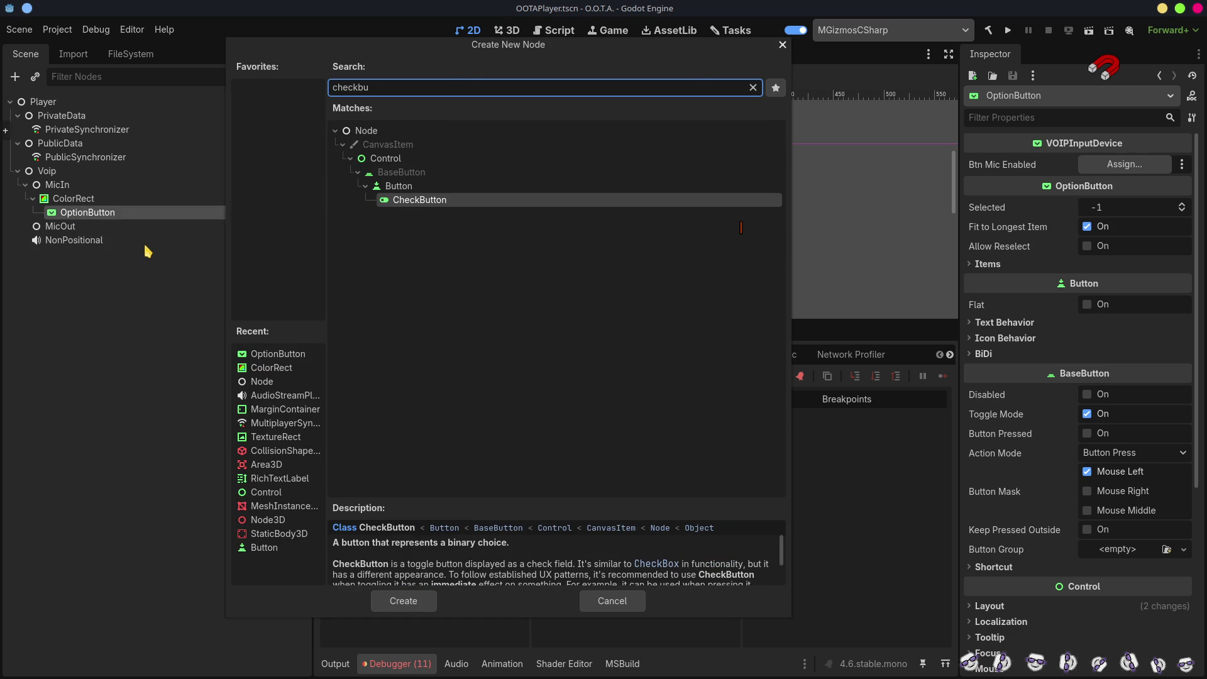
key(Return)
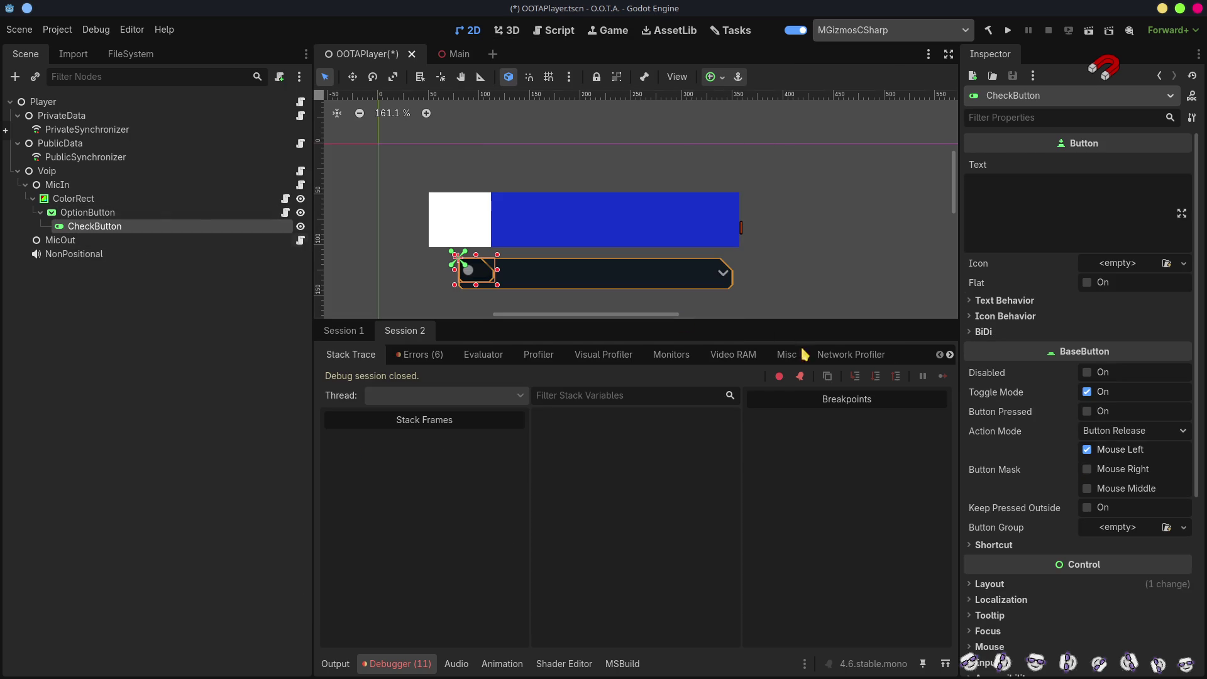
- Assign the CheckButton to the OptionButton's Btn Mic Enabled property
scroll(1056, 537, down, 5)
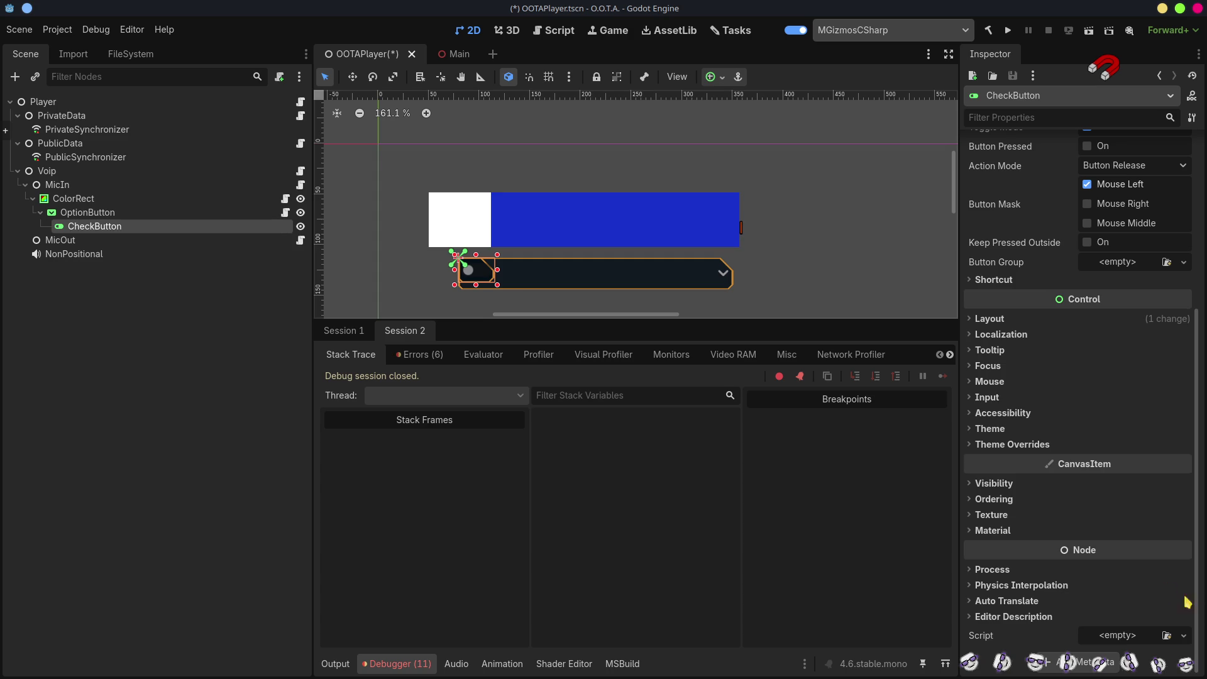
click(66, 214)
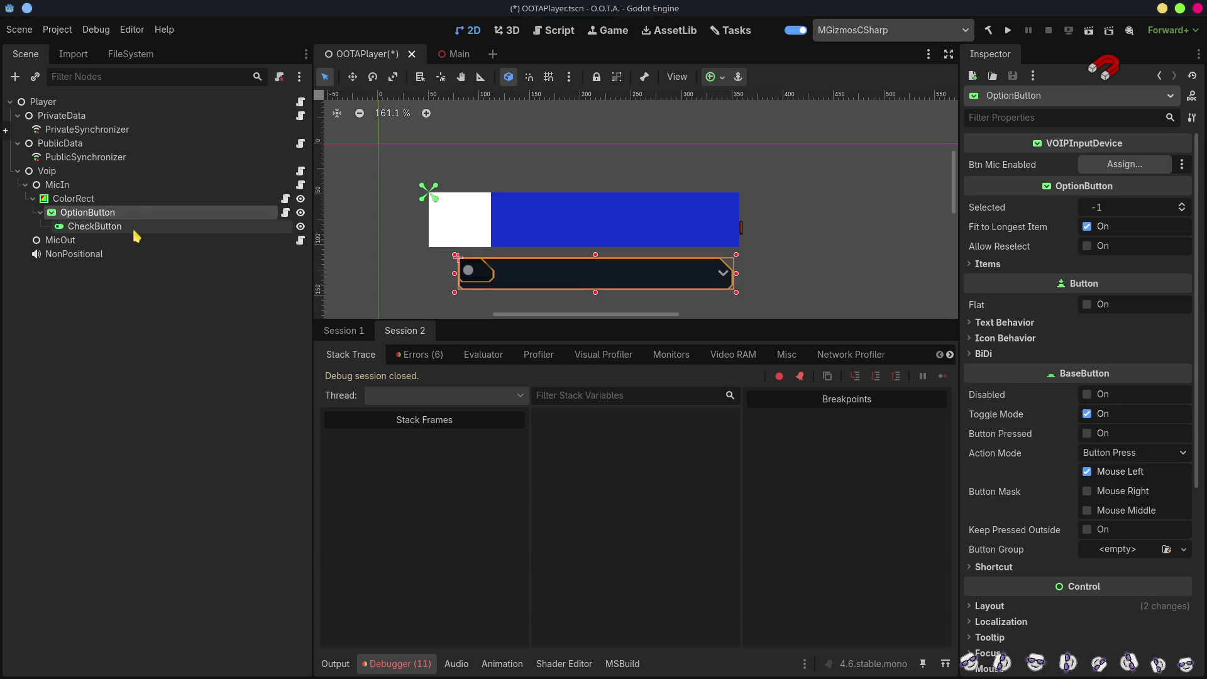
mouse_move(96, 229)
mouse_down()
mouse_move(1125, 186)
mouse_move(1112, 165)
mouse_up()
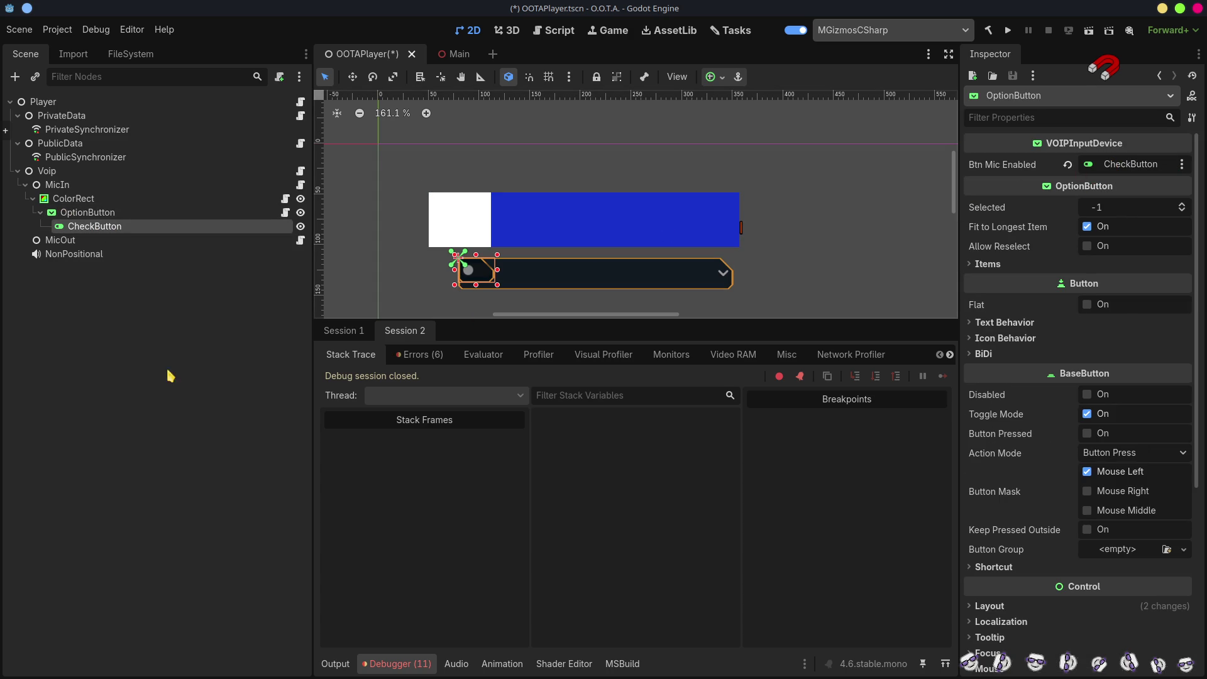
click(129, 469)
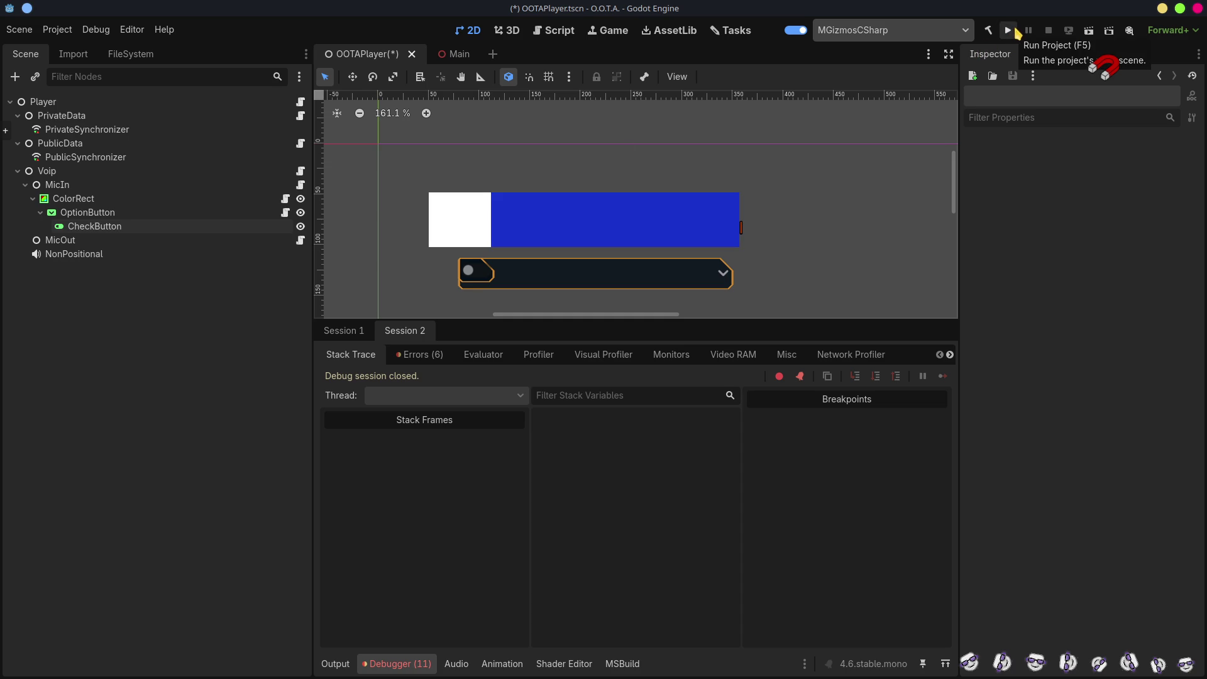
- Move the CheckButton next to the OptionButton dropdown, then save the scene and run it with F5
click(117, 228)
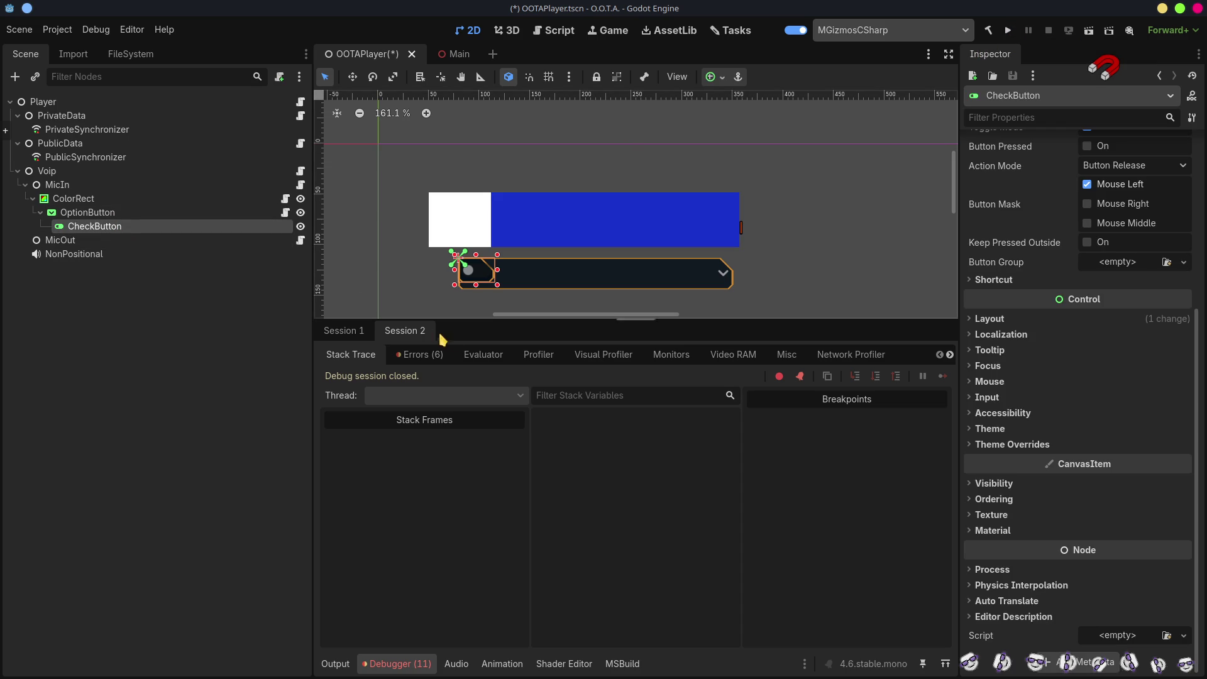
mouse_move(488, 273)
mouse_down()
mouse_move(432, 281)
mouse_move(449, 275)
mouse_up()
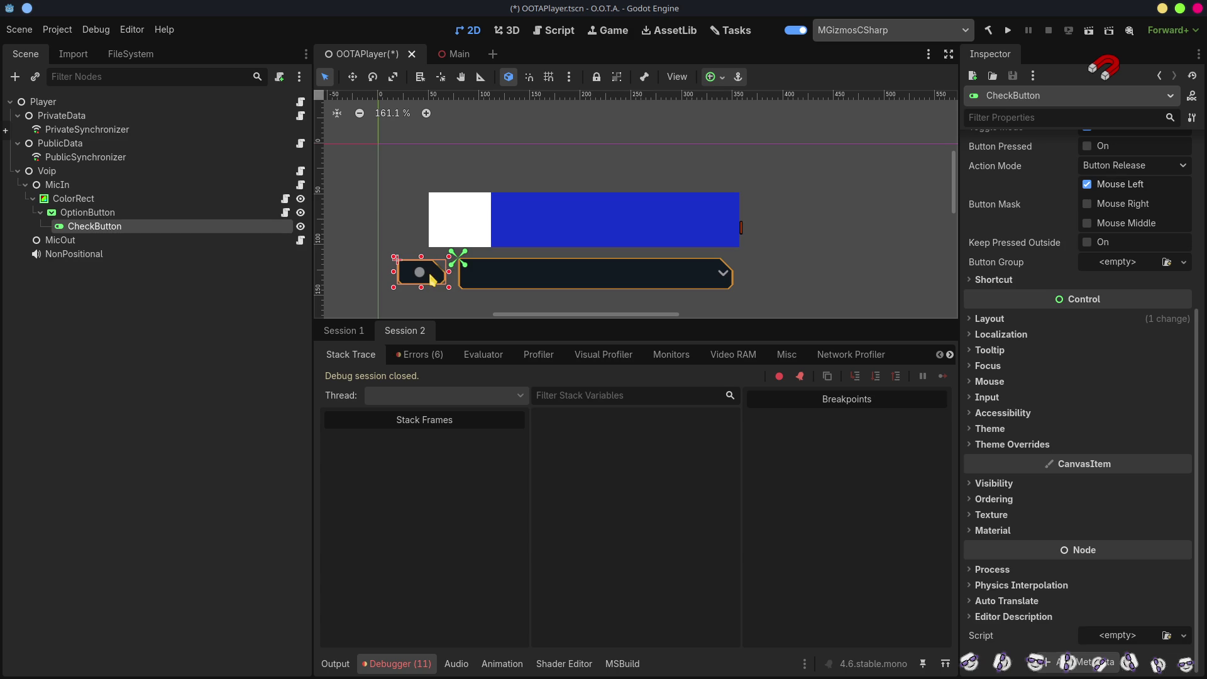
drag(430, 275, 420, 301)
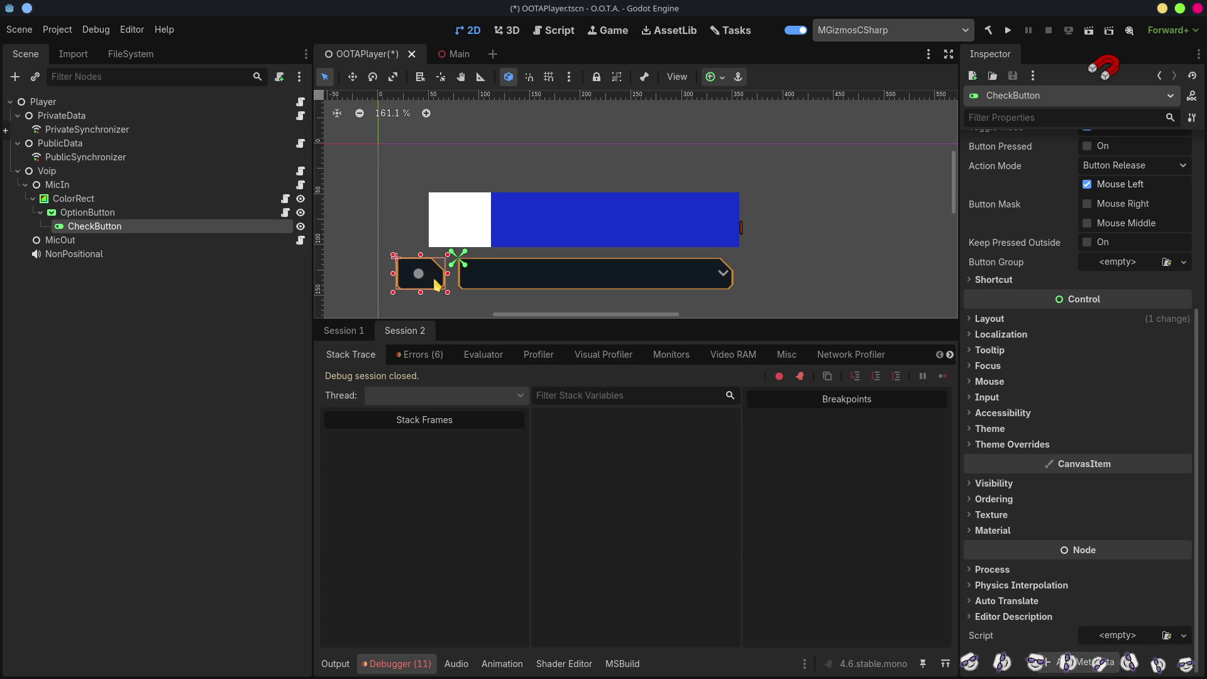
drag(406, 280, 745, 284)
key(ctrl+z)
mouse_move(415, 281)
mouse_down()
mouse_move(786, 275)
mouse_move(759, 273)
mouse_up()
click(99, 339)
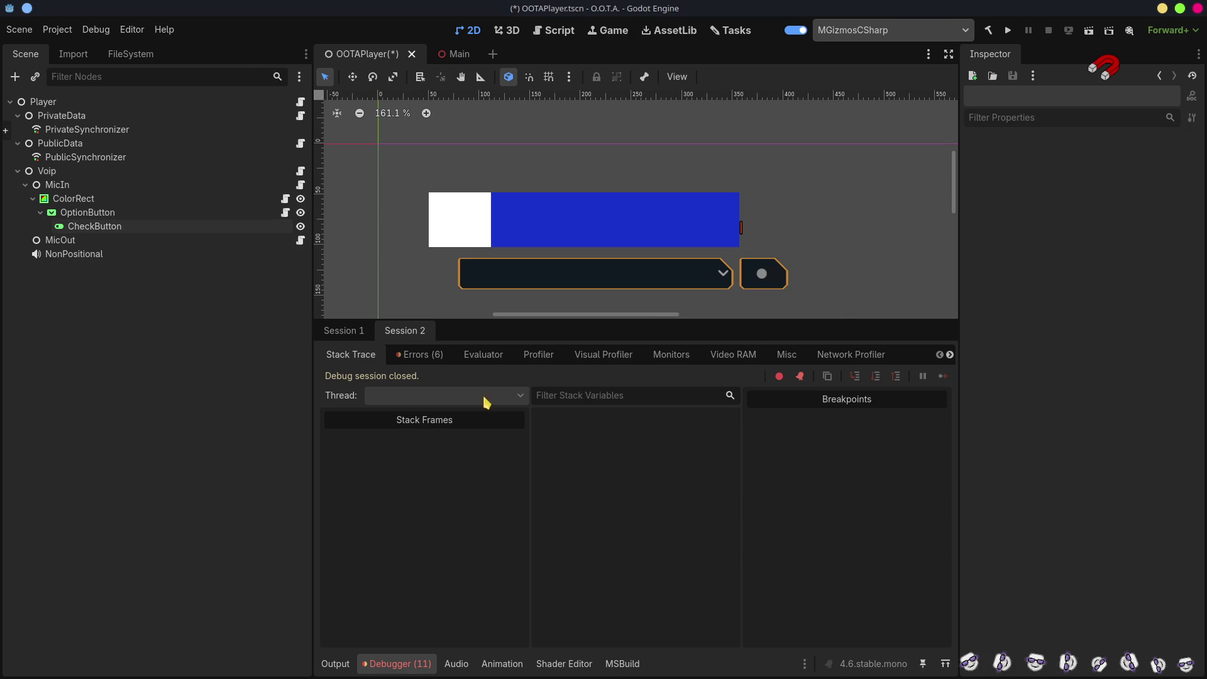
key(F5)
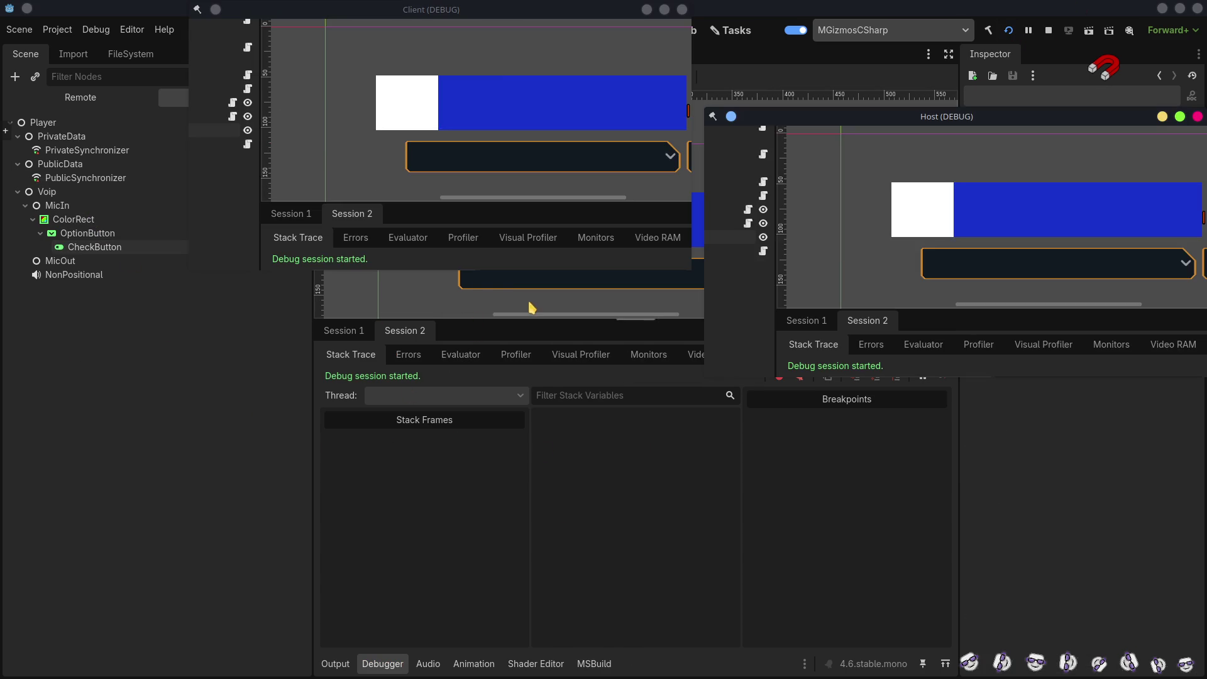
- Start hosting from the Client window, turn its mic toggle on, and show the Output log
click(447, 132)
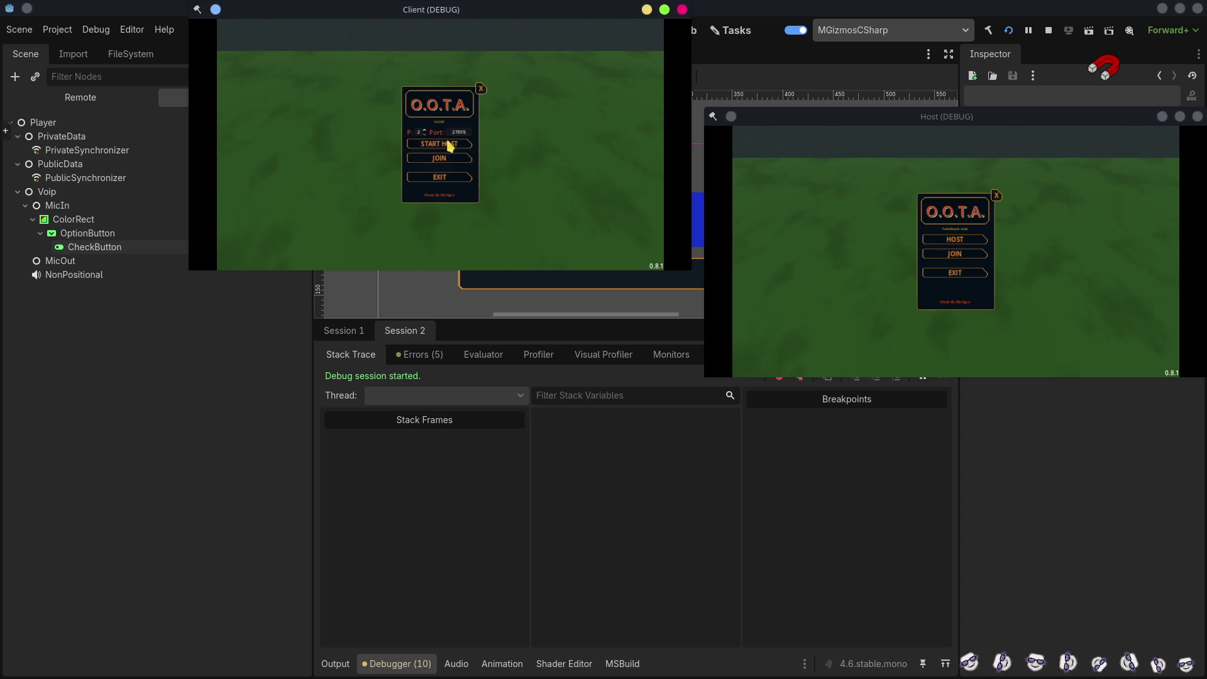
click(438, 144)
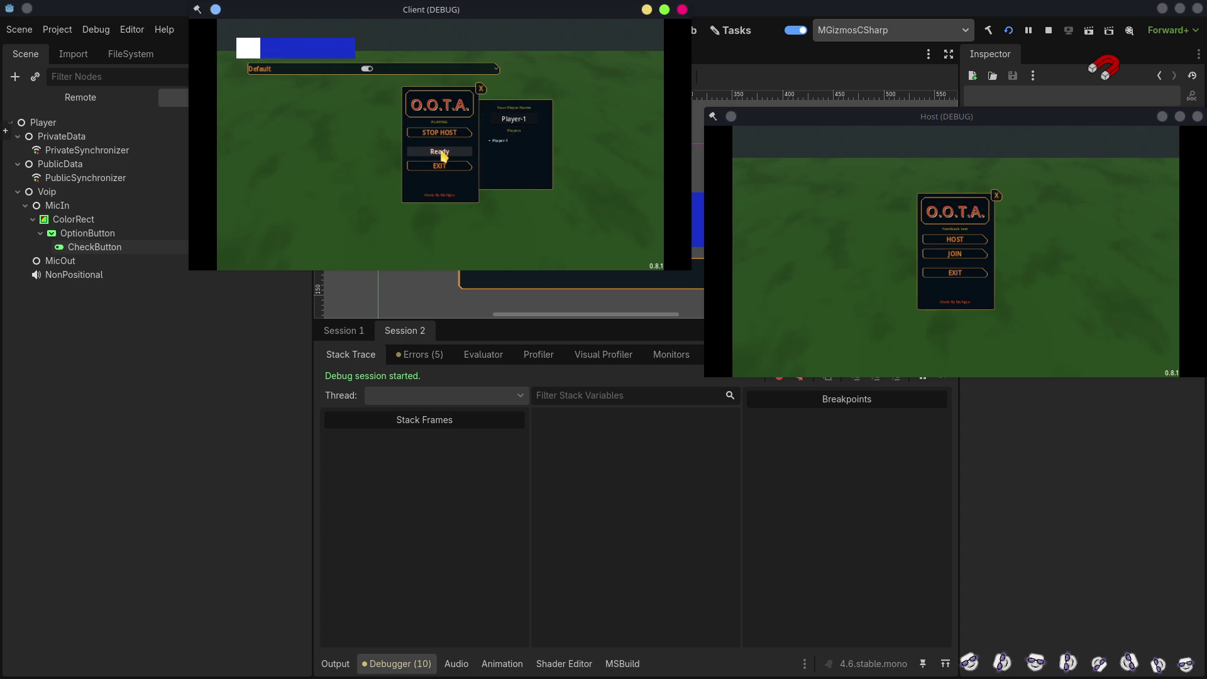
click(366, 69)
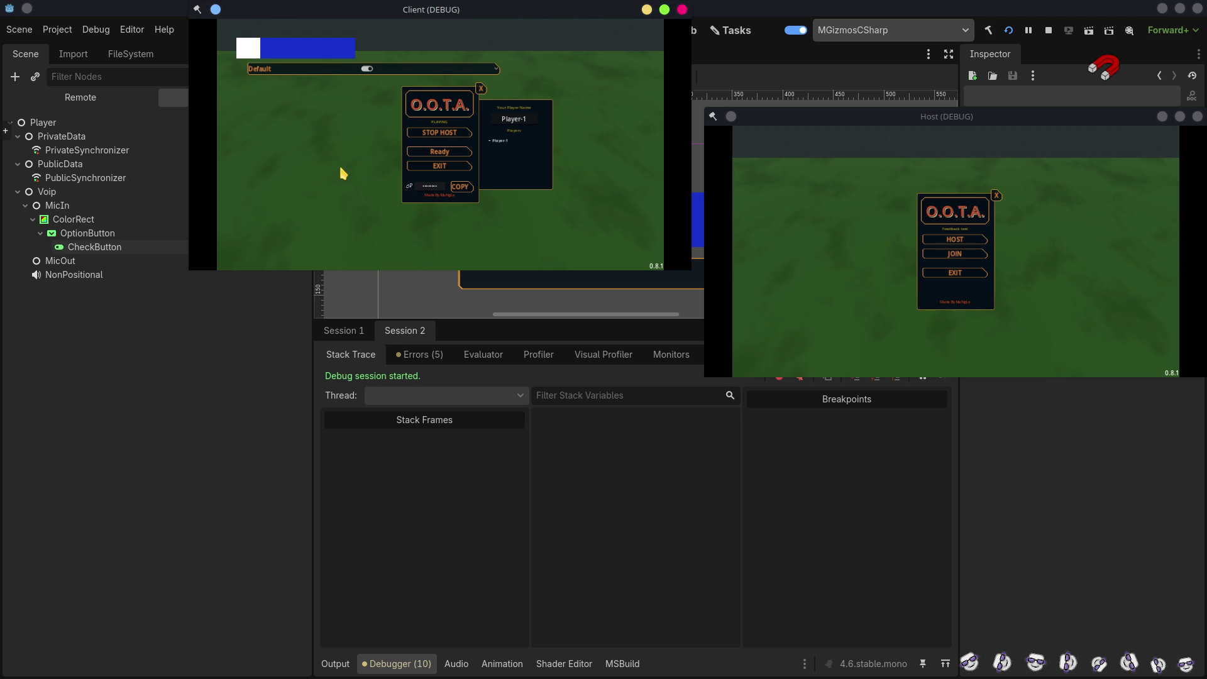
click(367, 69)
click(366, 69)
click(346, 665)
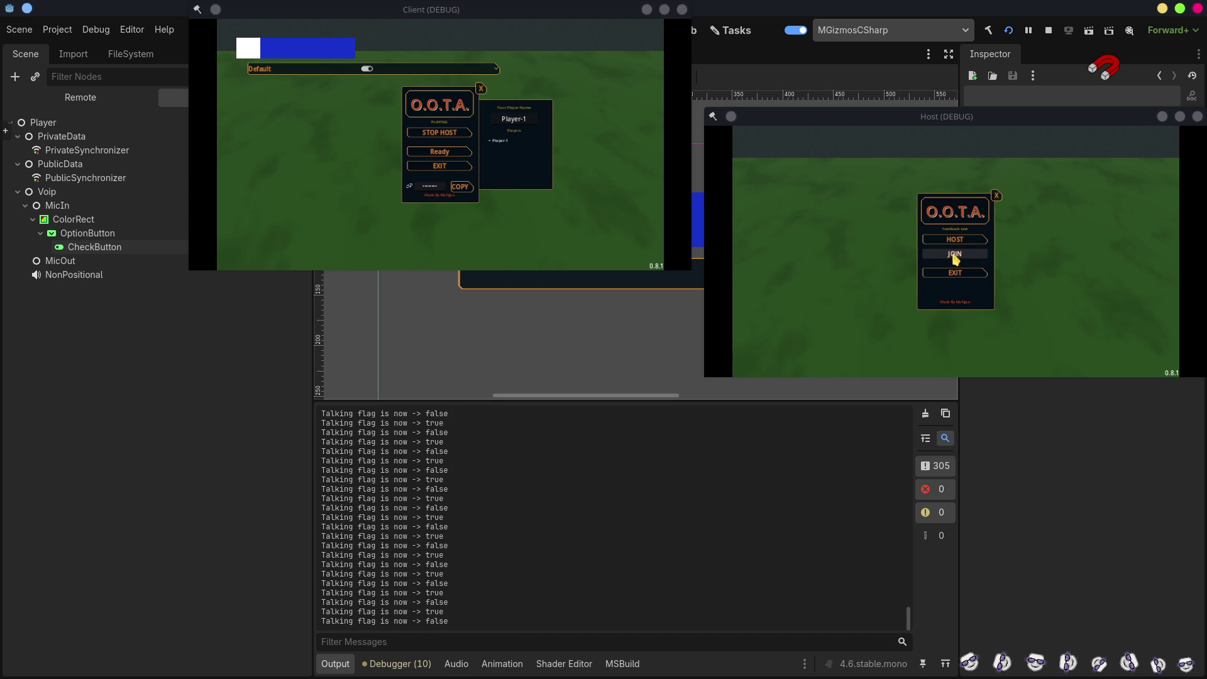
- Copy the lobby key, join and connect from the Host window, then exit the game
click(459, 187)
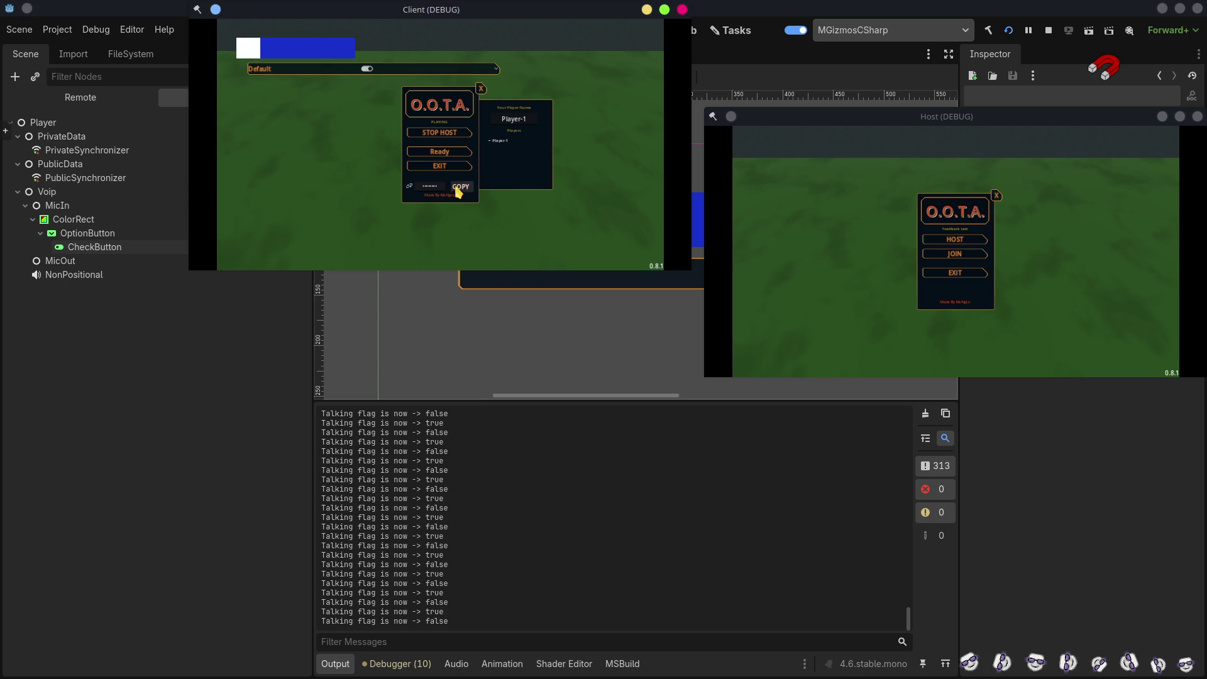
click(955, 254)
click(972, 253)
key(ctrl+v)
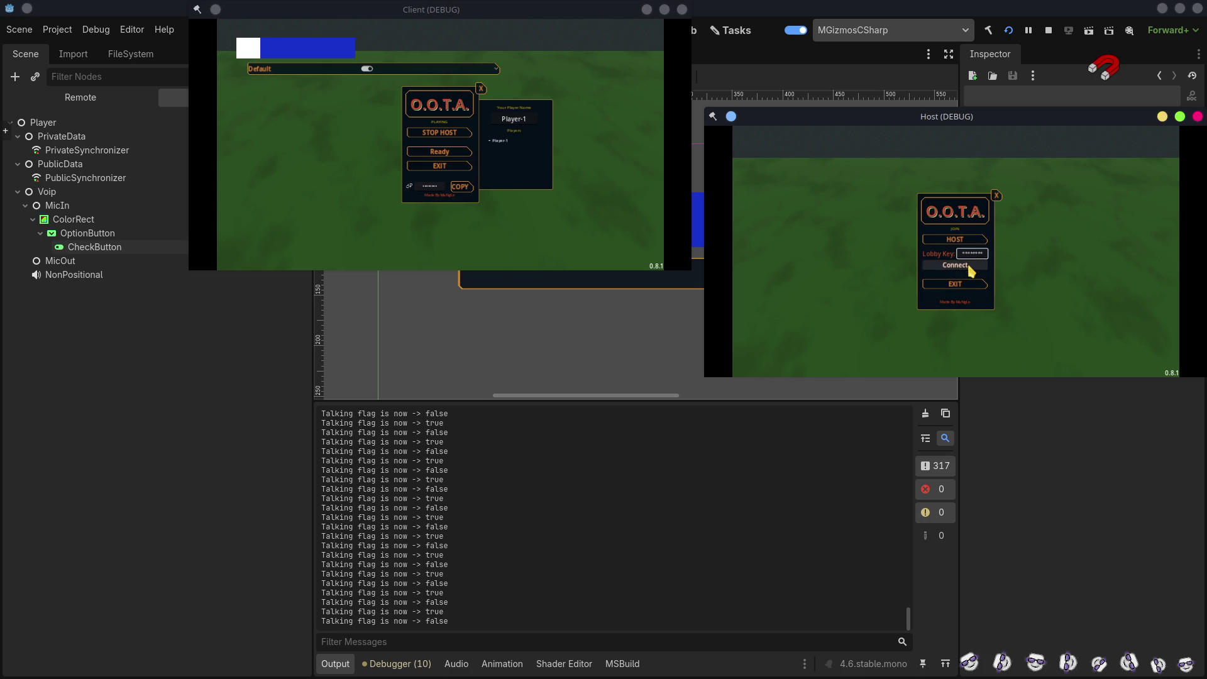
click(971, 268)
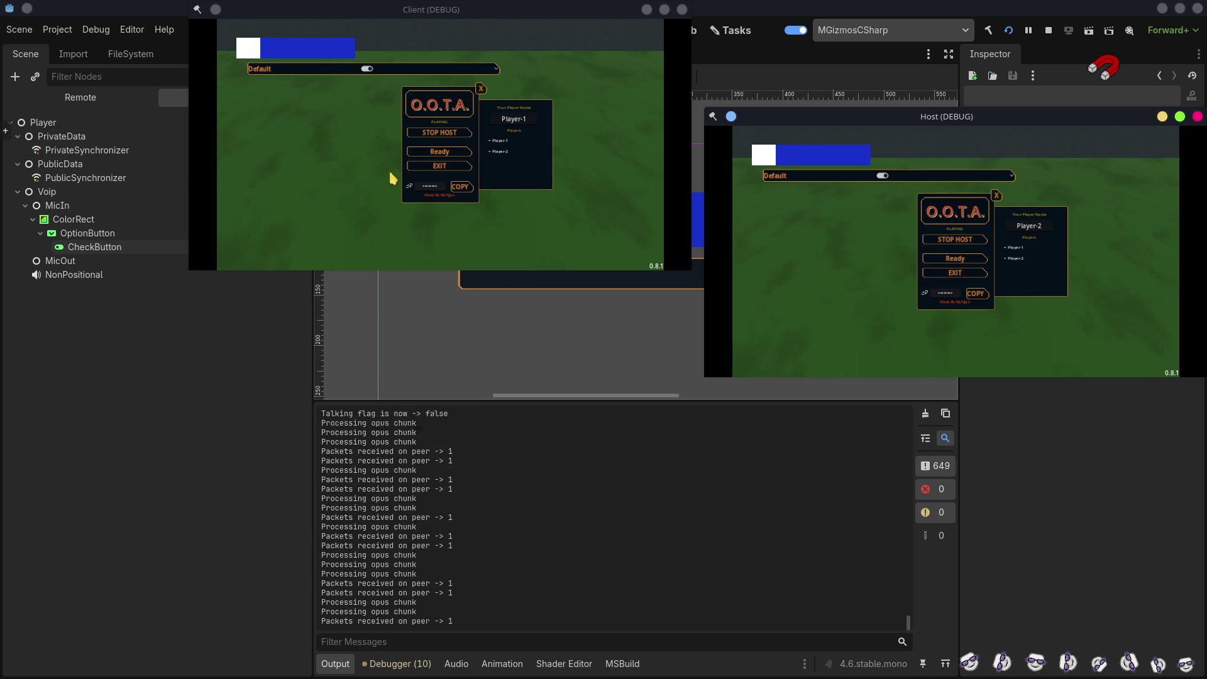
click(438, 167)
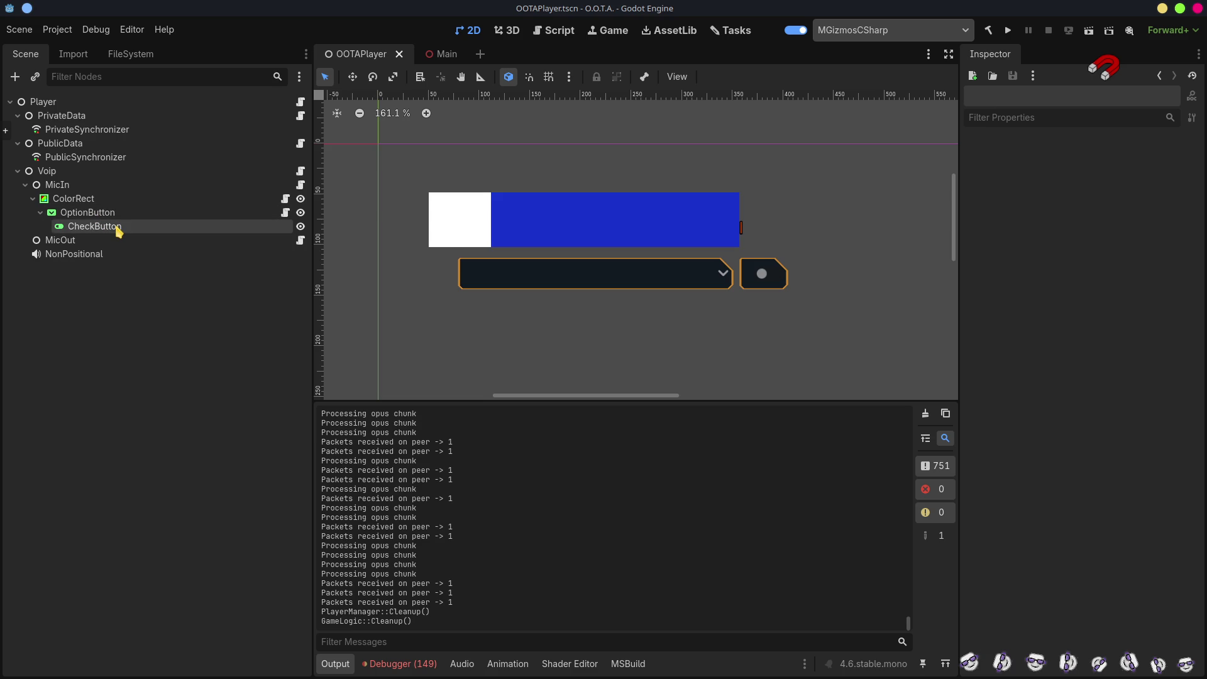
- Turn off Fit to Longest Item on the OptionButton, save the scene, and run the project
click(117, 228)
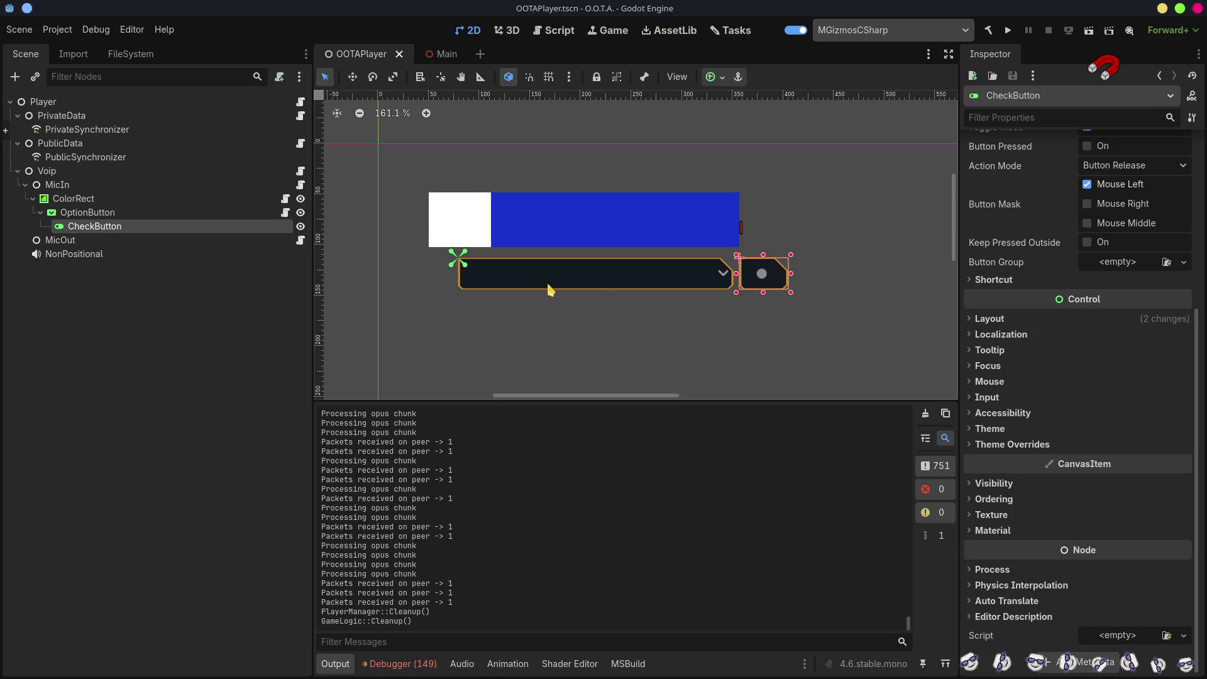
click(83, 212)
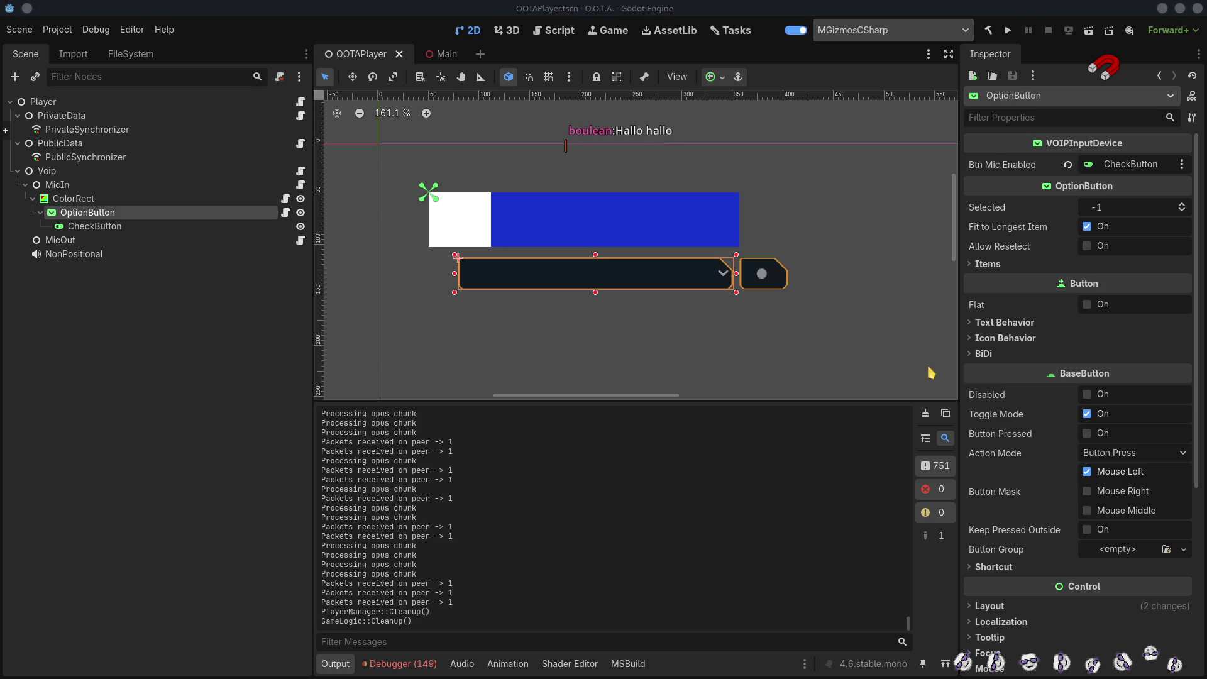
click(1087, 228)
key(ctrl+s)
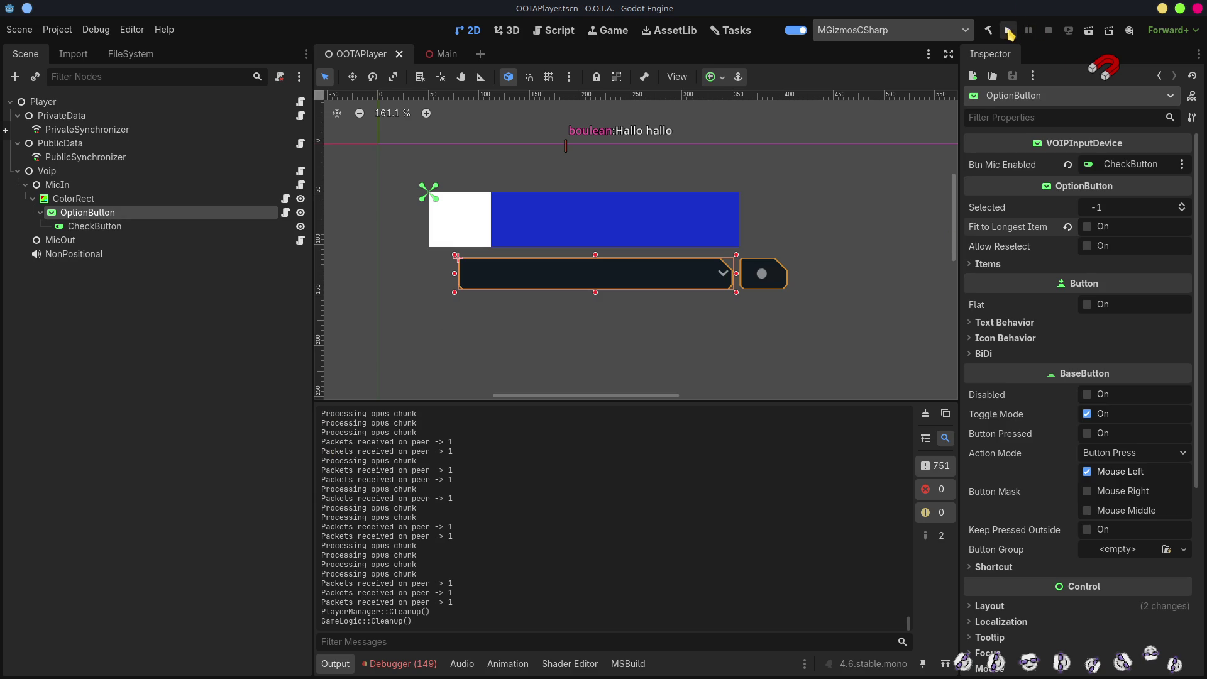
click(1004, 30)
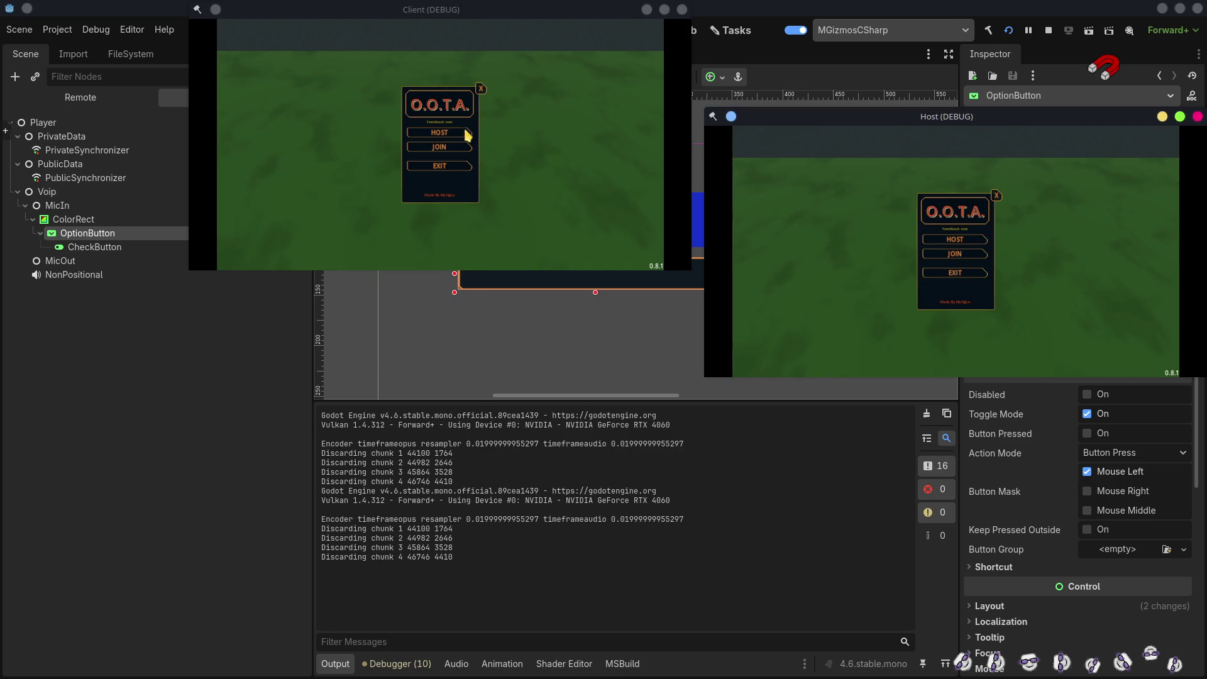
- Start hosting in the Host window, then paste its copied lobby key into the Client and connect
click(467, 132)
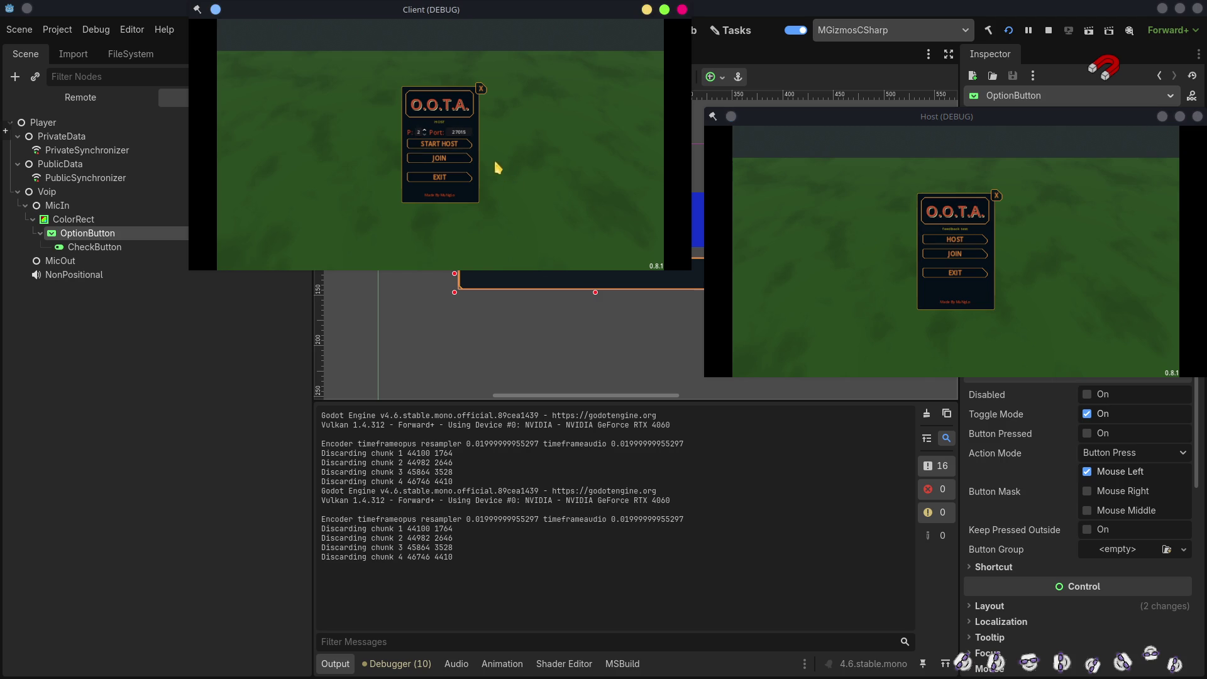
click(434, 158)
click(962, 240)
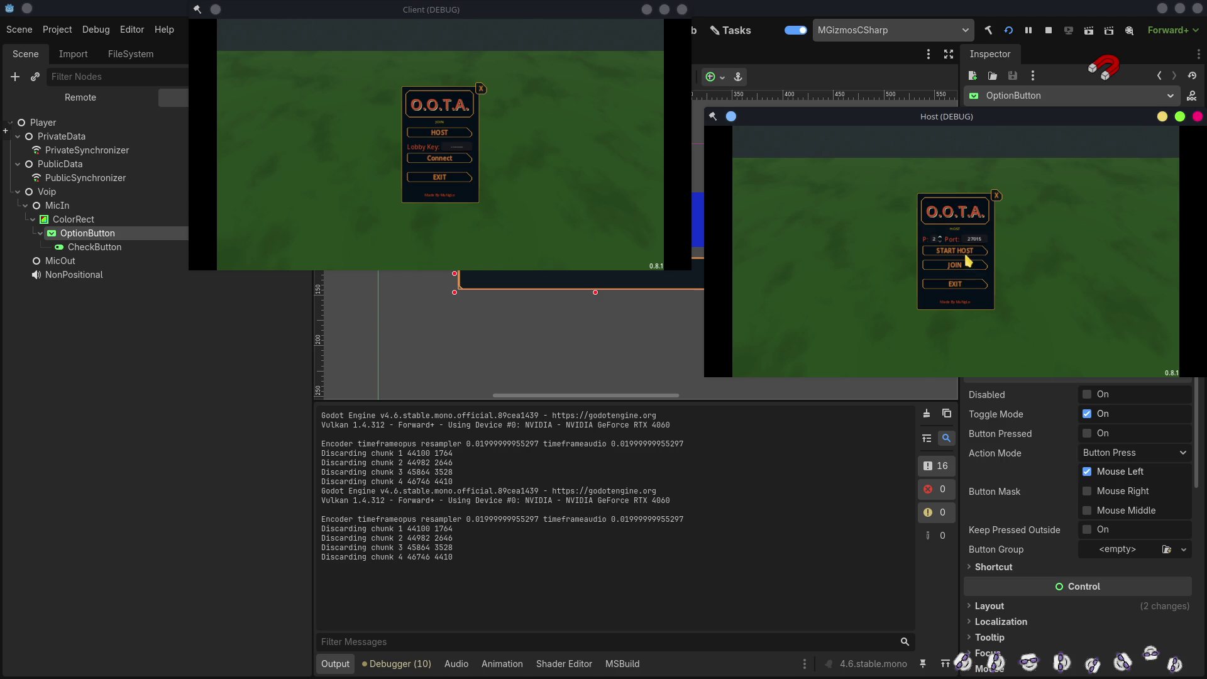
click(962, 252)
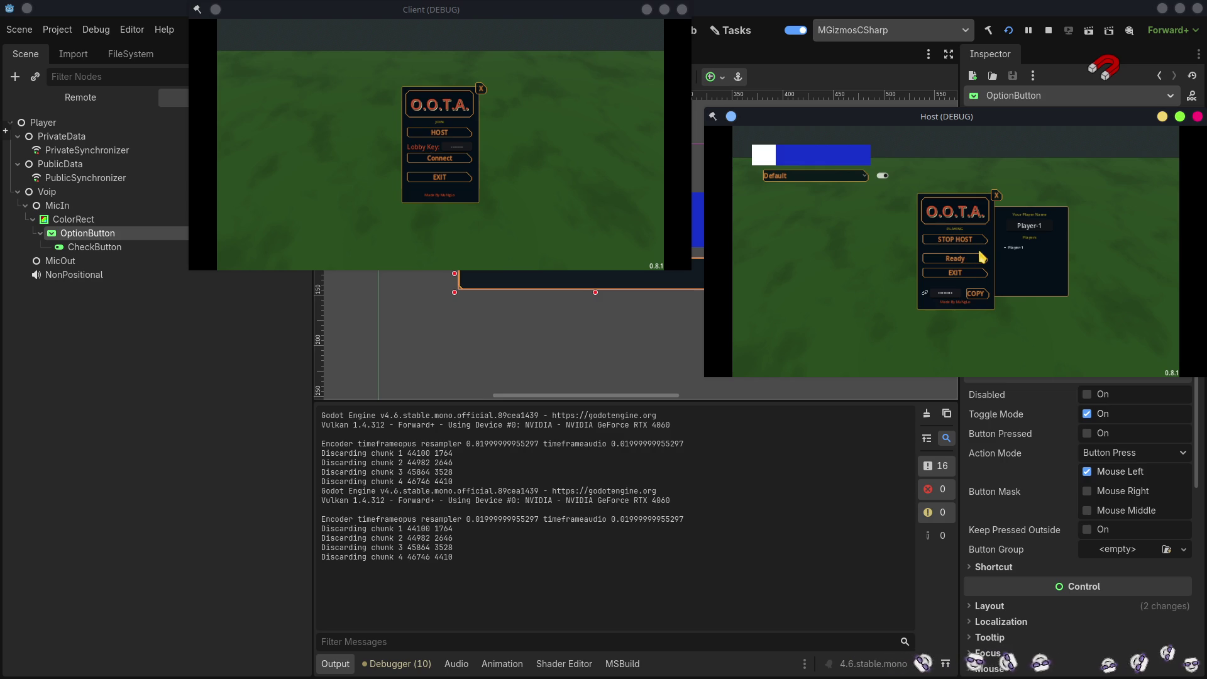
click(975, 294)
click(457, 147)
key(ctrl+v)
click(444, 158)
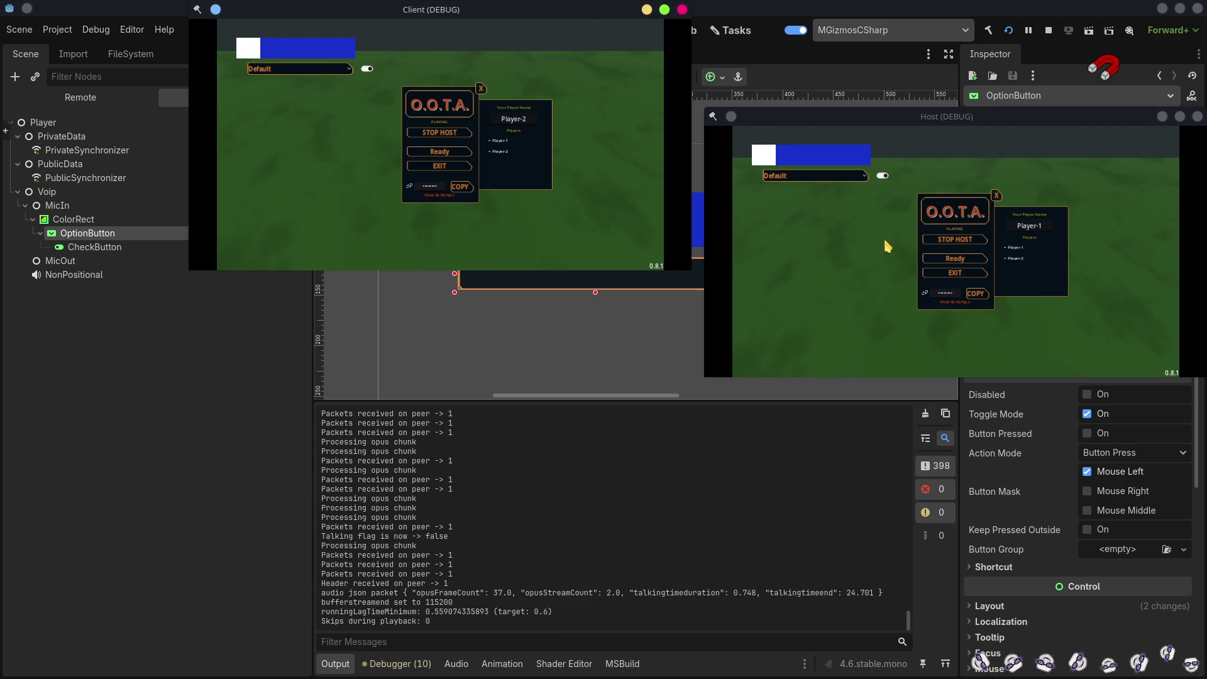
- Switch on the Host and Client mic toggles, clear the output log, then stop the game
click(882, 176)
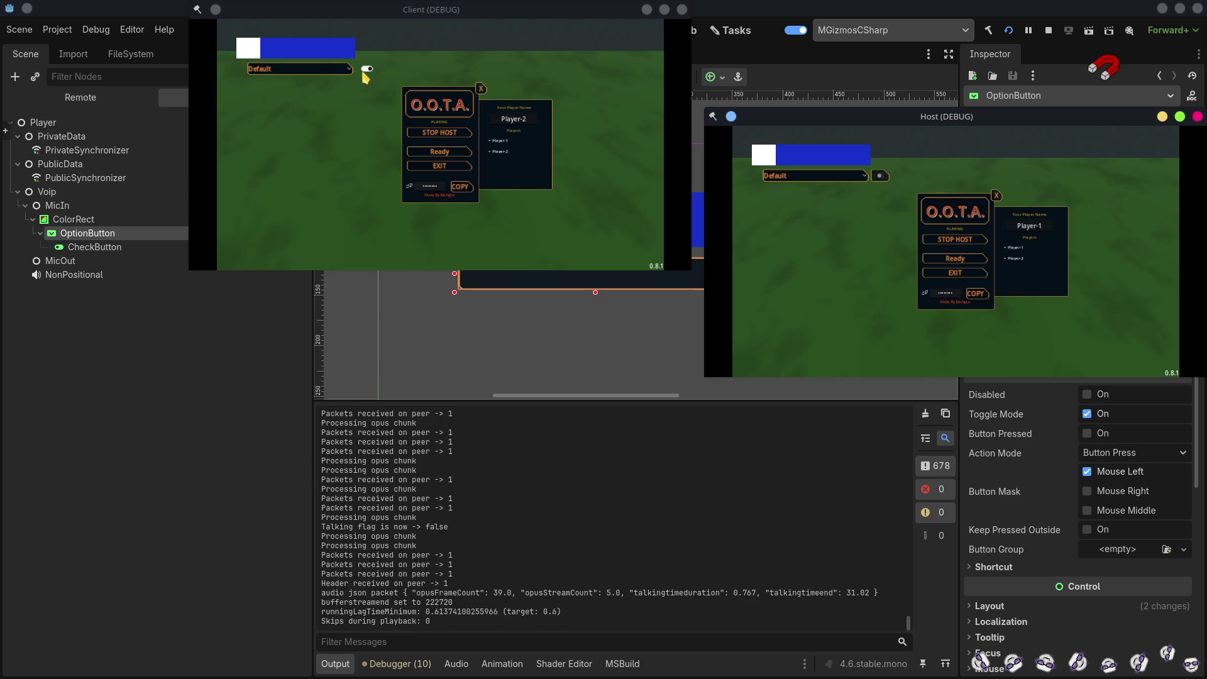
click(357, 193)
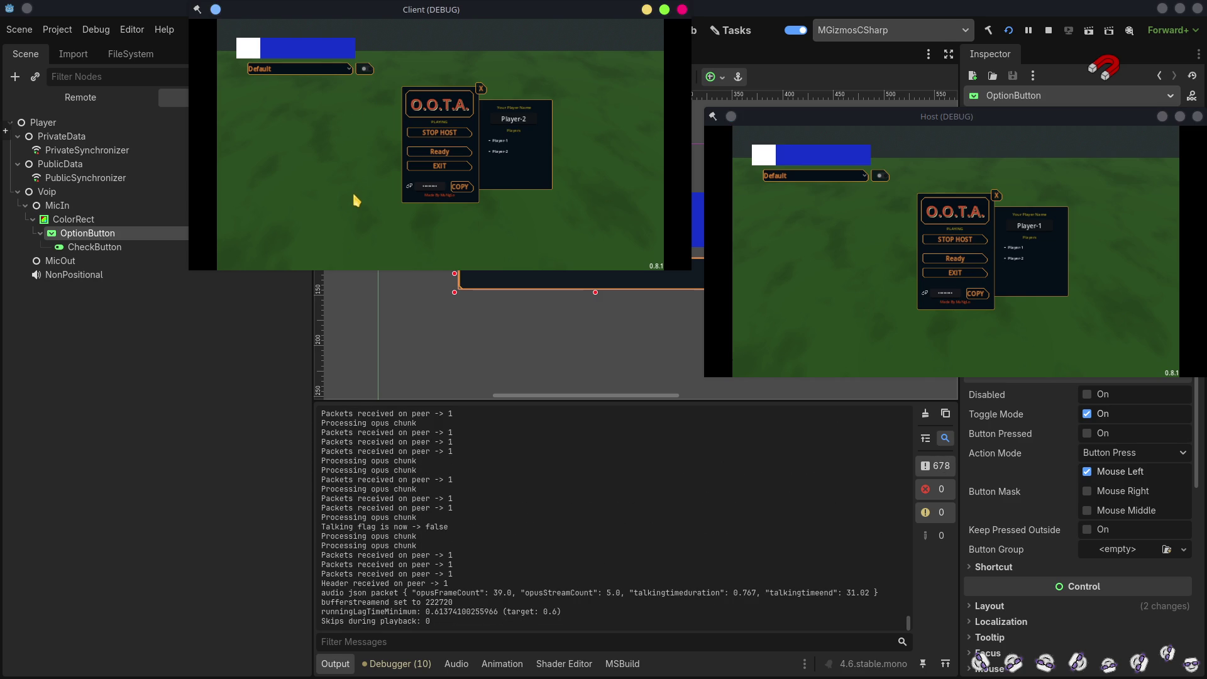
click(925, 413)
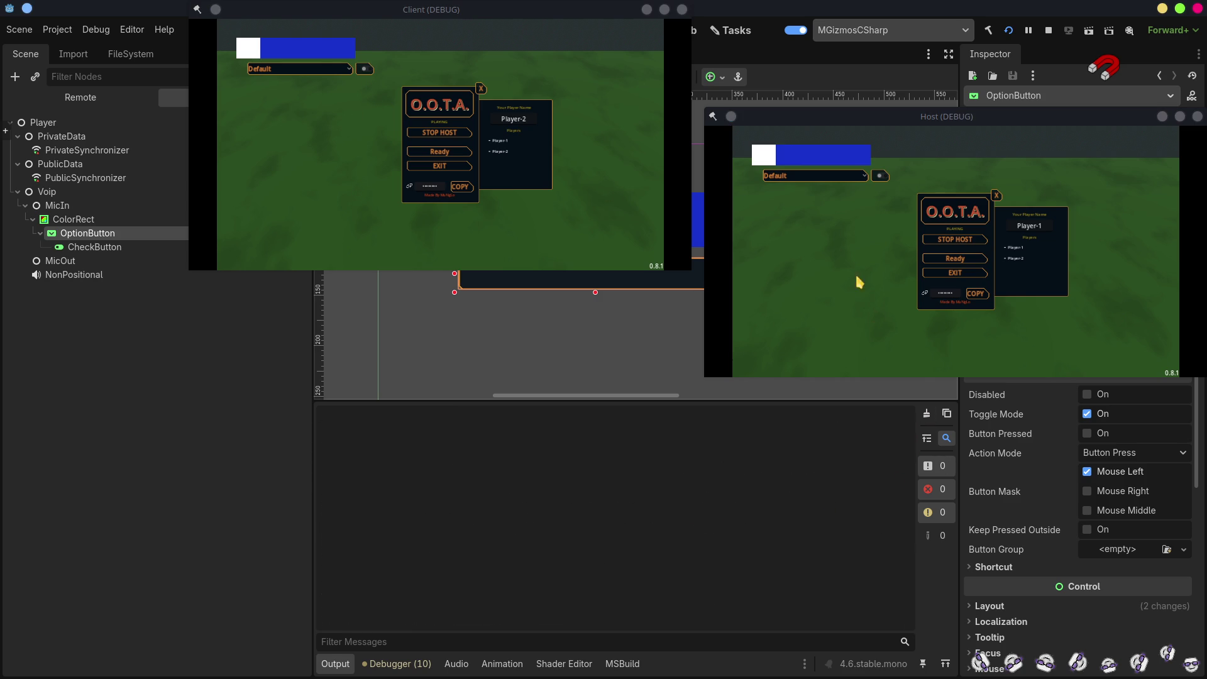
click(880, 176)
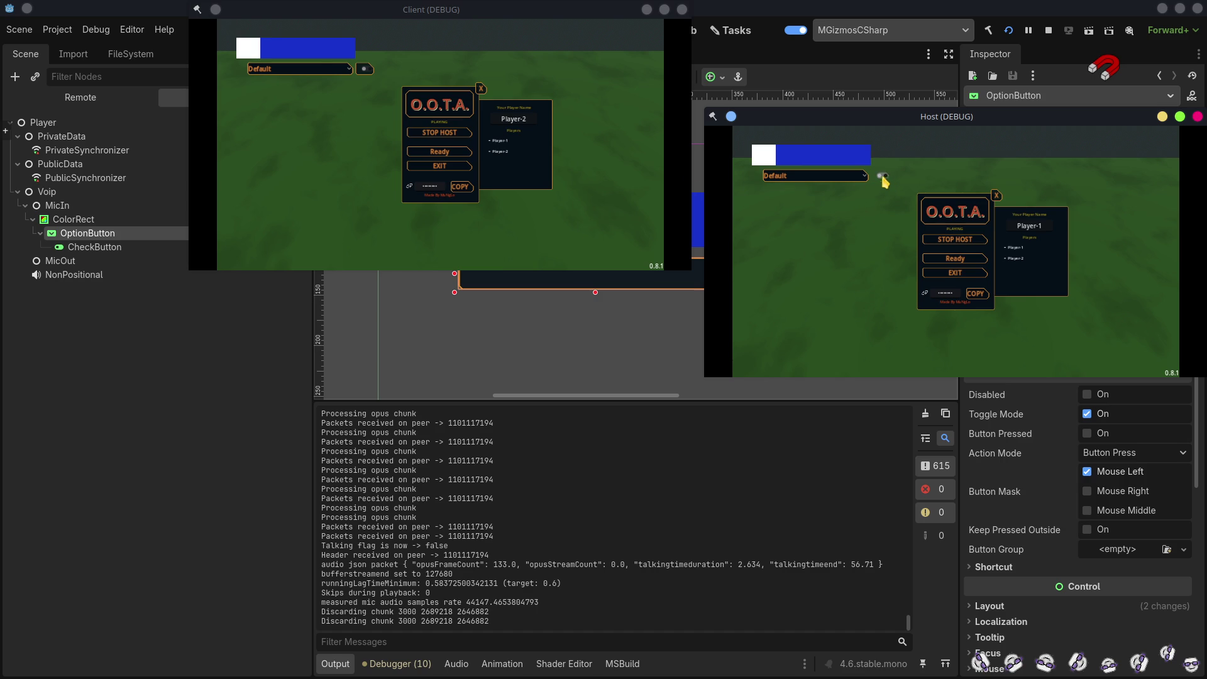
click(365, 68)
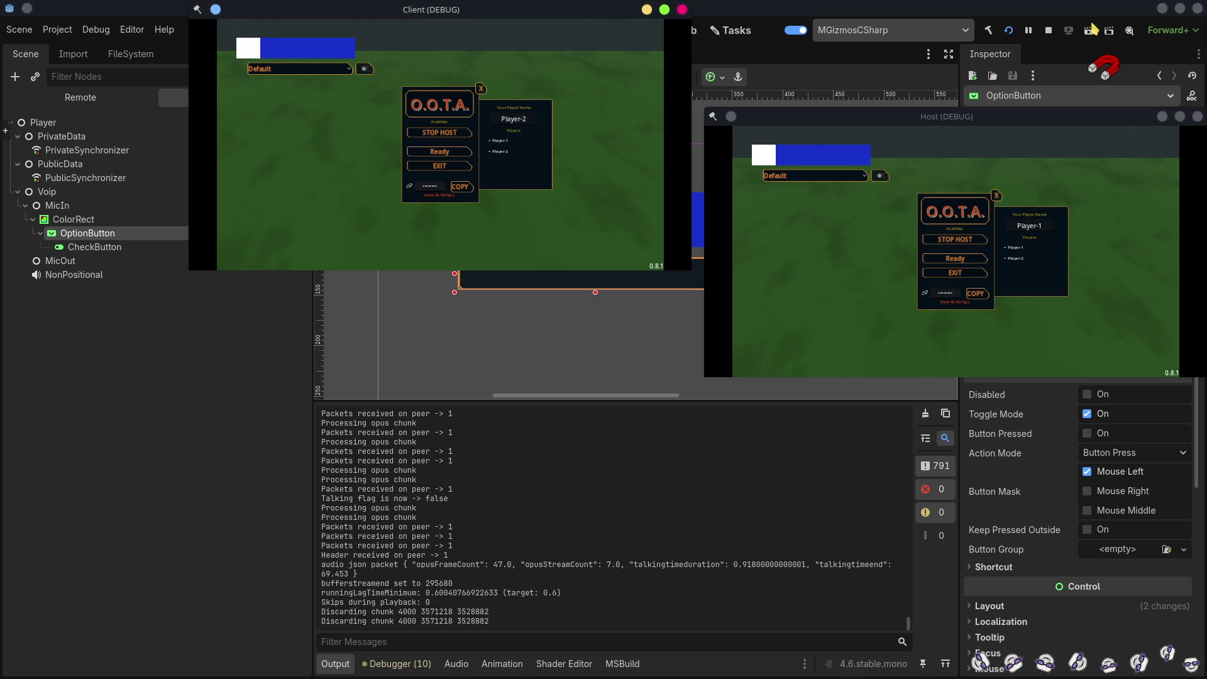
click(1050, 34)
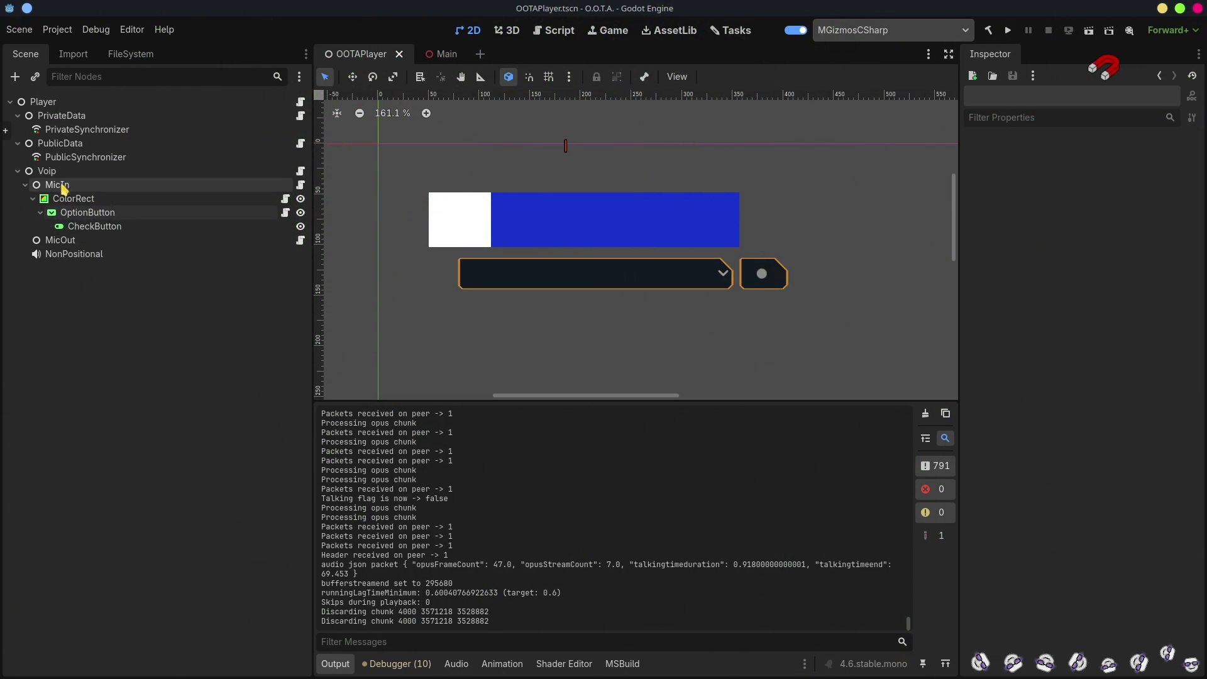
- Assign ColorRect to MicIn's Mic Level slot, then run the project again
click(57, 185)
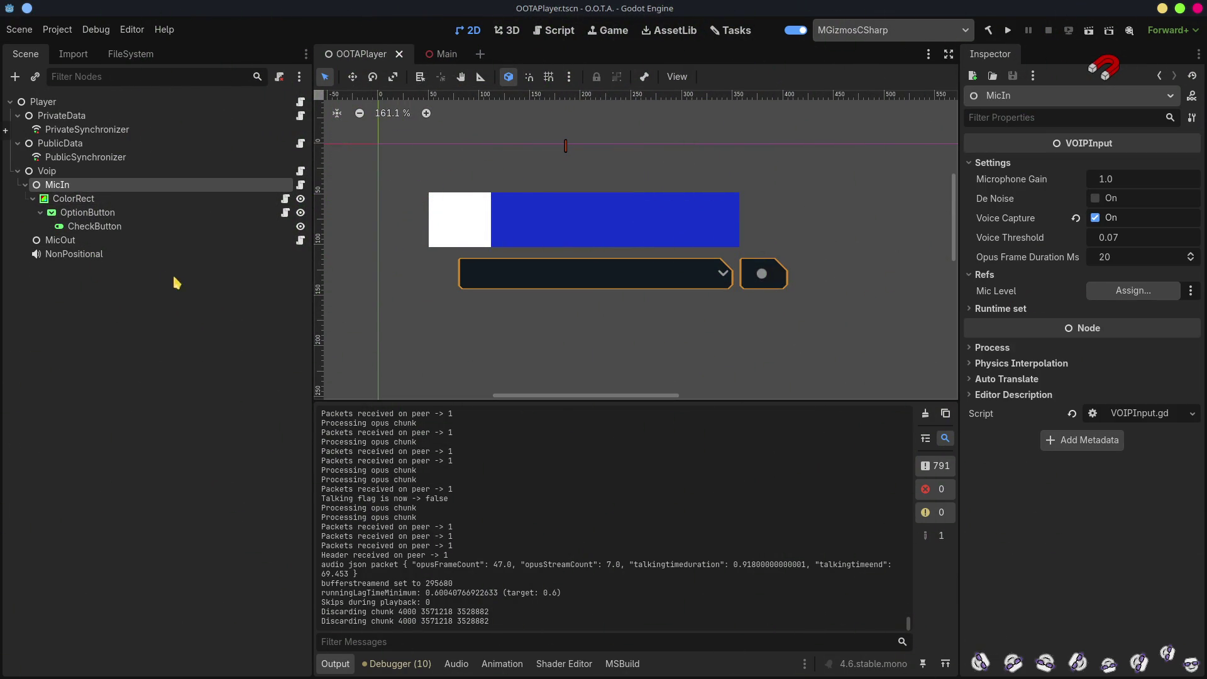
mouse_move(73, 198)
mouse_down()
mouse_move(1092, 258)
mouse_move(1125, 291)
mouse_up()
click(1007, 32)
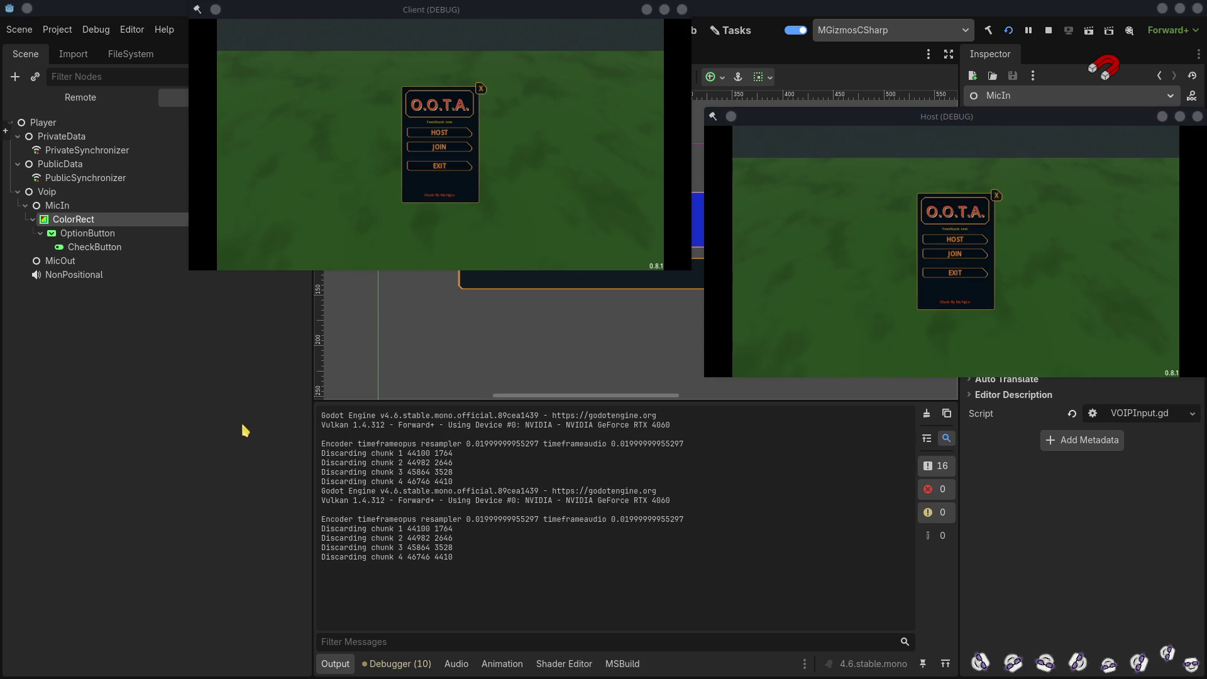
- Open the Client's join screen and start hosting in the Host window. Switch the Host mic off and clear the output log
click(453, 145)
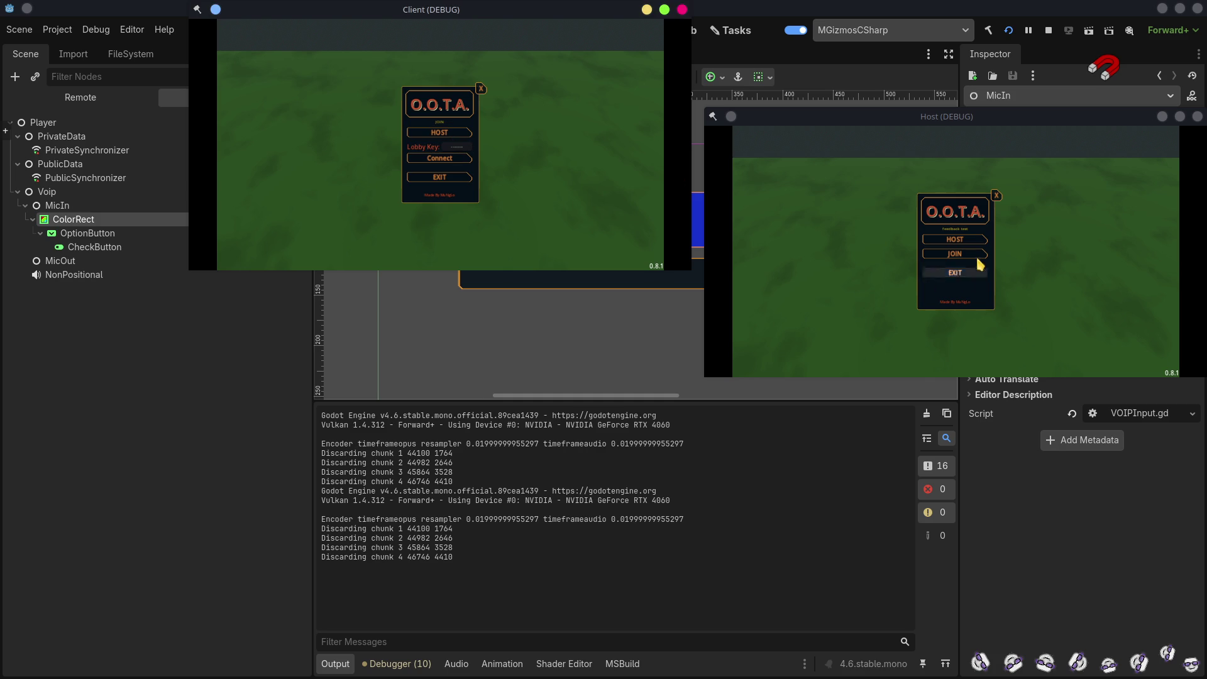
click(961, 239)
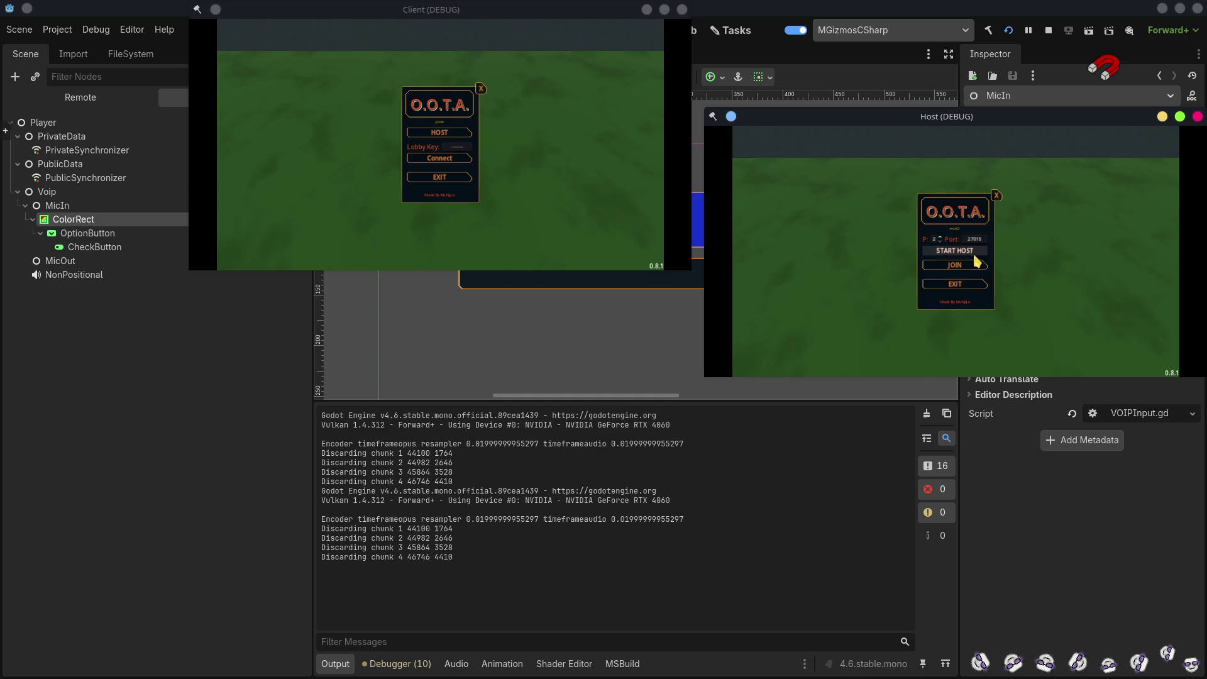
click(966, 252)
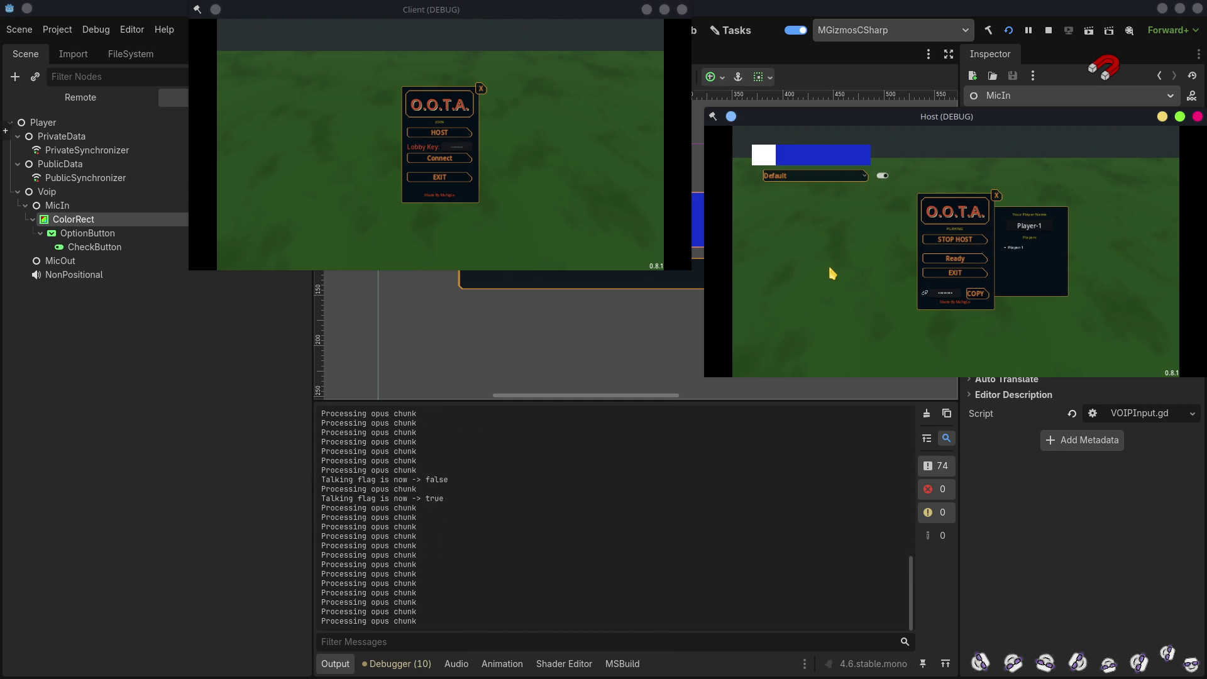
click(883, 176)
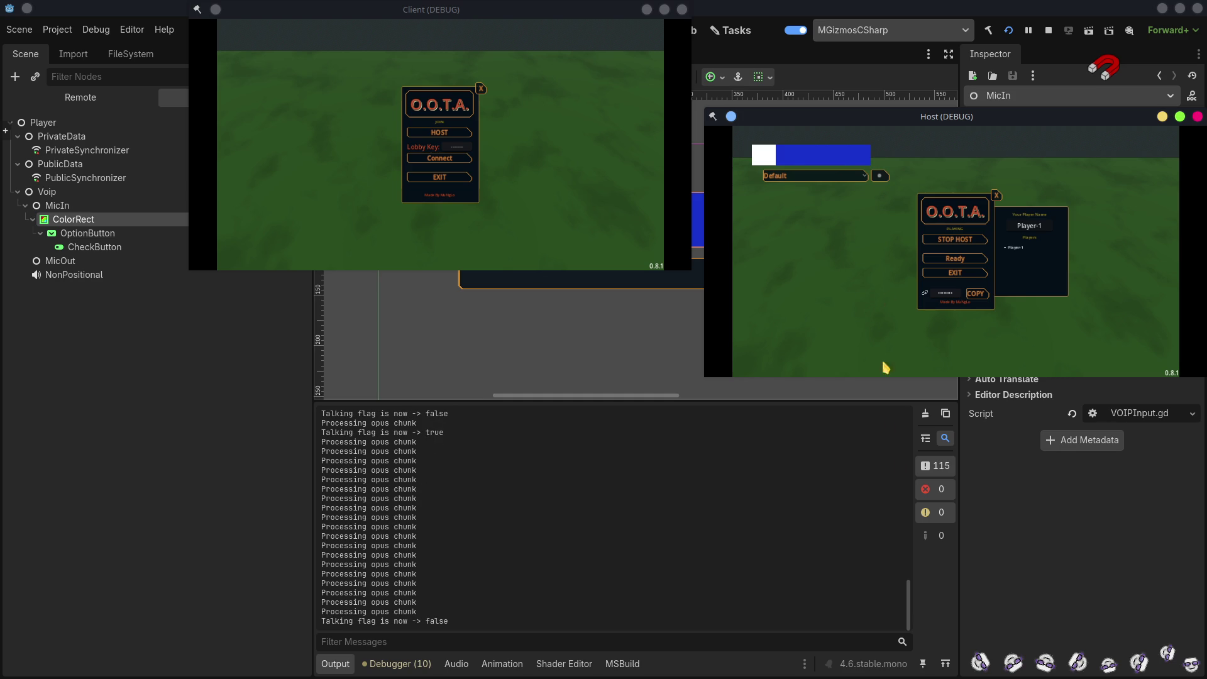
click(929, 420)
click(925, 415)
click(866, 283)
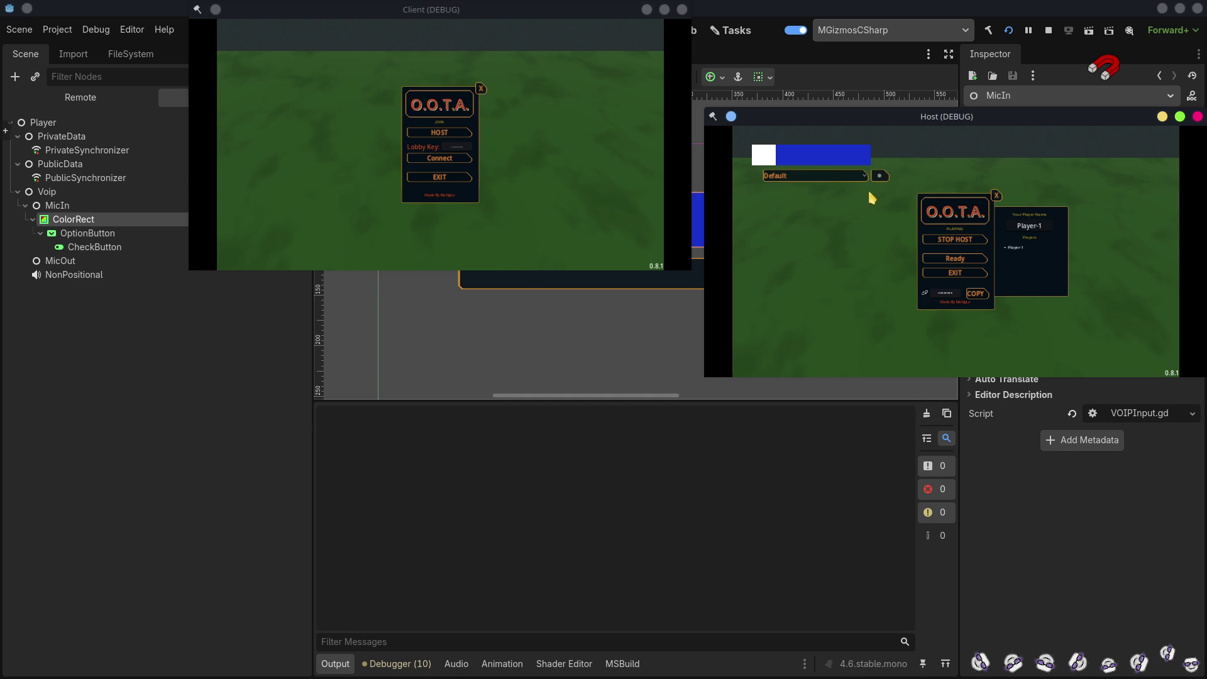
click(882, 176)
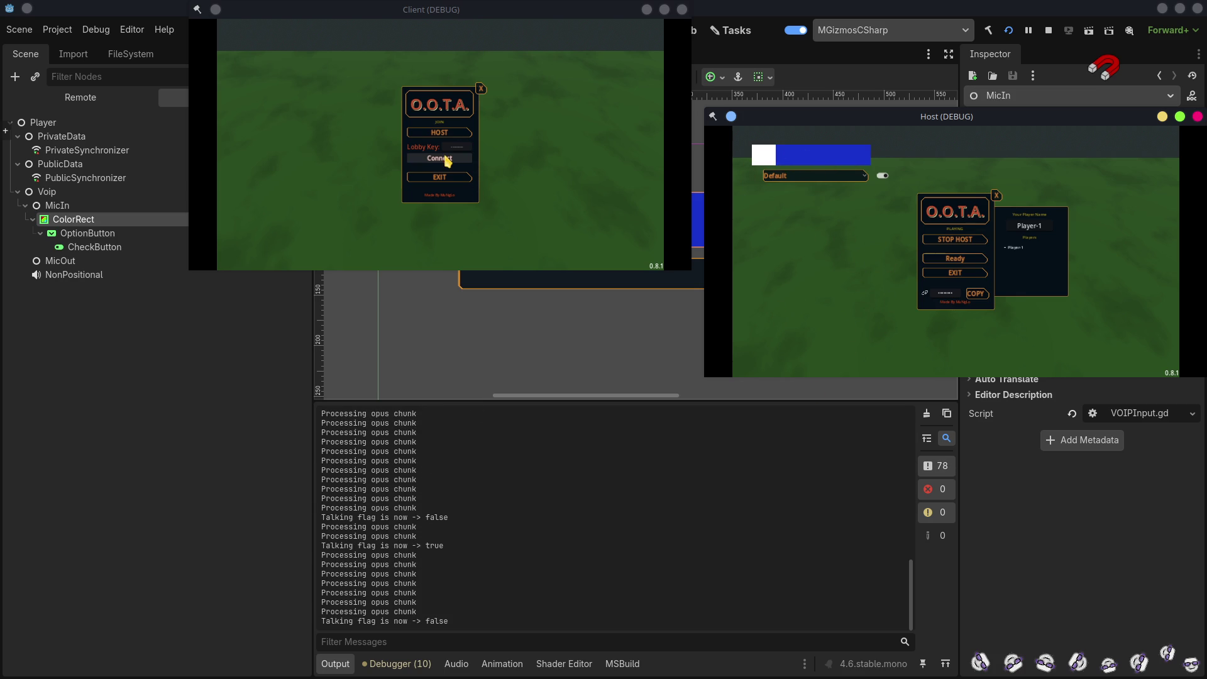
- Copy the Host's lobby key and paste it into the Client's Lobby Key field
click(976, 293)
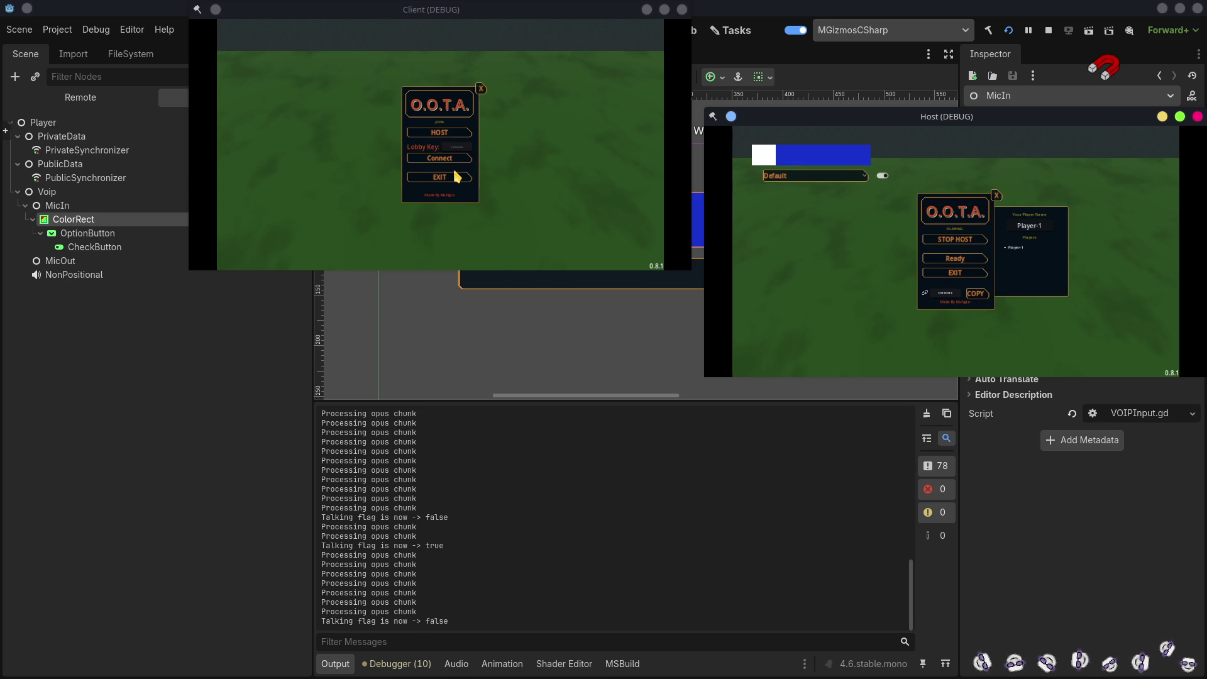
click(461, 146)
key(ctrl+v)
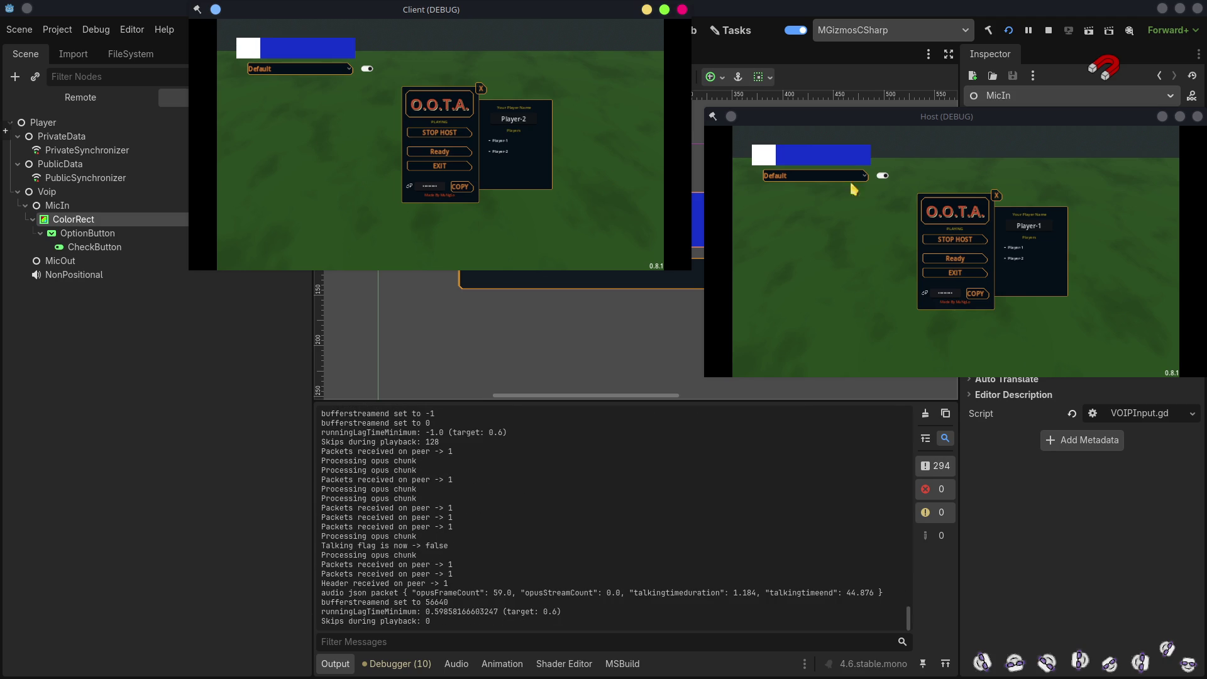
- Switch the Host's mic off, then maximize and restore the Client window
click(882, 175)
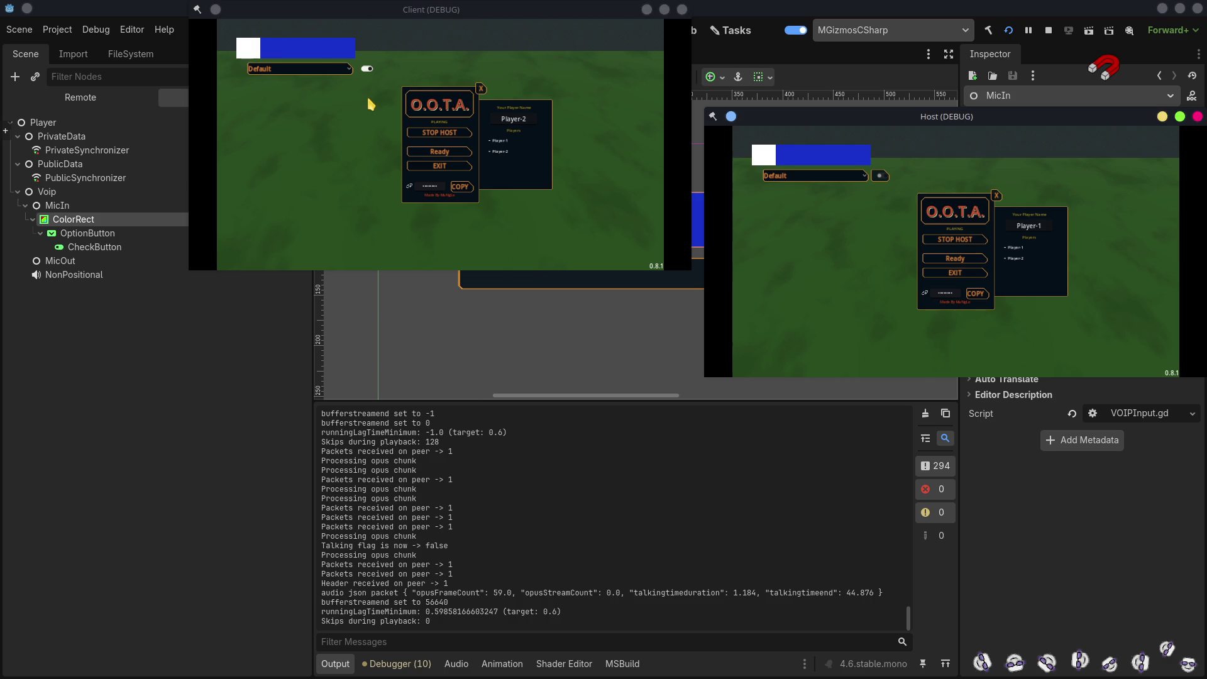
click(327, 129)
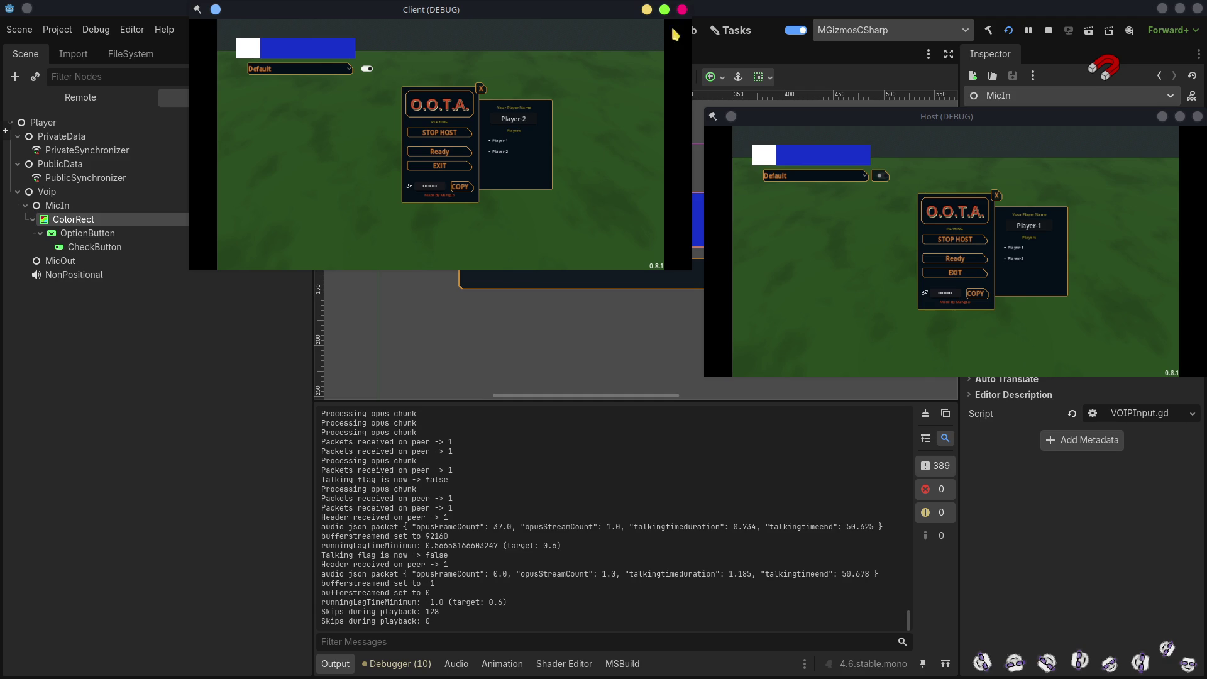
click(664, 10)
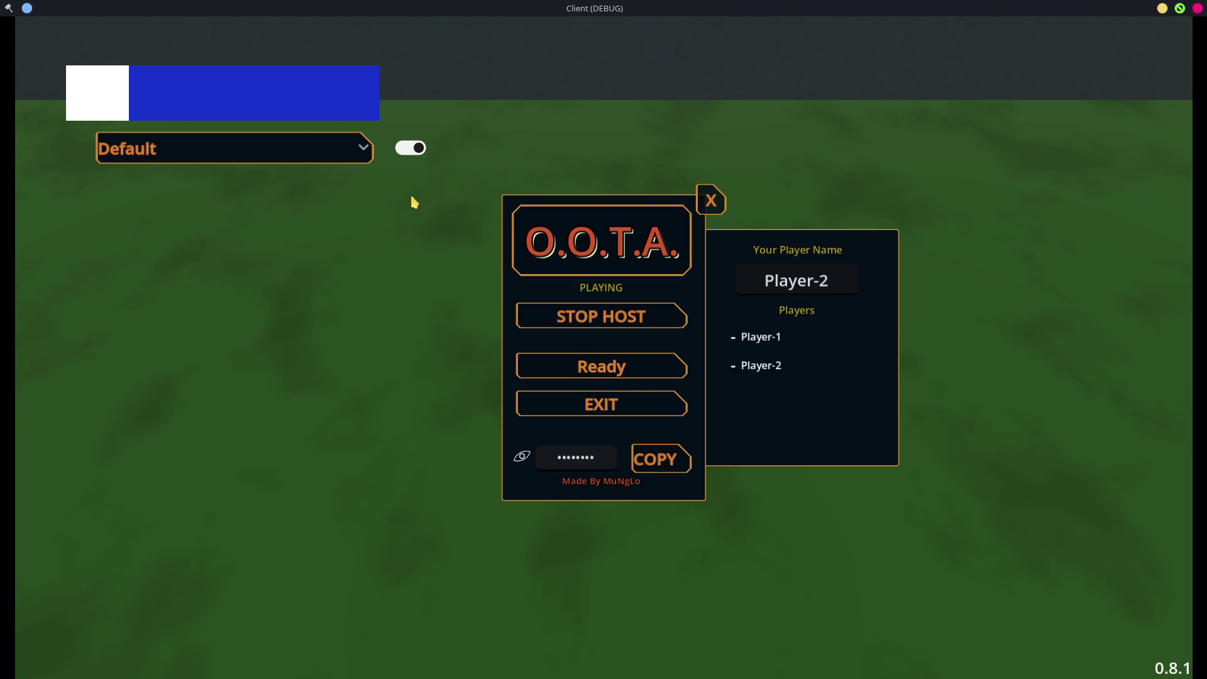
click(1179, 9)
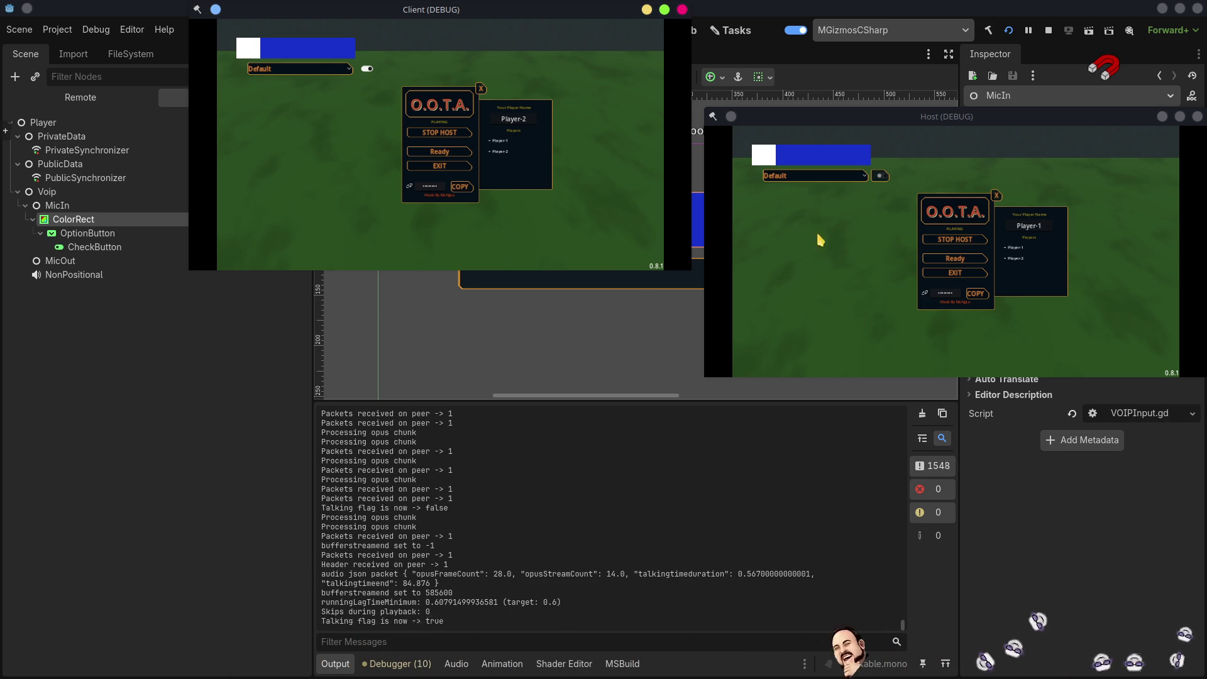
- Turn the Host's mic on and toggle the Client's mic, ending off. Then maximize and restore the Host window
click(879, 176)
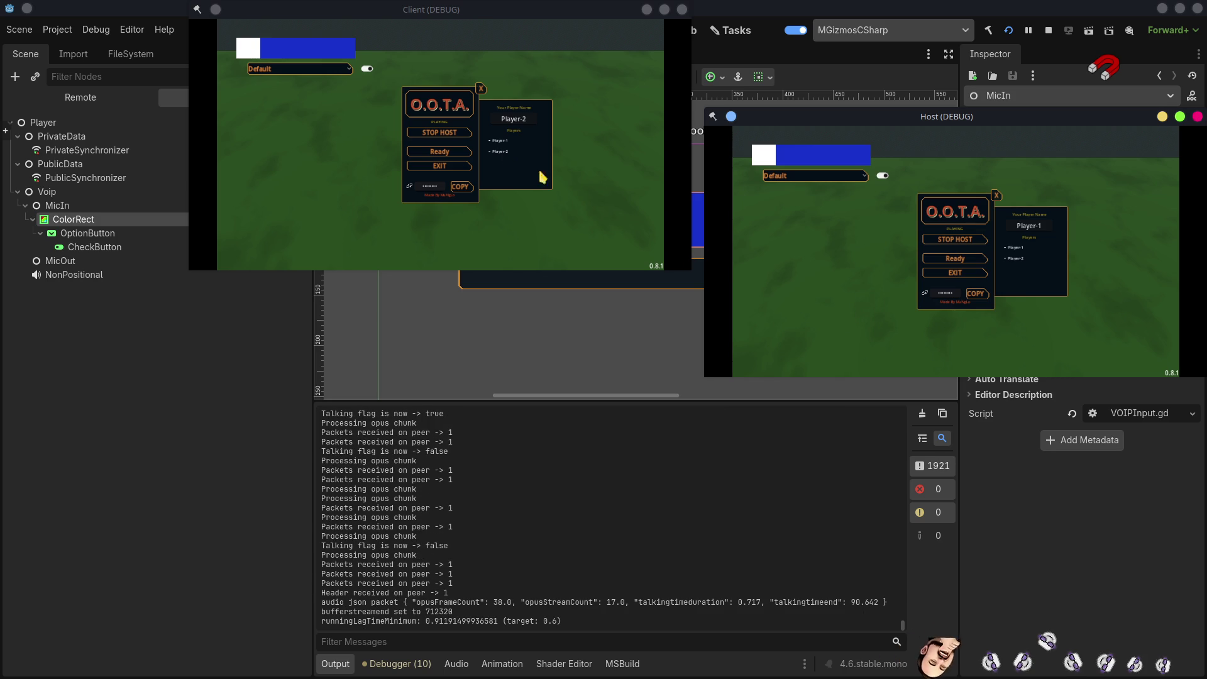
click(364, 69)
click(780, 269)
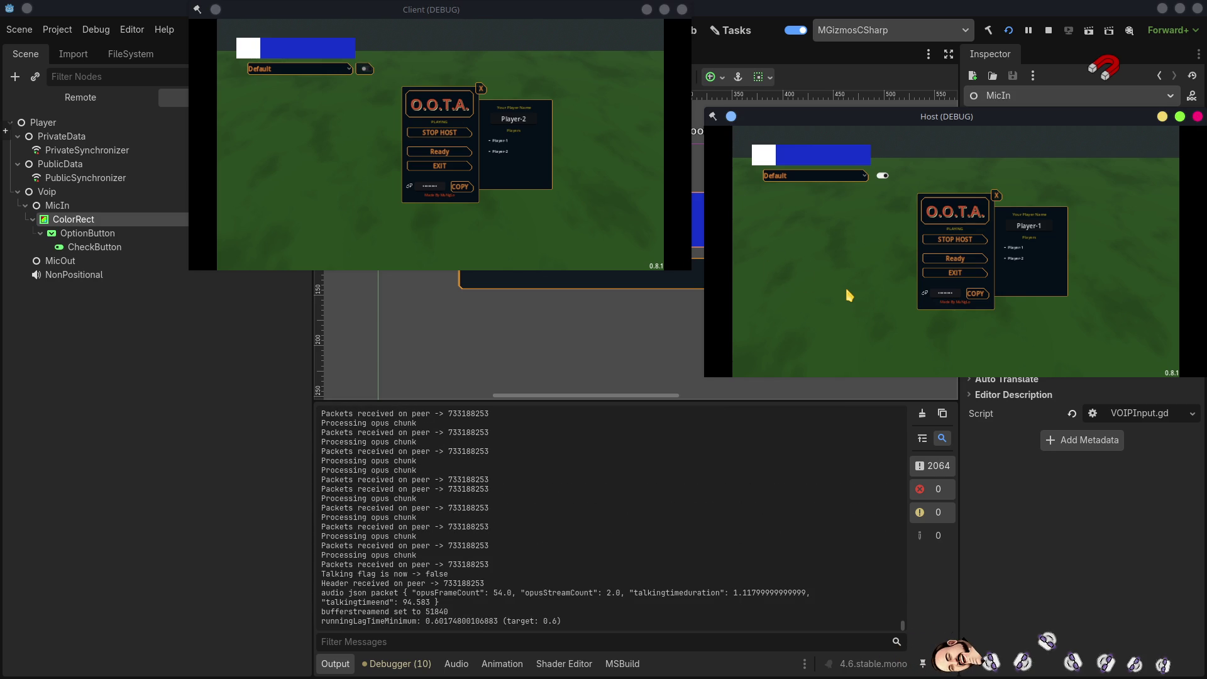
click(366, 69)
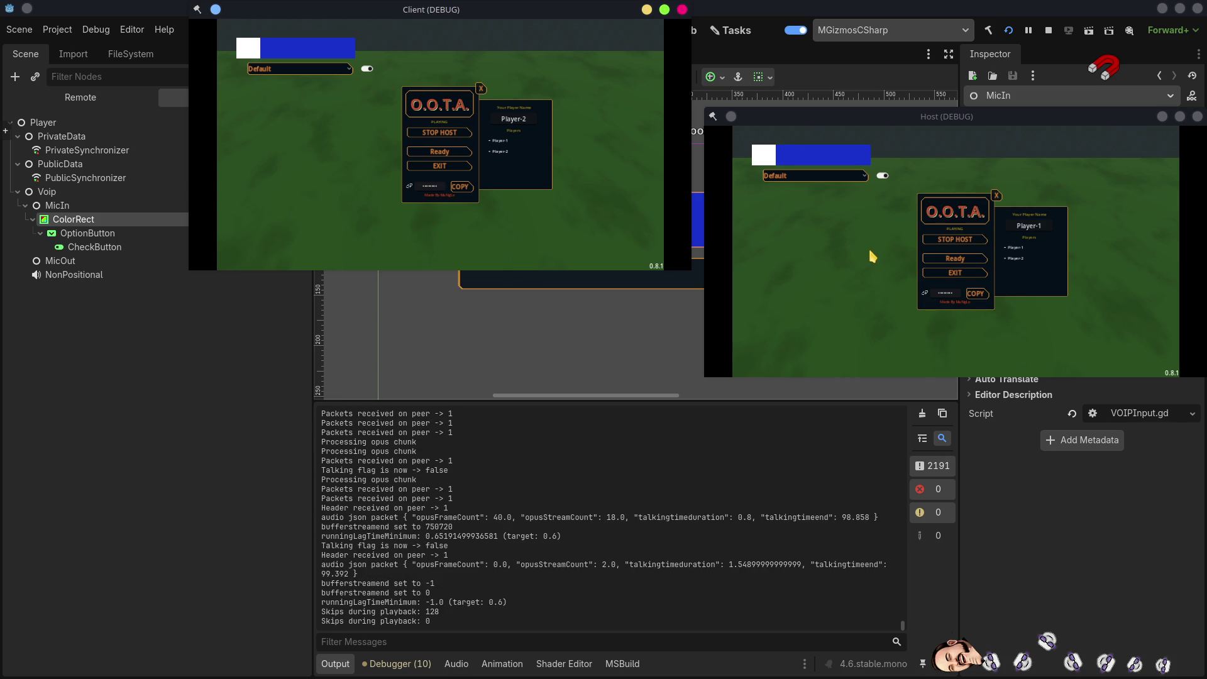
click(367, 69)
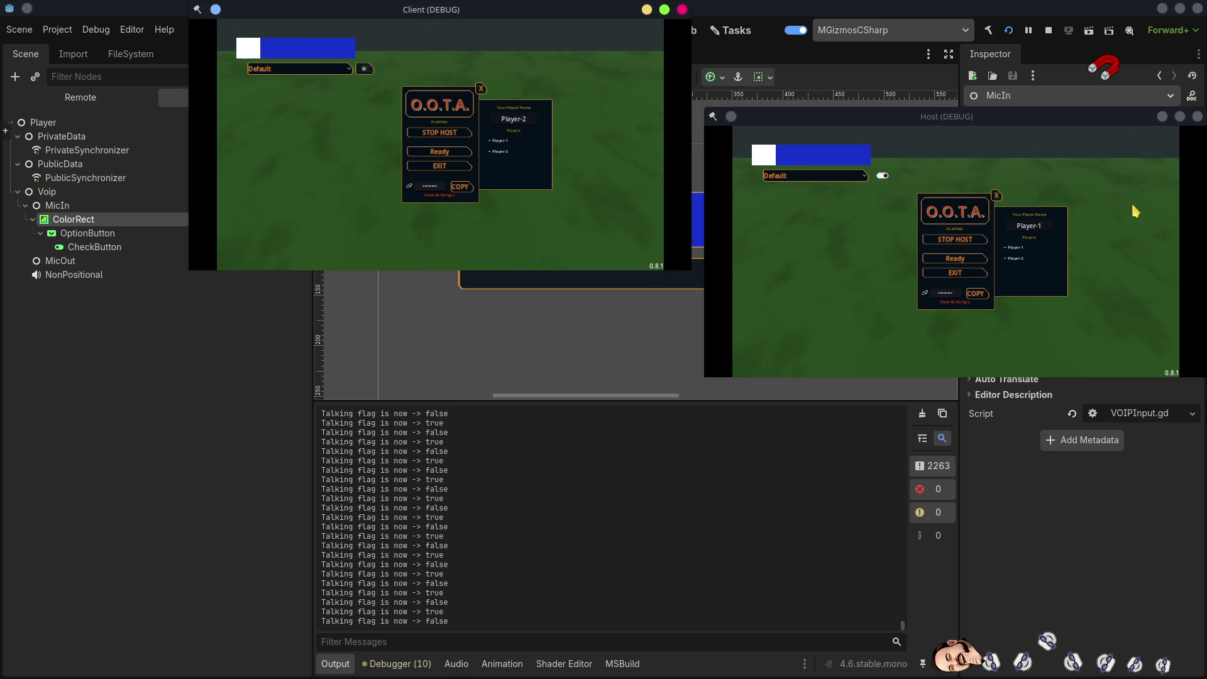
click(806, 319)
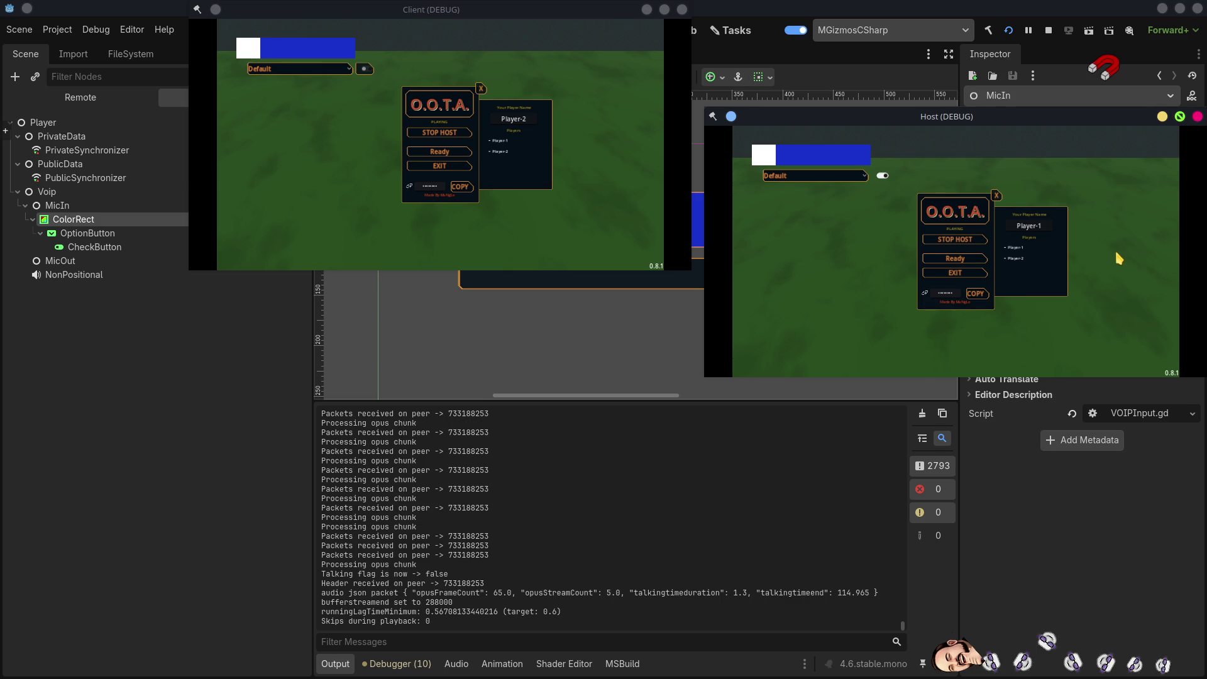
key(super+Up)
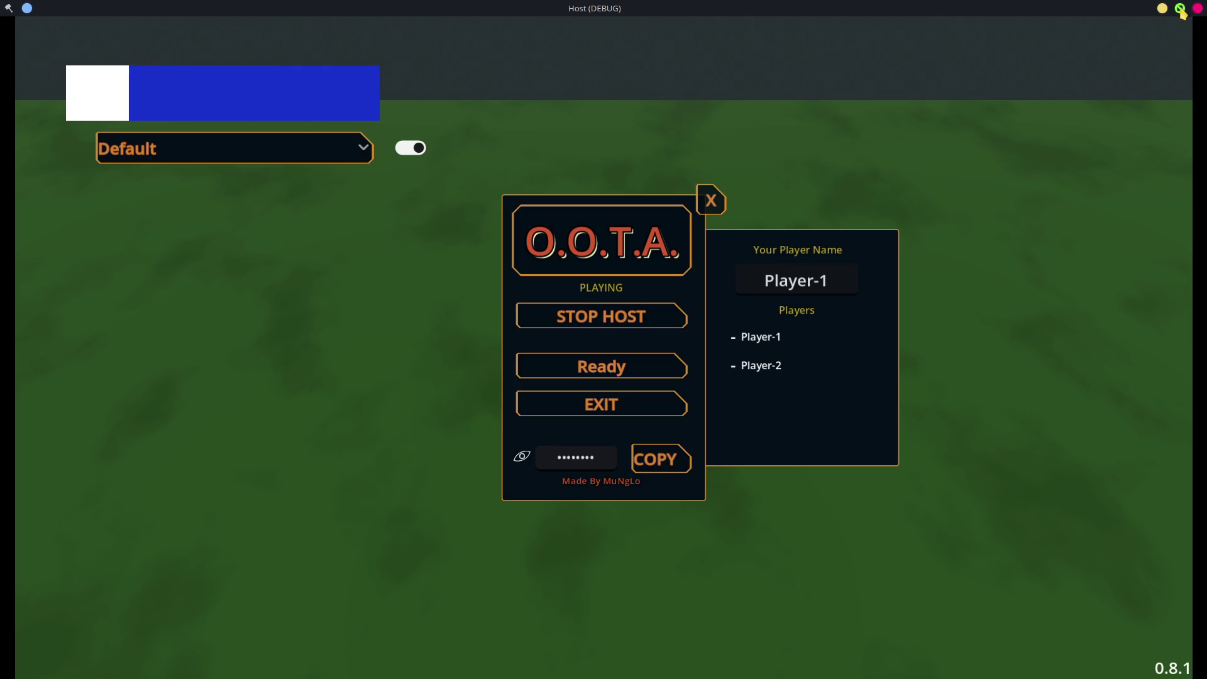
key(super+Down)
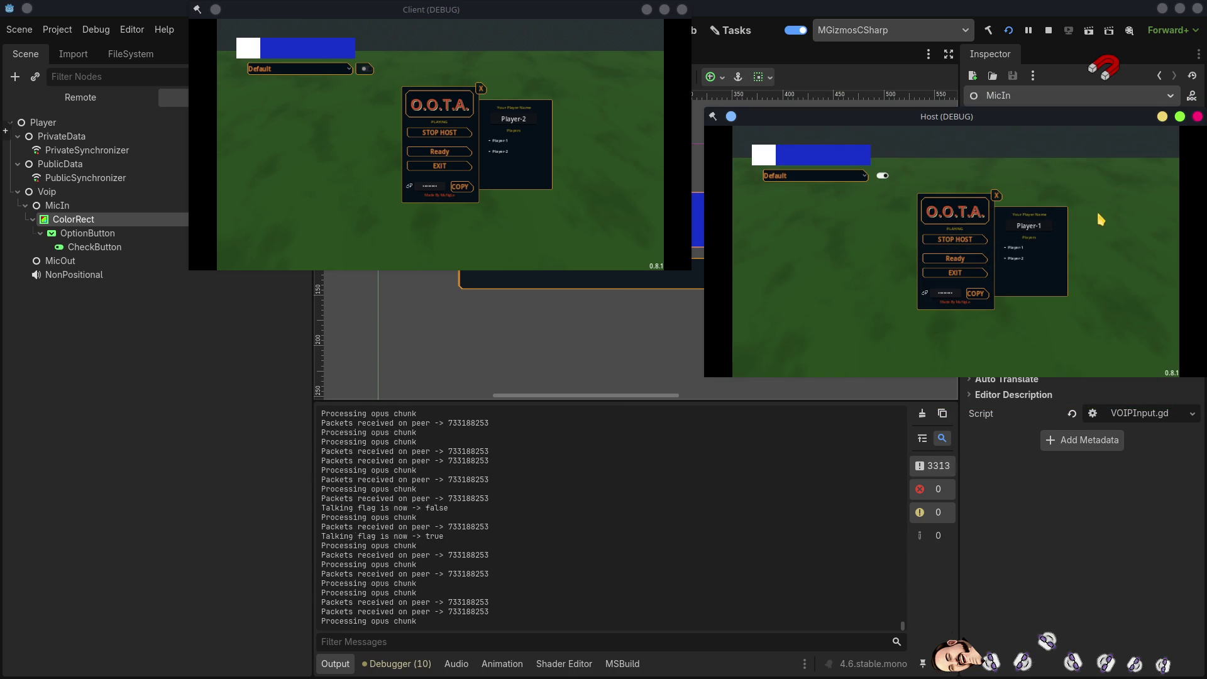
- Turn the Client's mic on, clear the output, show the Audio bus layout, then stop the project
click(314, 204)
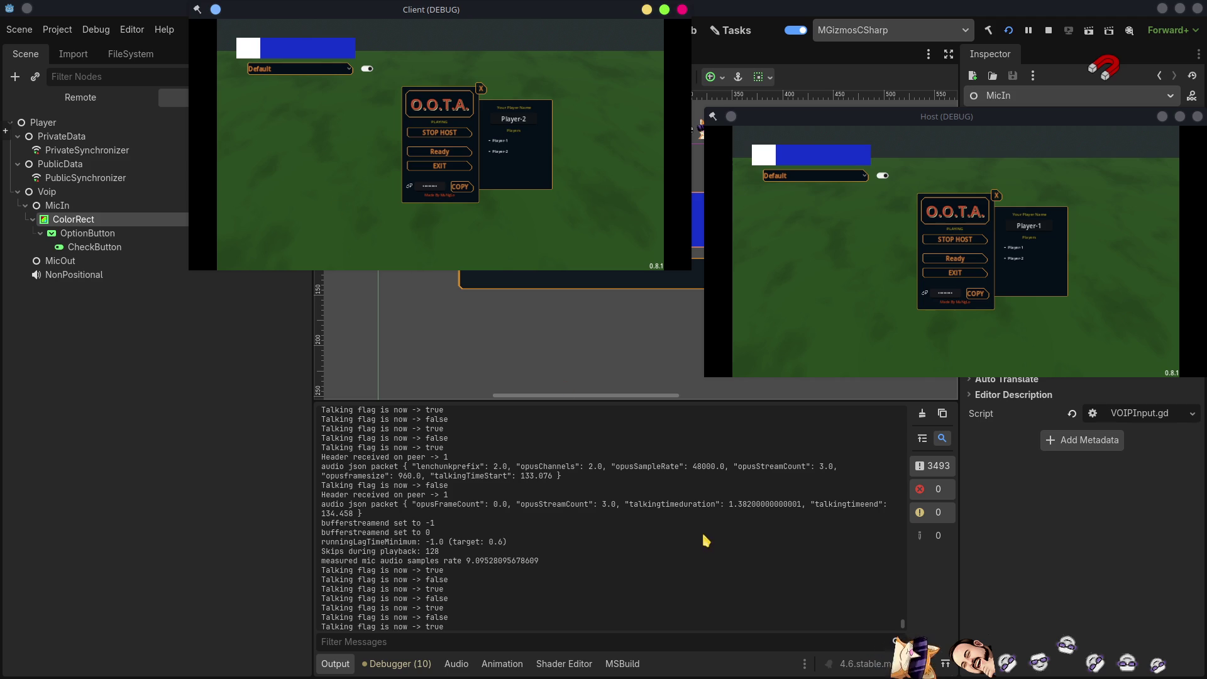
click(922, 413)
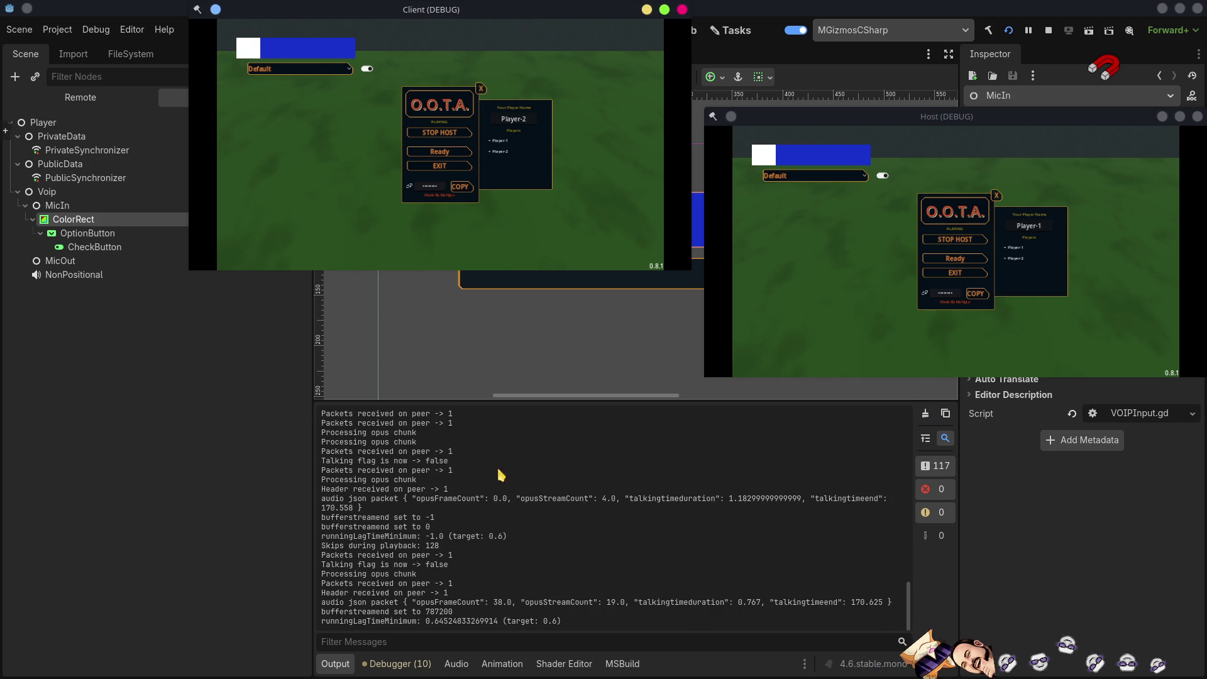
drag(908, 569, 910, 393)
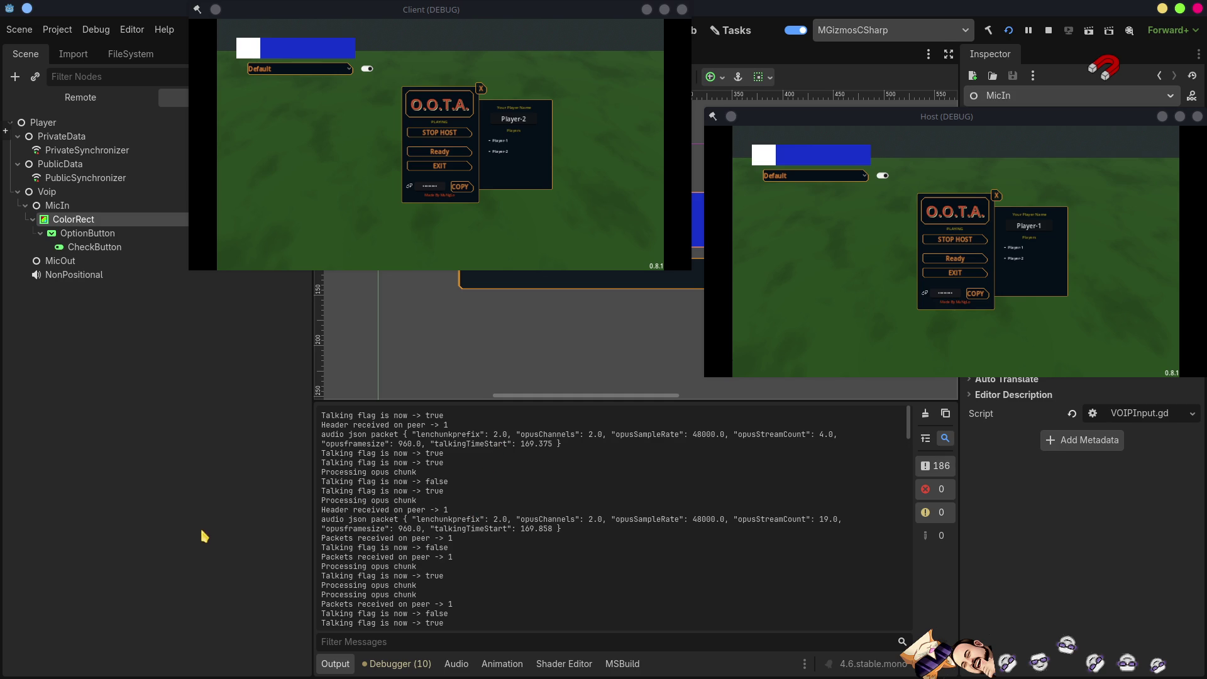
click(456, 665)
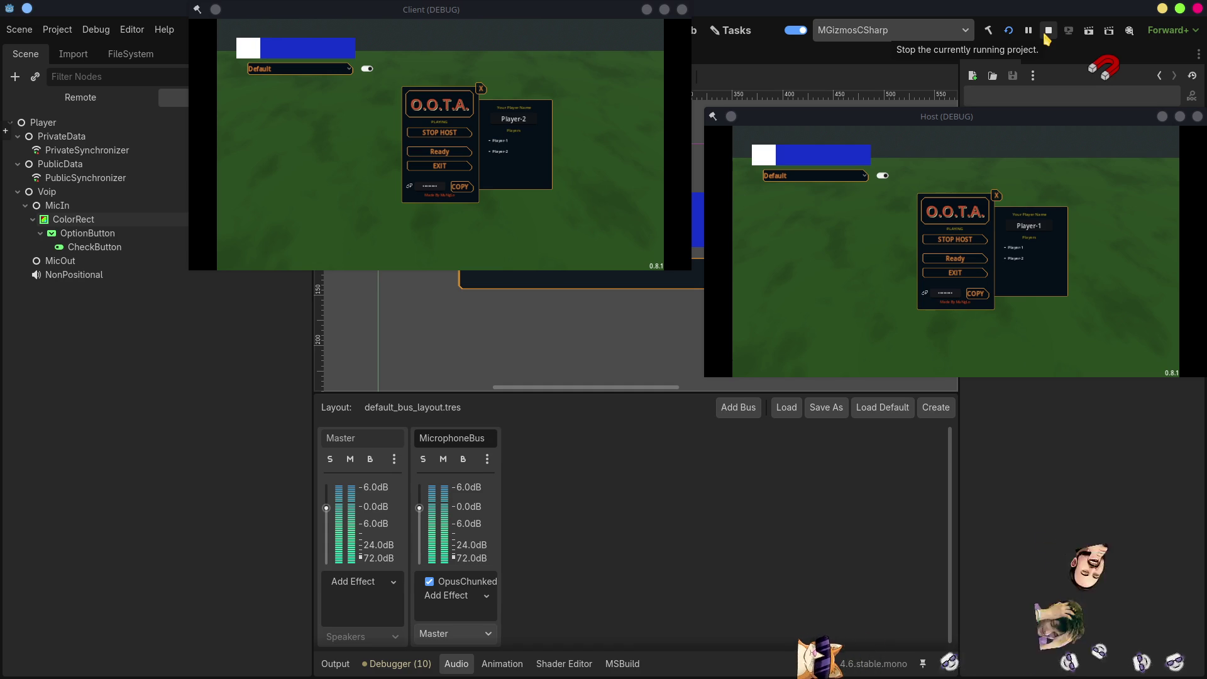
click(1046, 34)
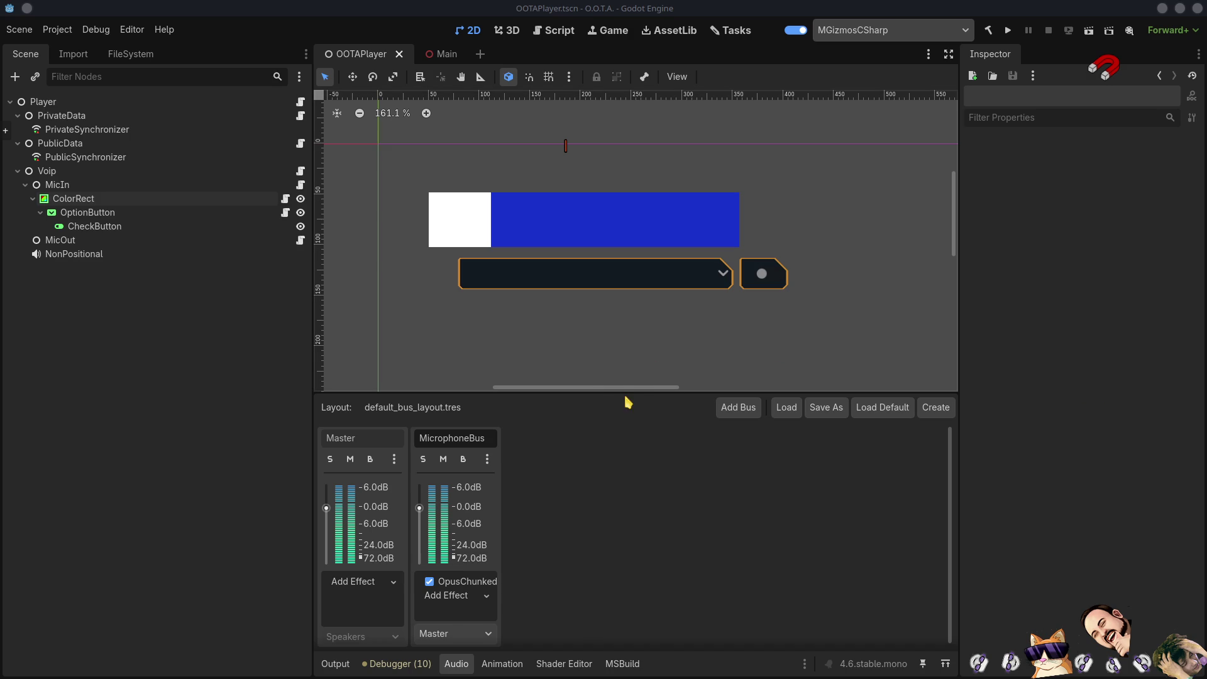
- Enlarge the audio bus panel and the 2D view, then select the OptionButton node
drag(624, 396, 627, 318)
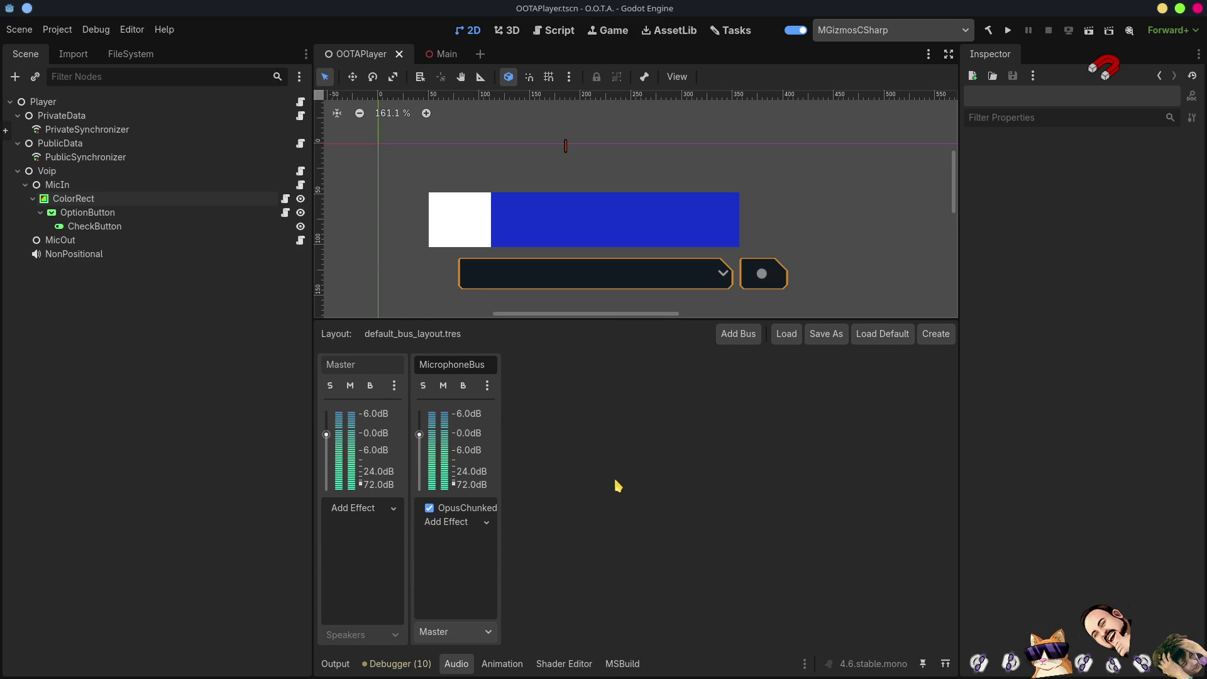
drag(312, 314, 231, 315)
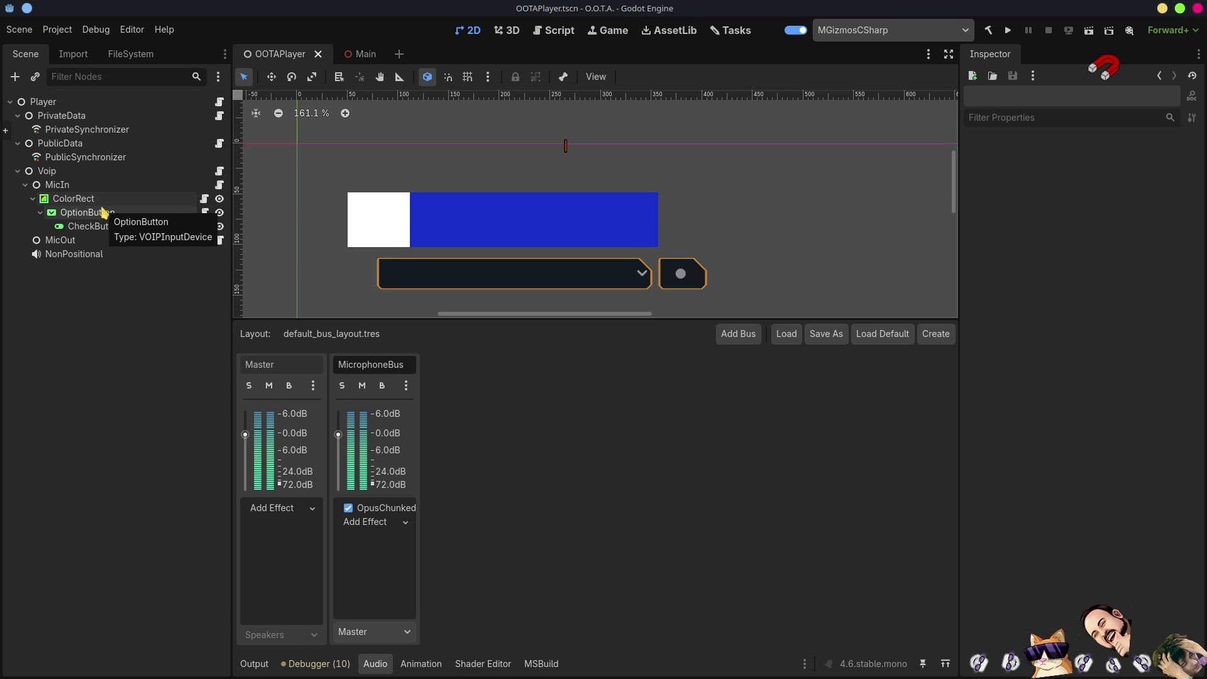
click(102, 211)
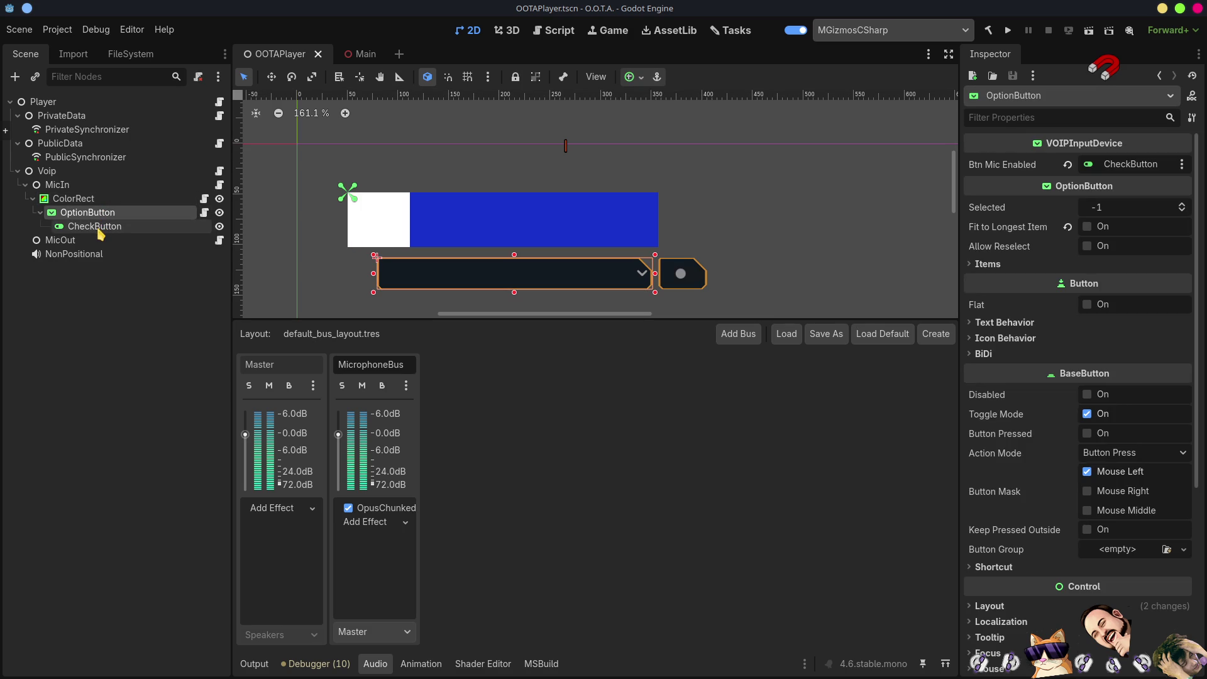
- Move the OptionButton directly under MicIn and delete the ColorRect node, confirming the deletion
click(91, 230)
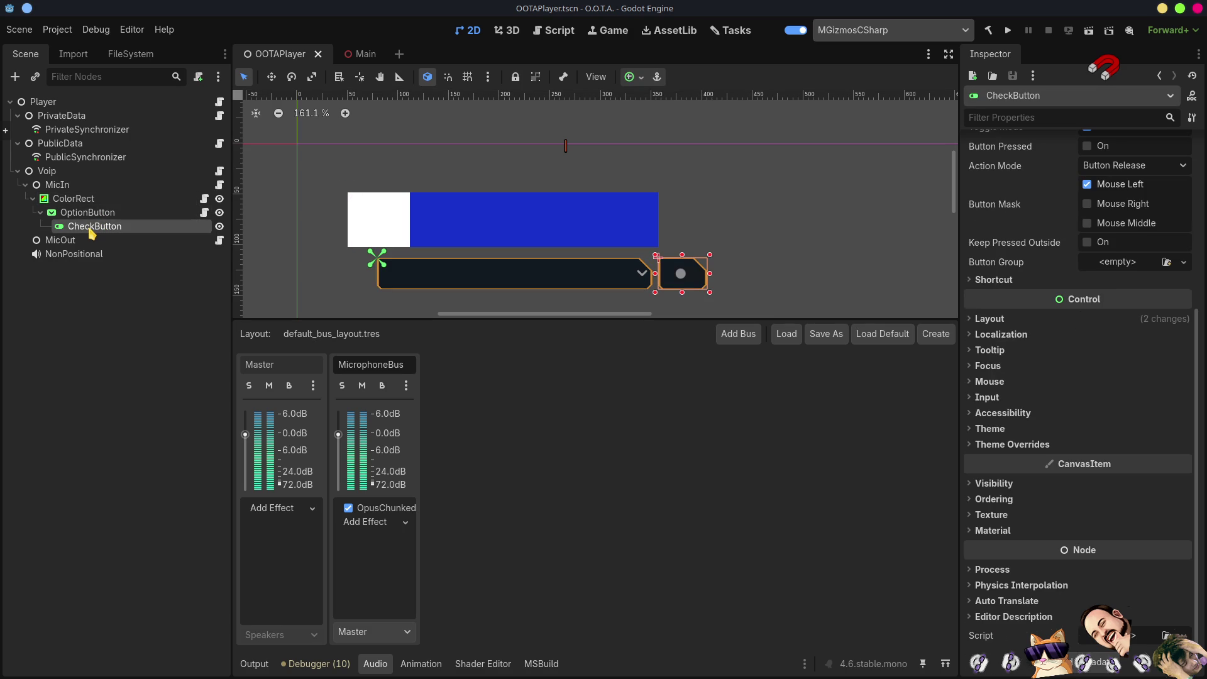
click(70, 340)
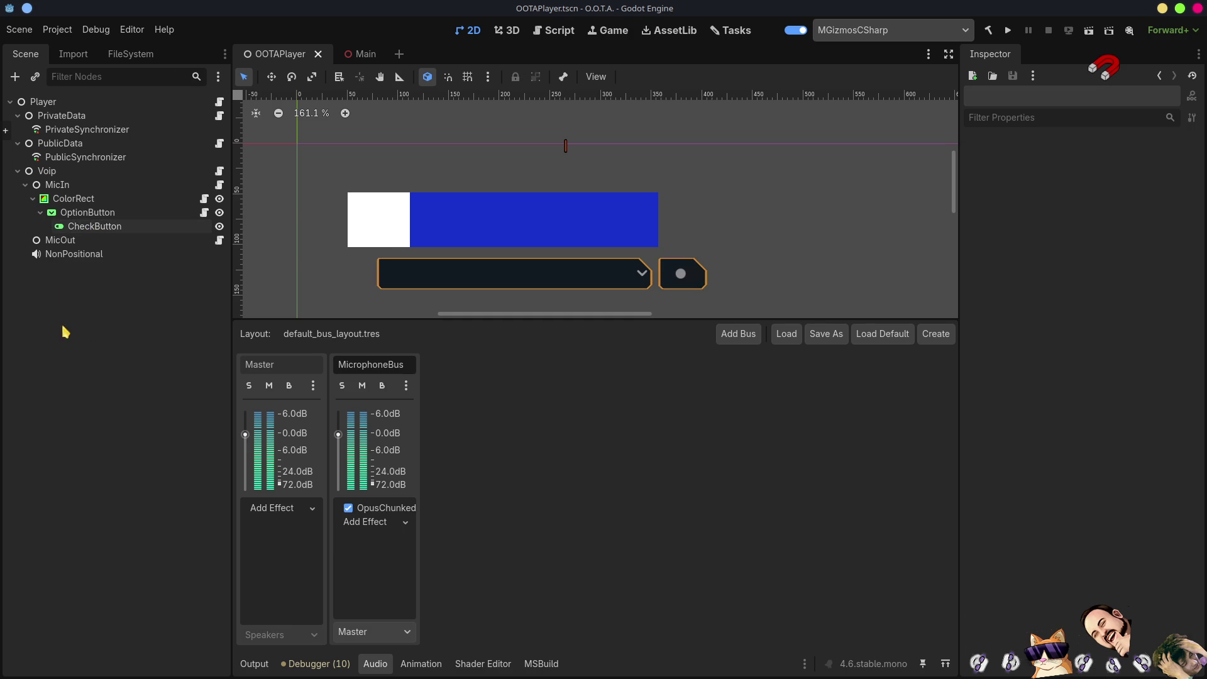
click(94, 214)
drag(86, 216, 74, 184)
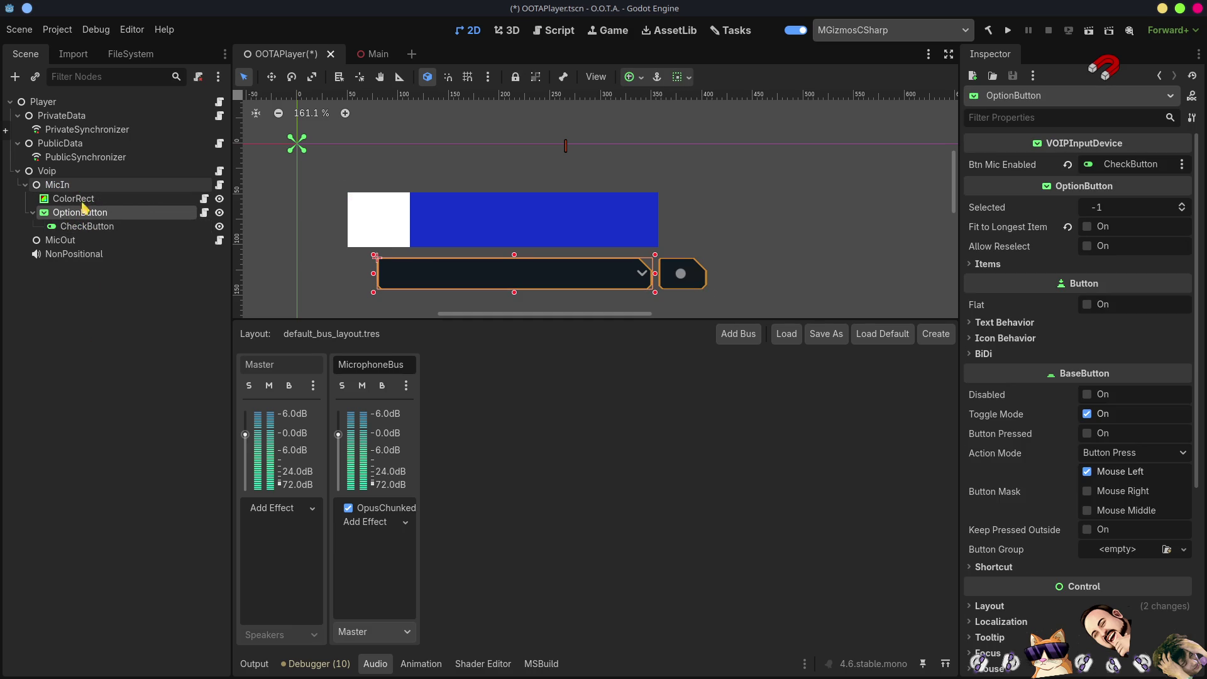
click(91, 200)
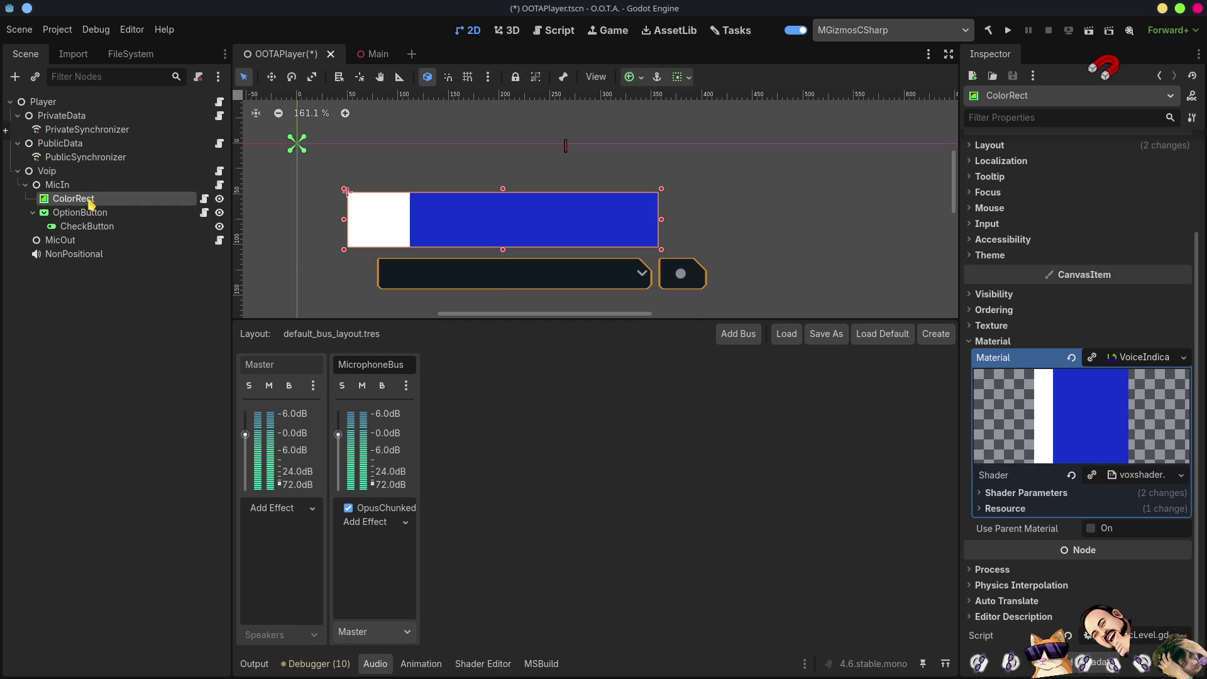
key(Delete)
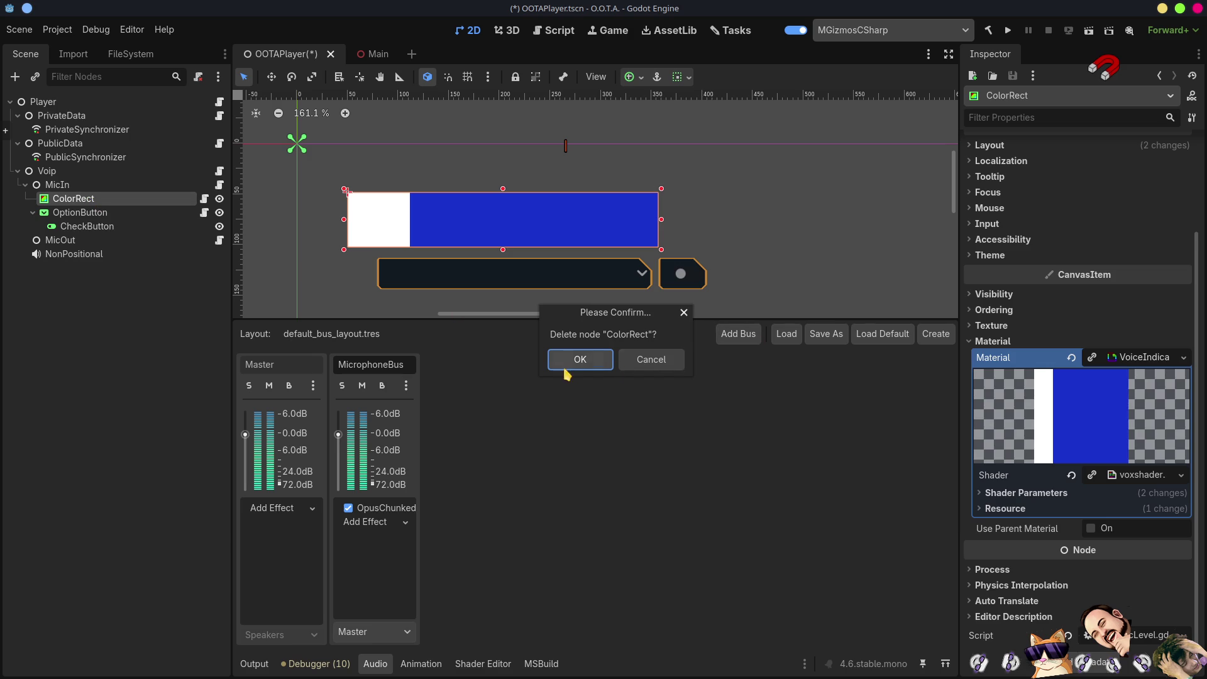
click(581, 359)
click(79, 198)
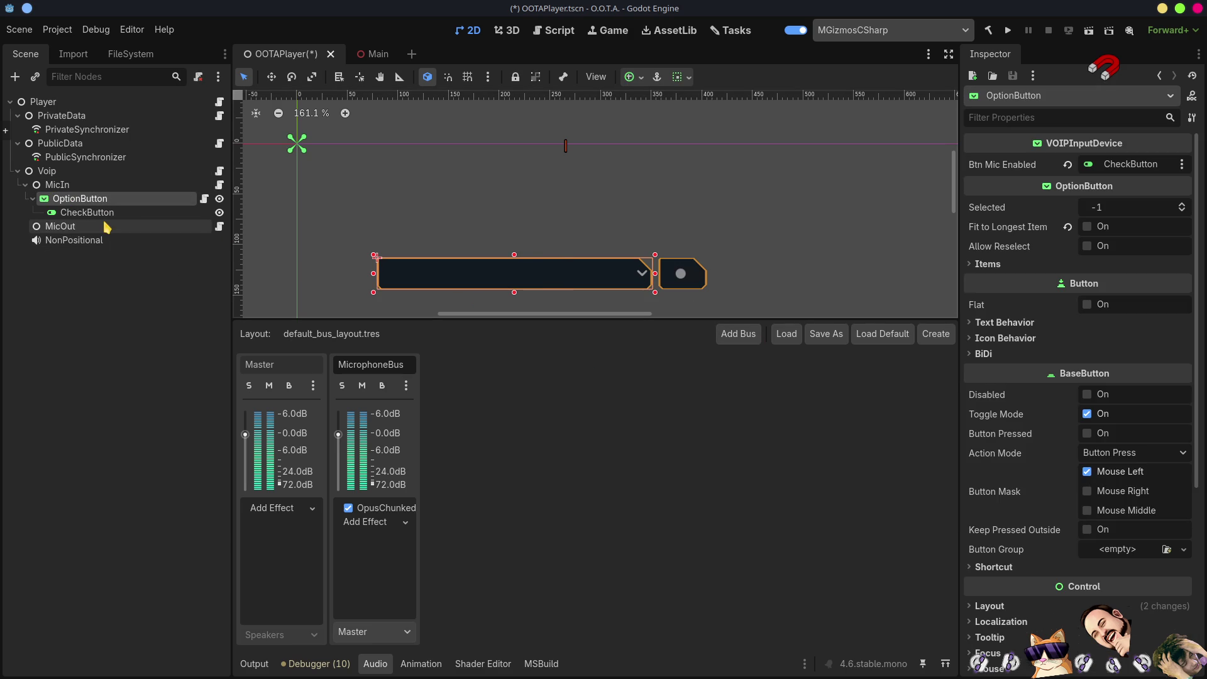
- Drag the OptionButton to the canvas top-left, save OOTAPlayer, and enlarge the 2D viewport
drag(557, 272, 499, 178)
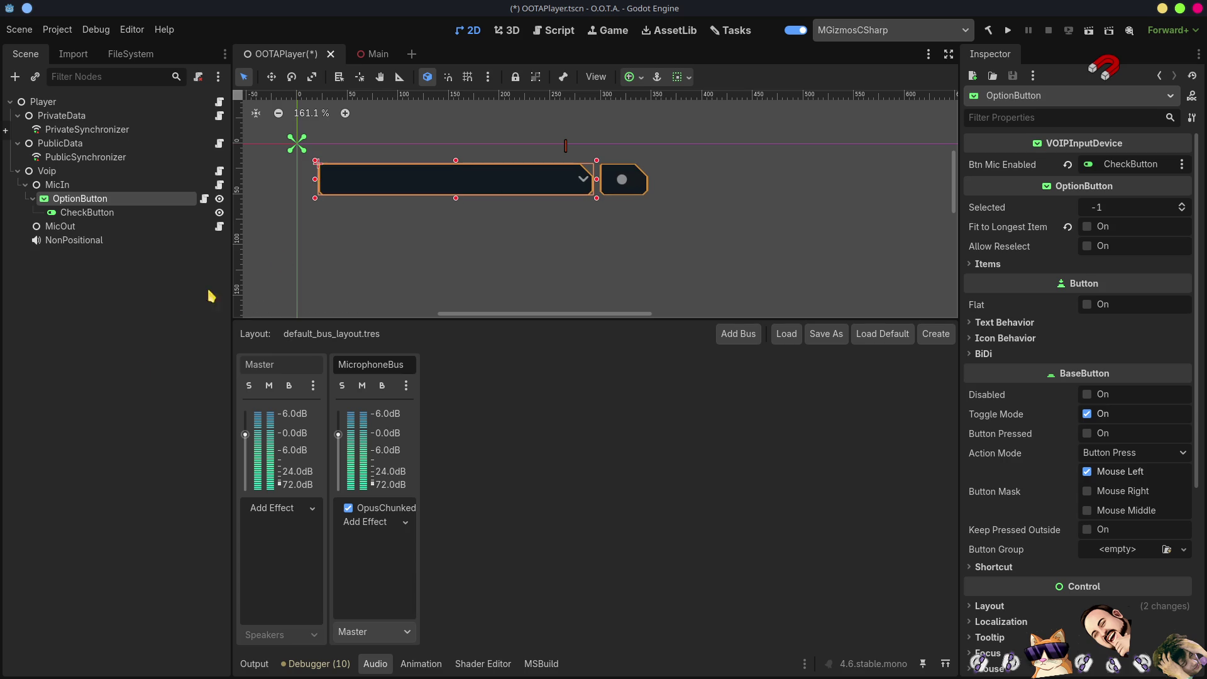
click(83, 407)
key(ctrl+s)
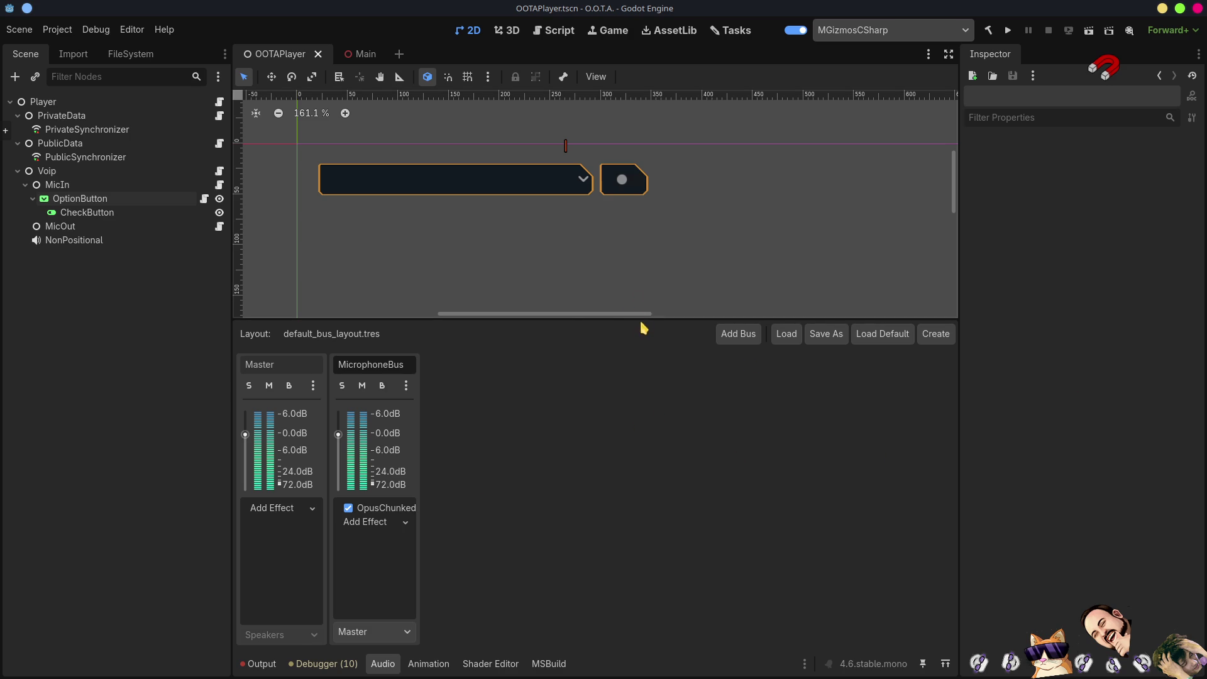
mouse_move(639, 321)
mouse_down()
mouse_move(644, 490)
mouse_move(638, 457)
mouse_up()
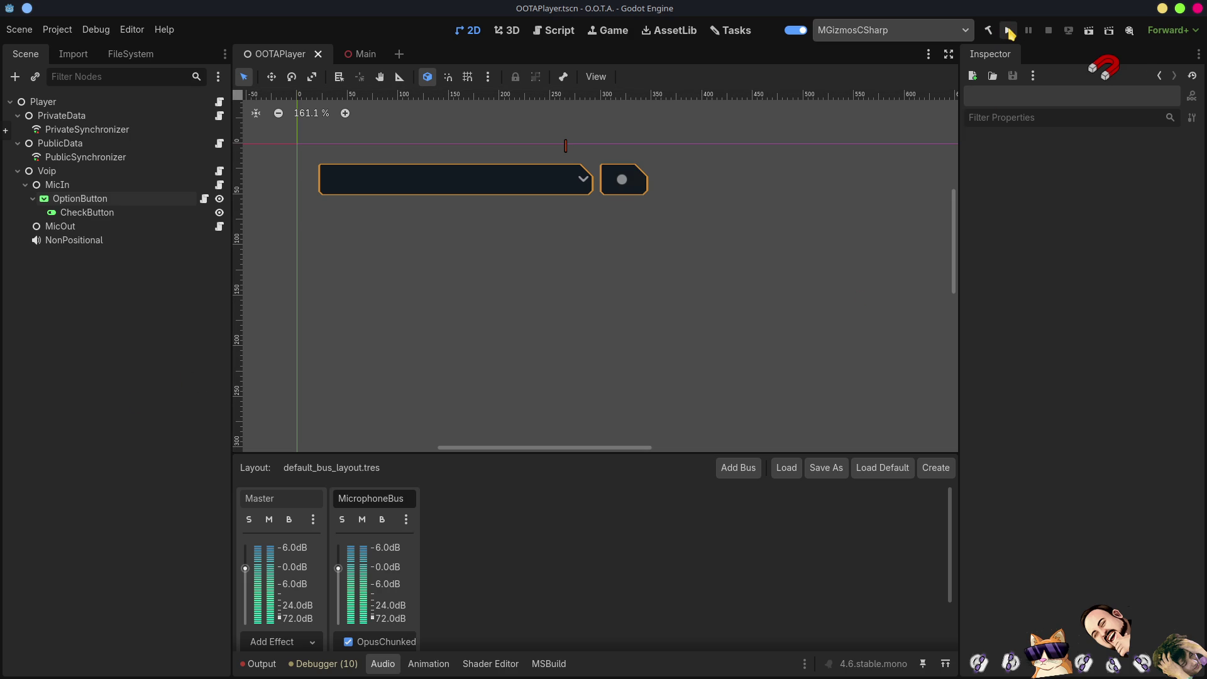
- Run the project and start hosting a lobby via HOST > START HOST
click(1009, 31)
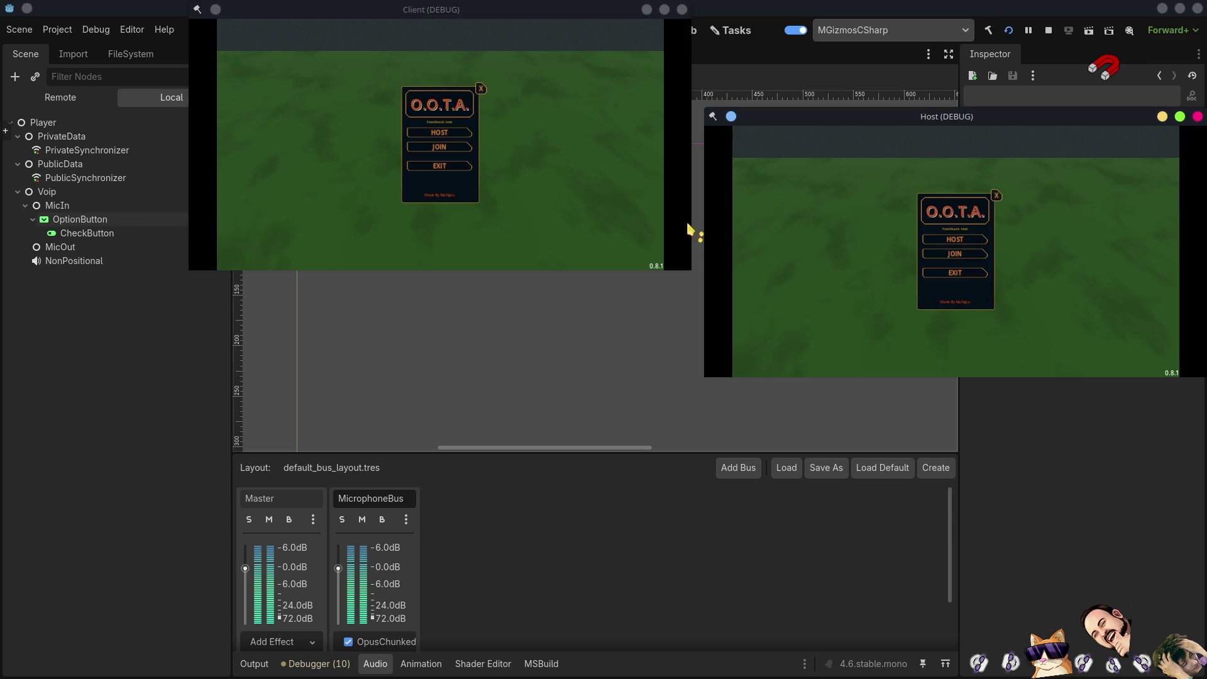
click(425, 133)
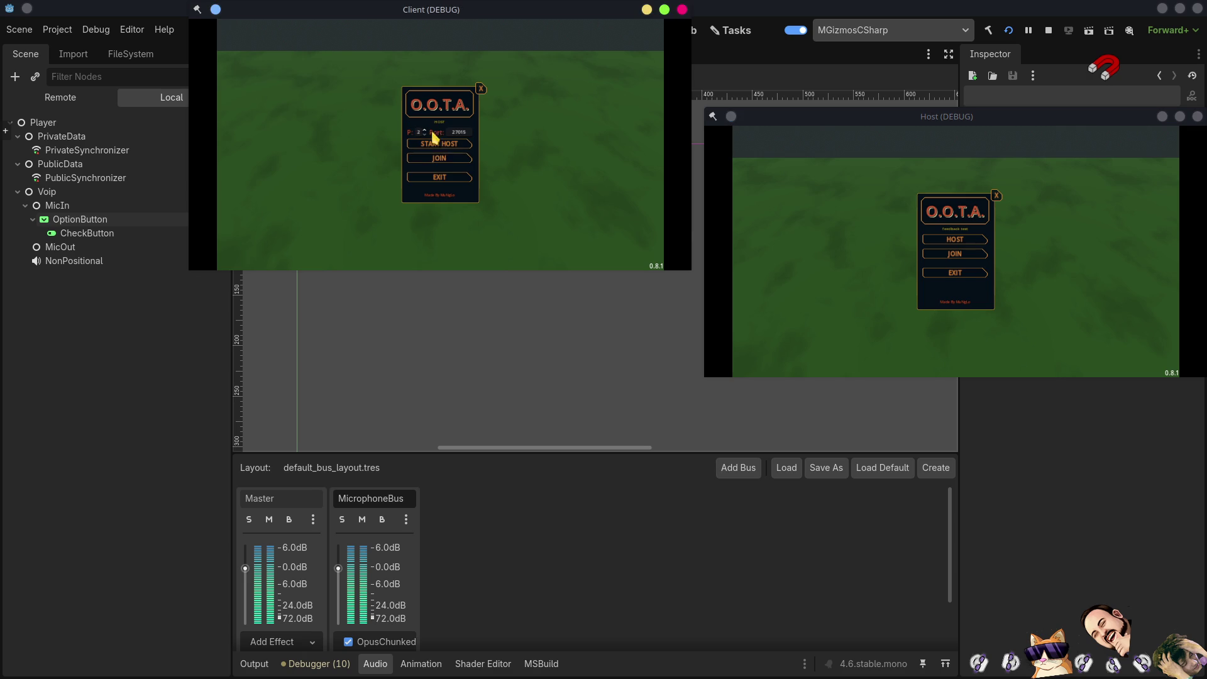
click(442, 161)
click(944, 238)
click(949, 251)
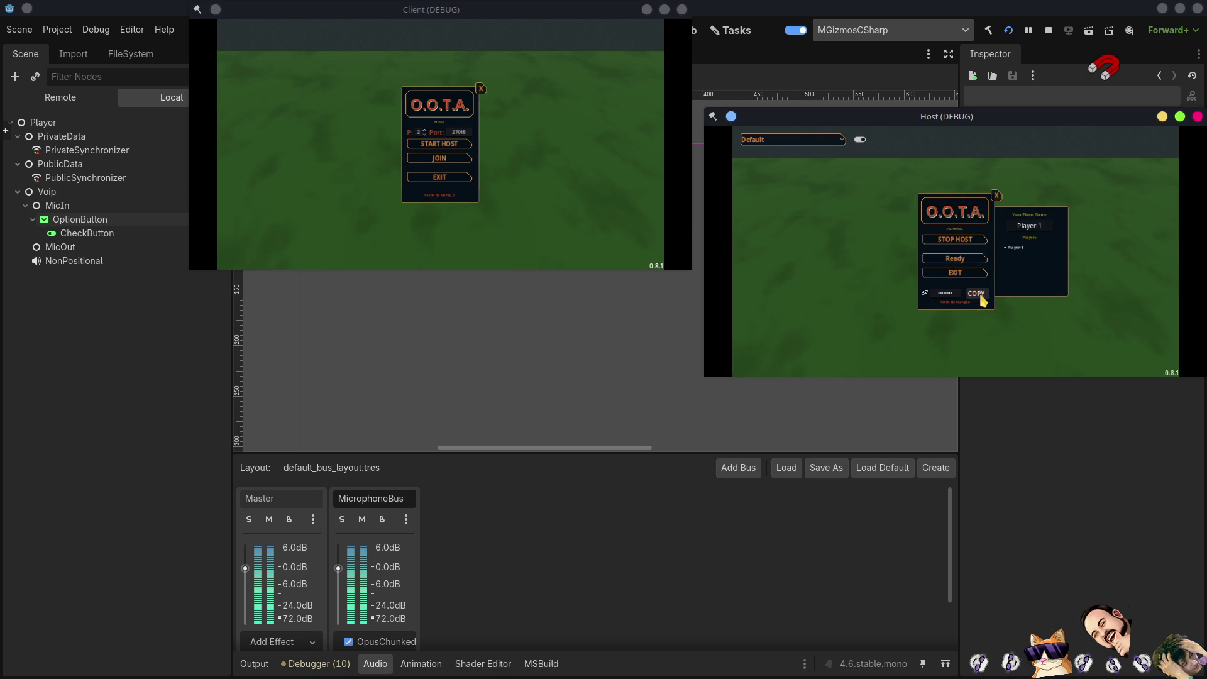
- Connect the client to the host's lobby through JOIN, then stop the running game
click(452, 159)
click(459, 147)
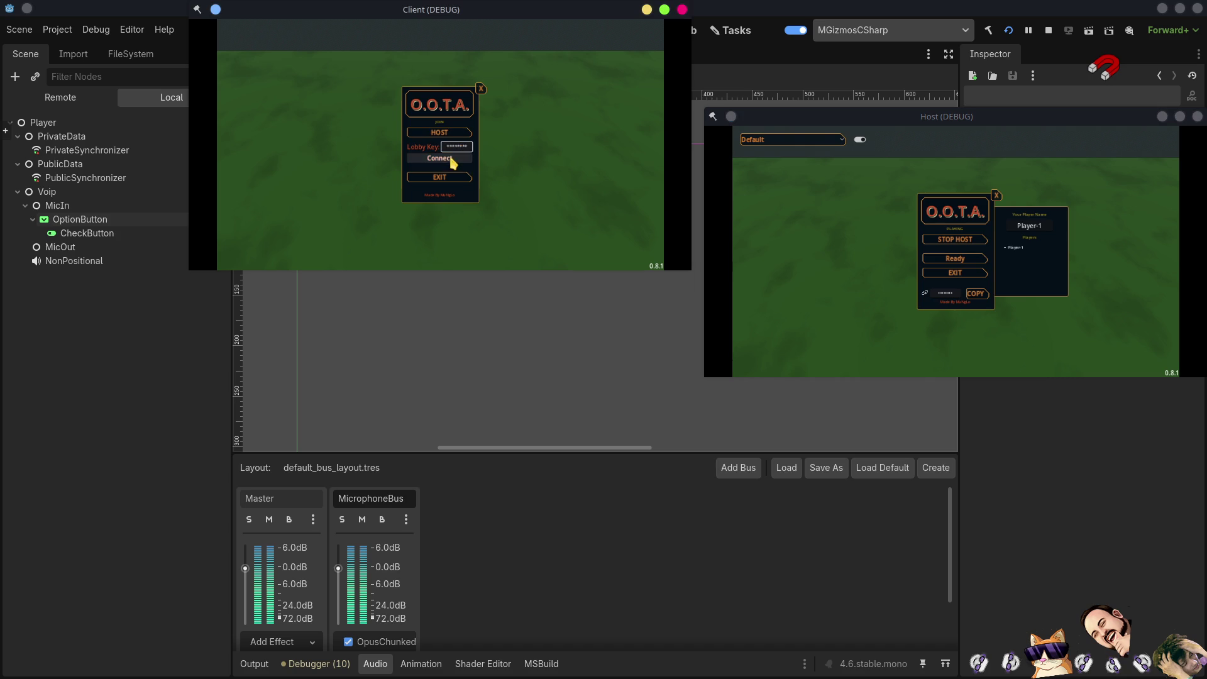
click(450, 158)
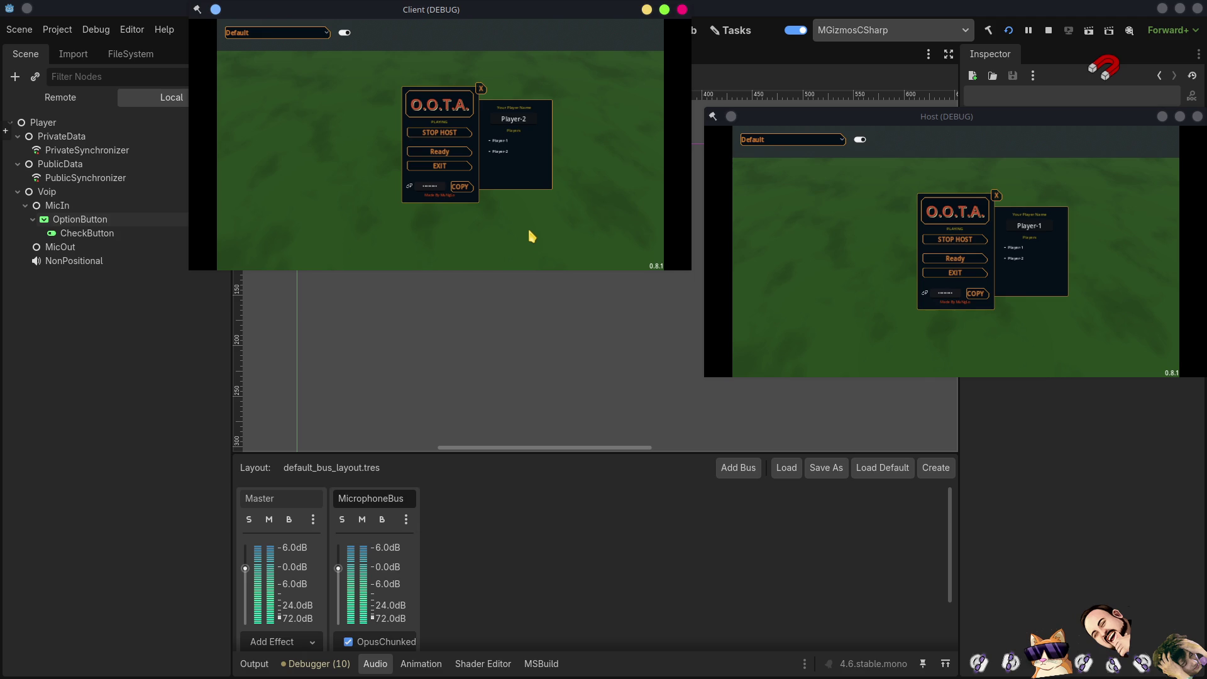
click(825, 284)
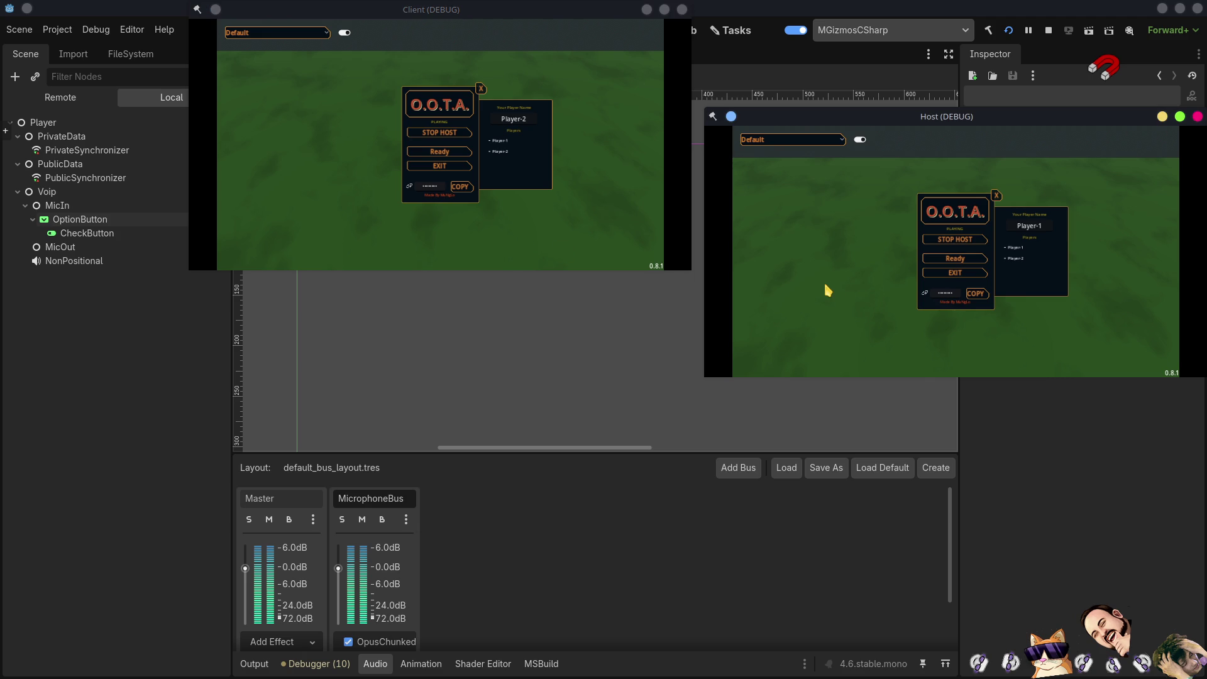
click(1049, 31)
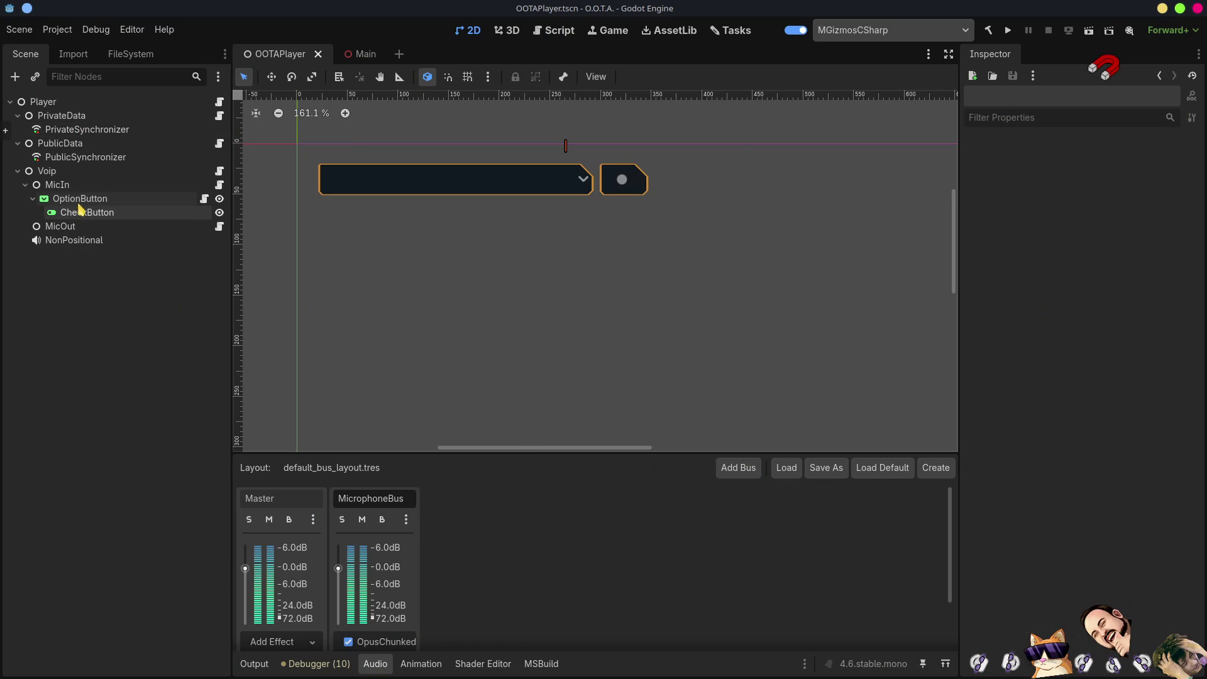
- Tick De Noise on the MicIn node in the Inspector, briefly expanding Runtime set
click(71, 185)
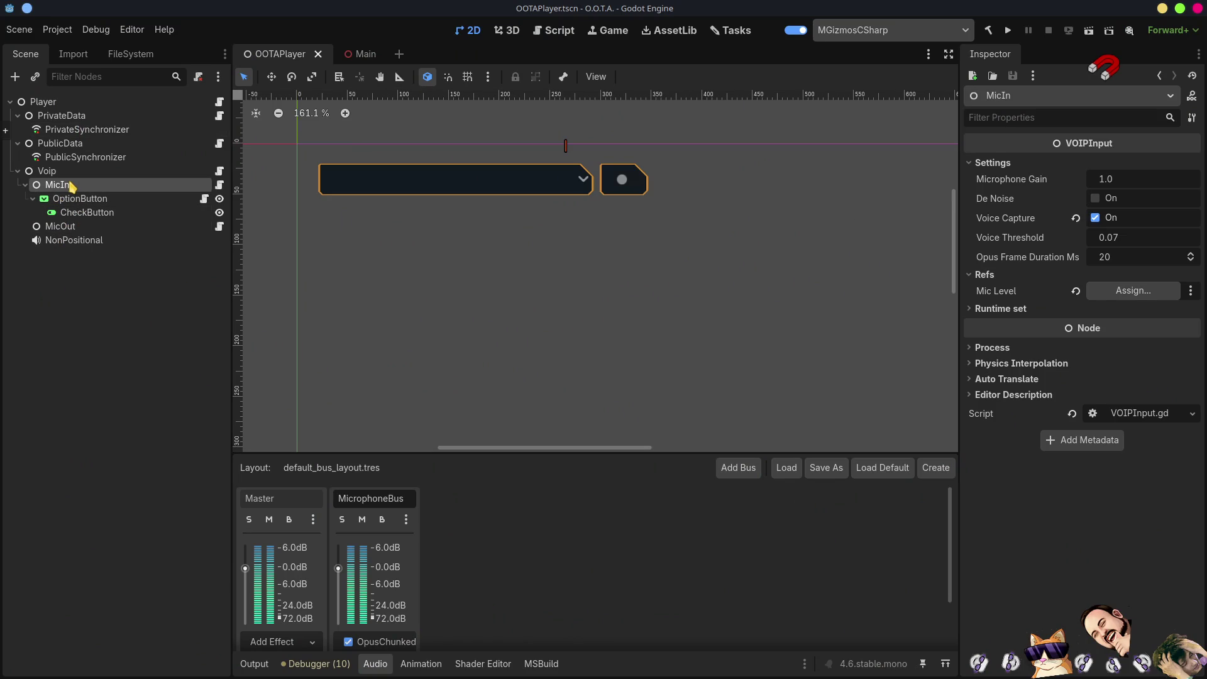
click(1095, 198)
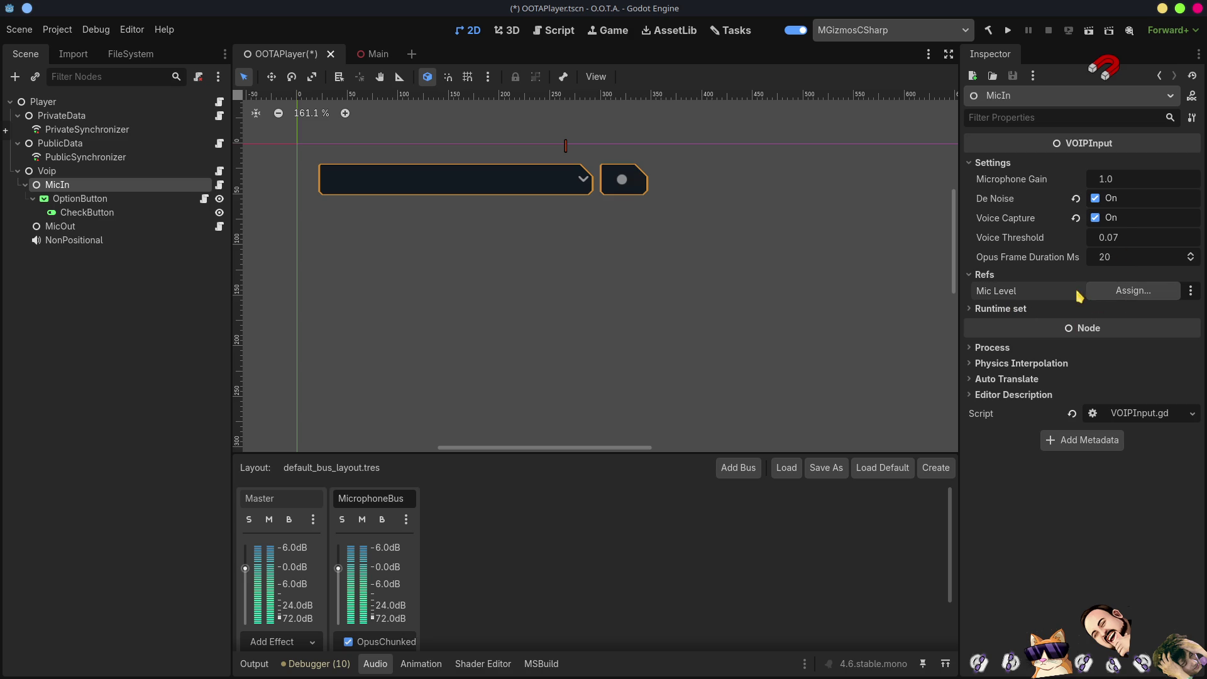
click(969, 310)
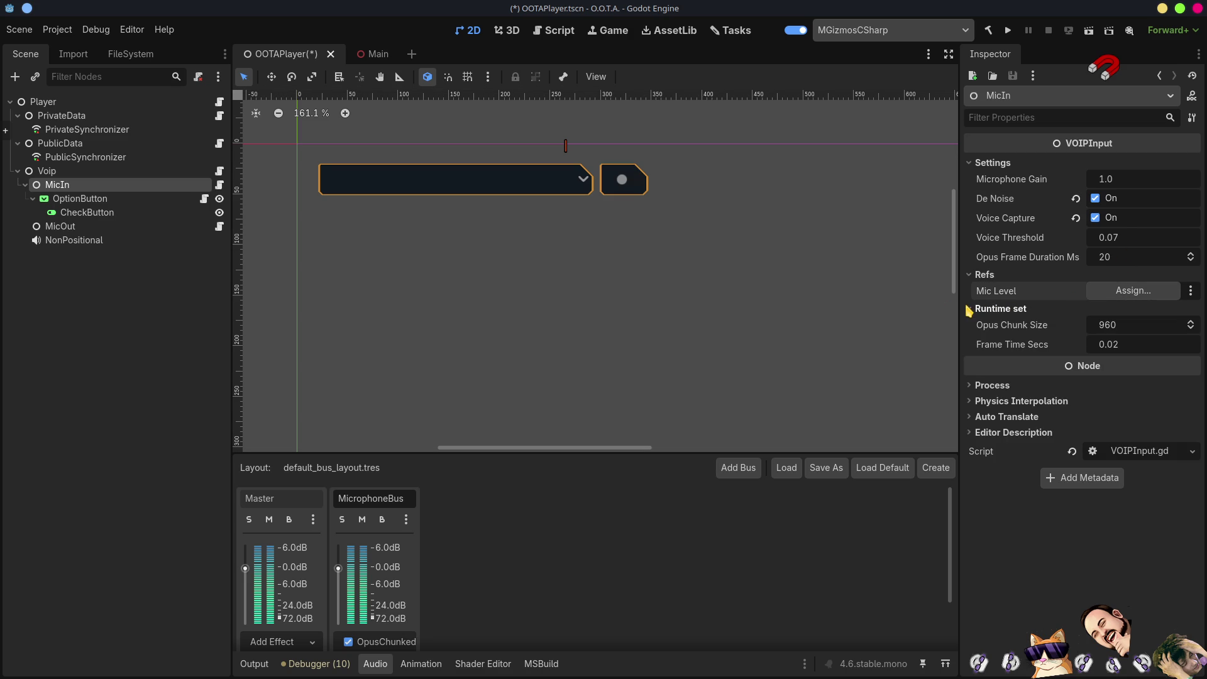
click(969, 310)
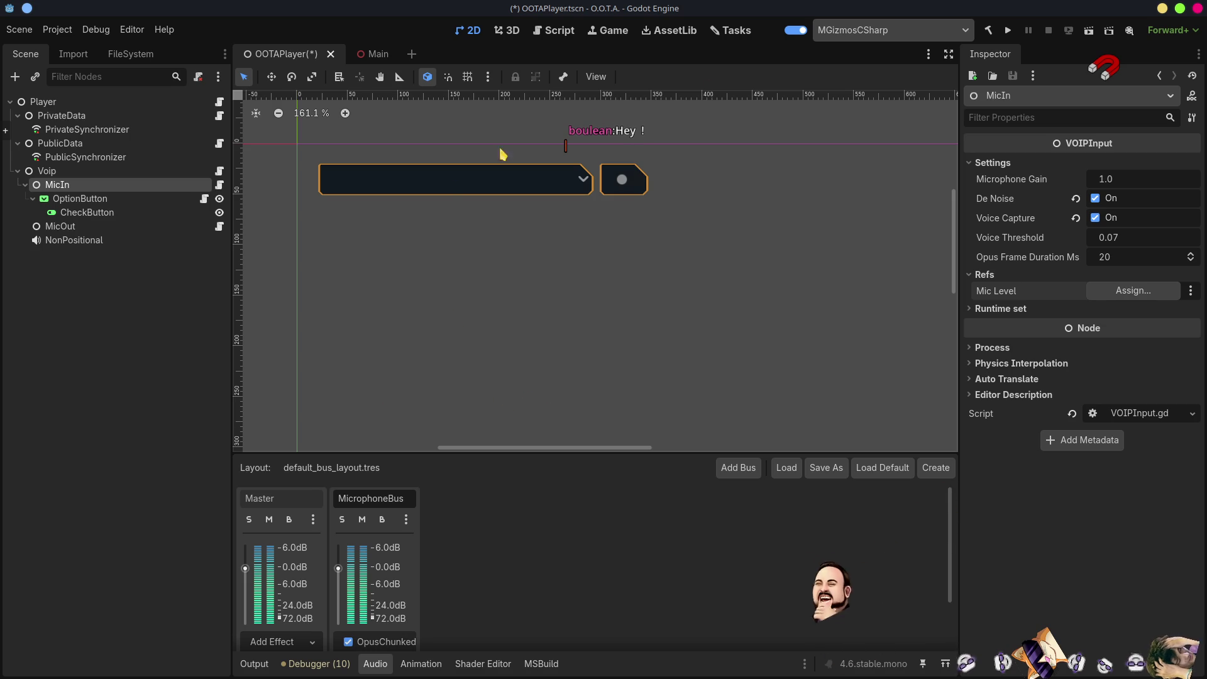
- Search the Asset Library for 'twovoip' and read the MIT-licensed TwoVoip addon's details
click(672, 30)
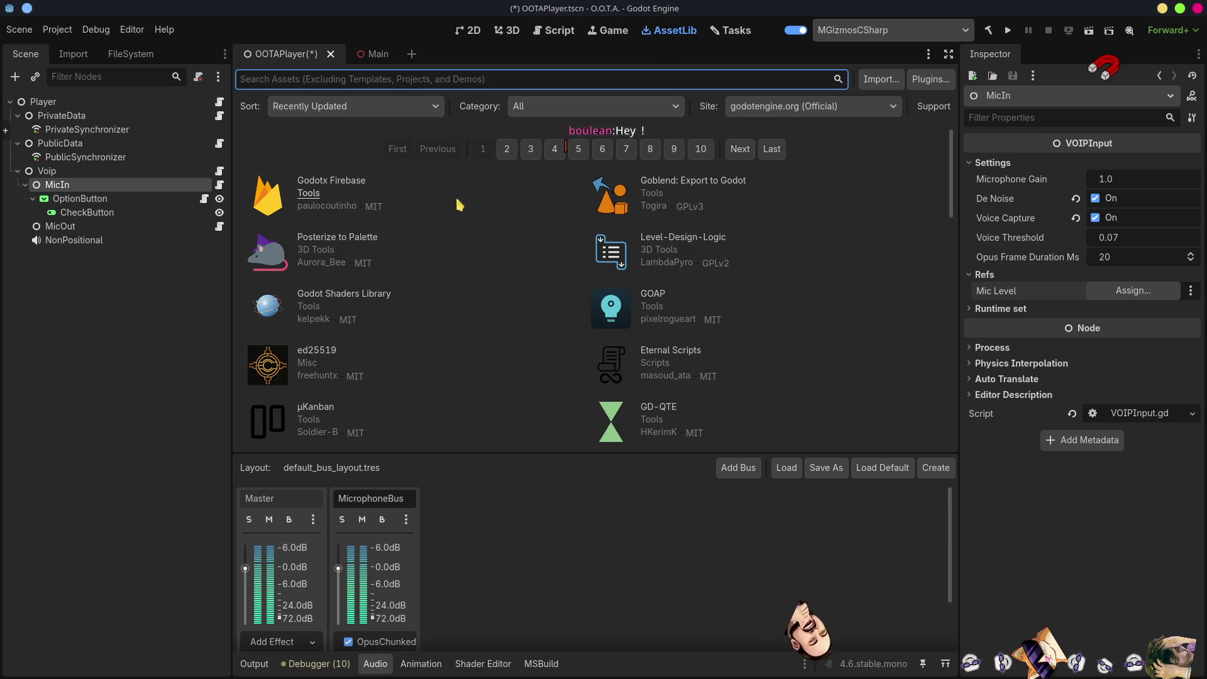
text(twovoip)
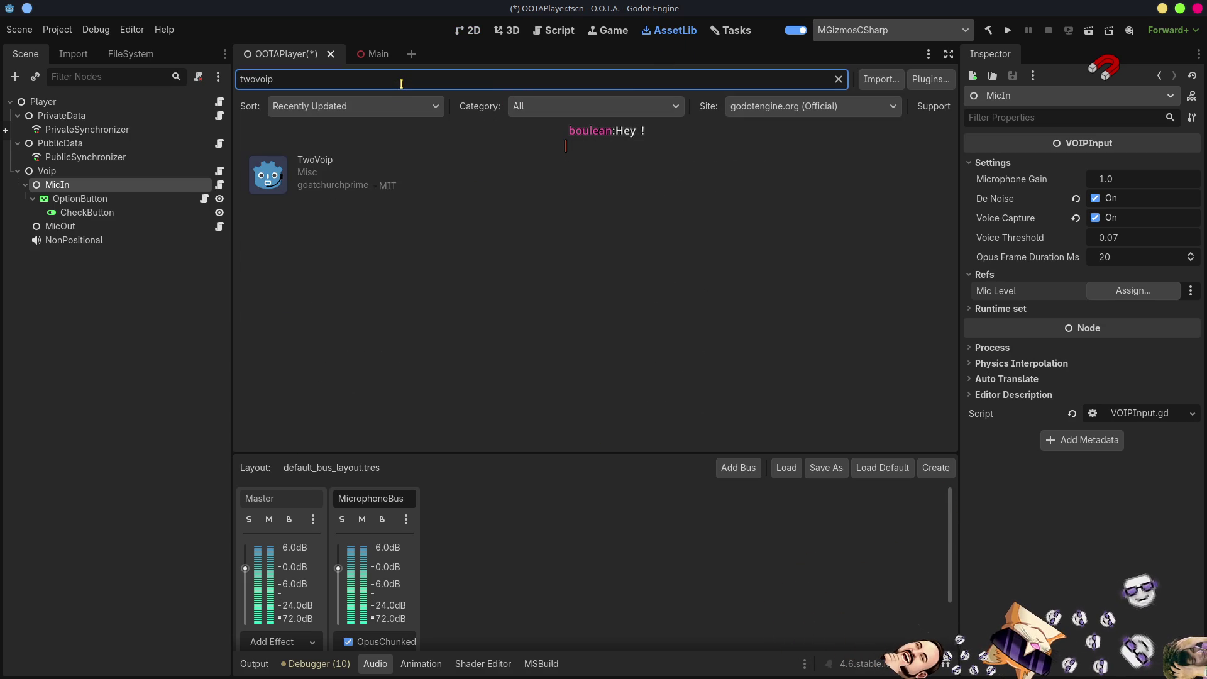
click(314, 160)
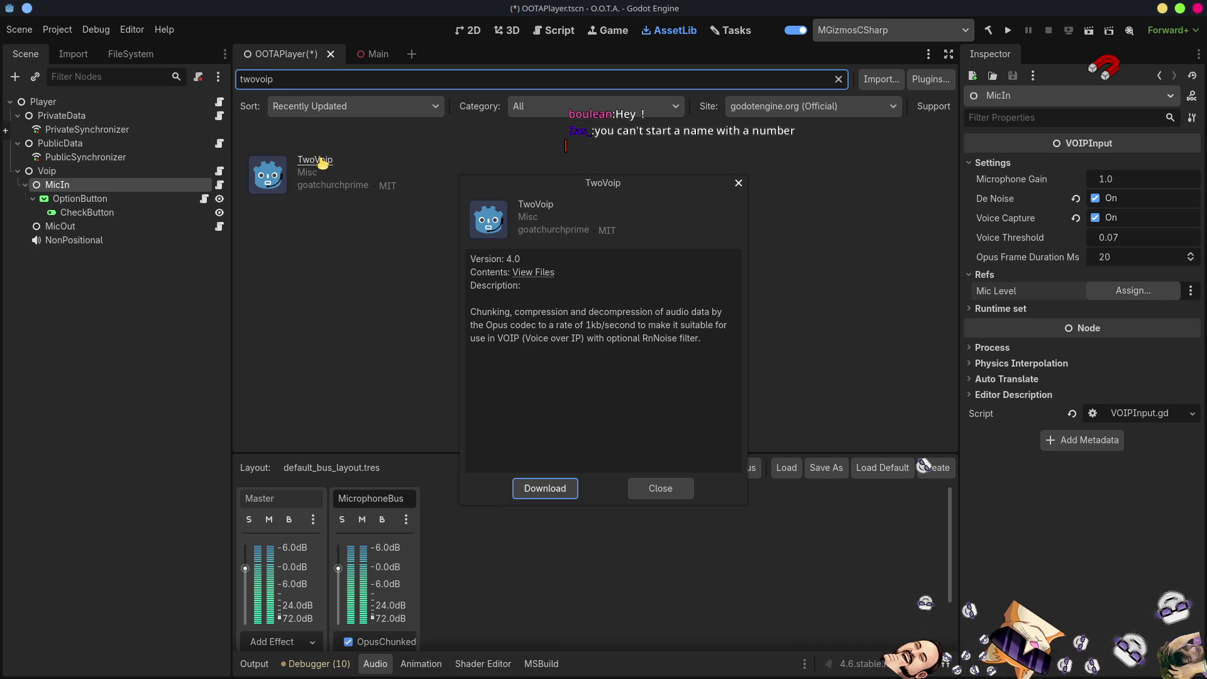
click(540, 272)
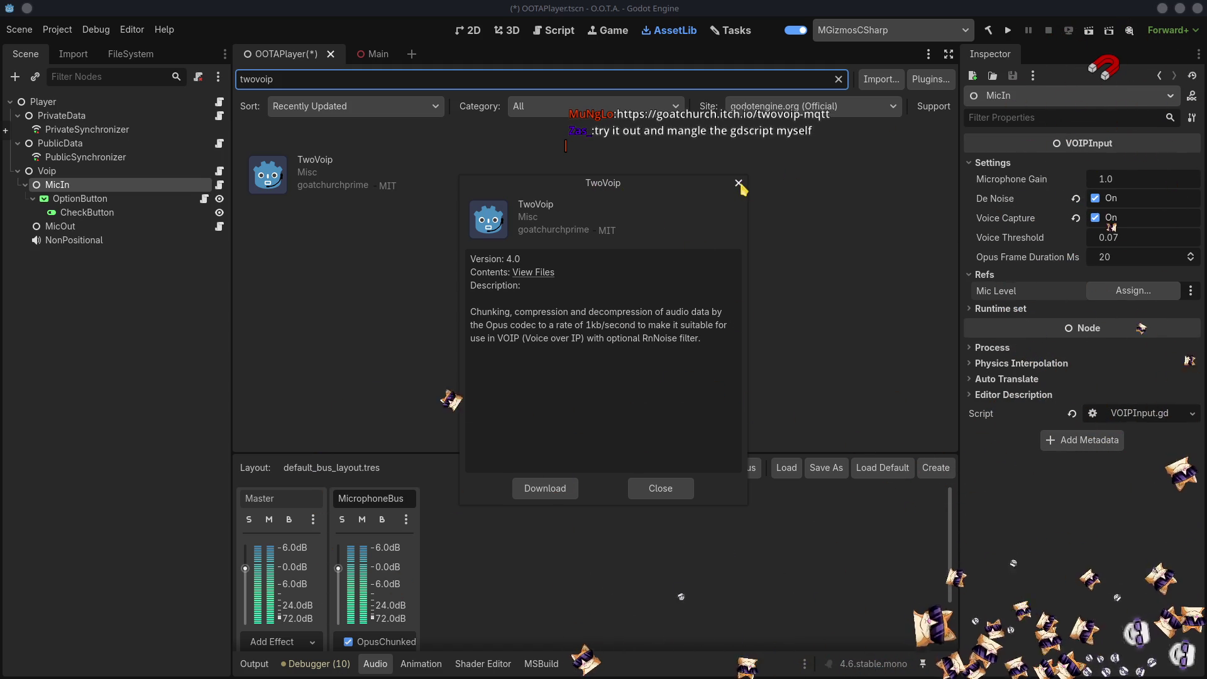
click(739, 183)
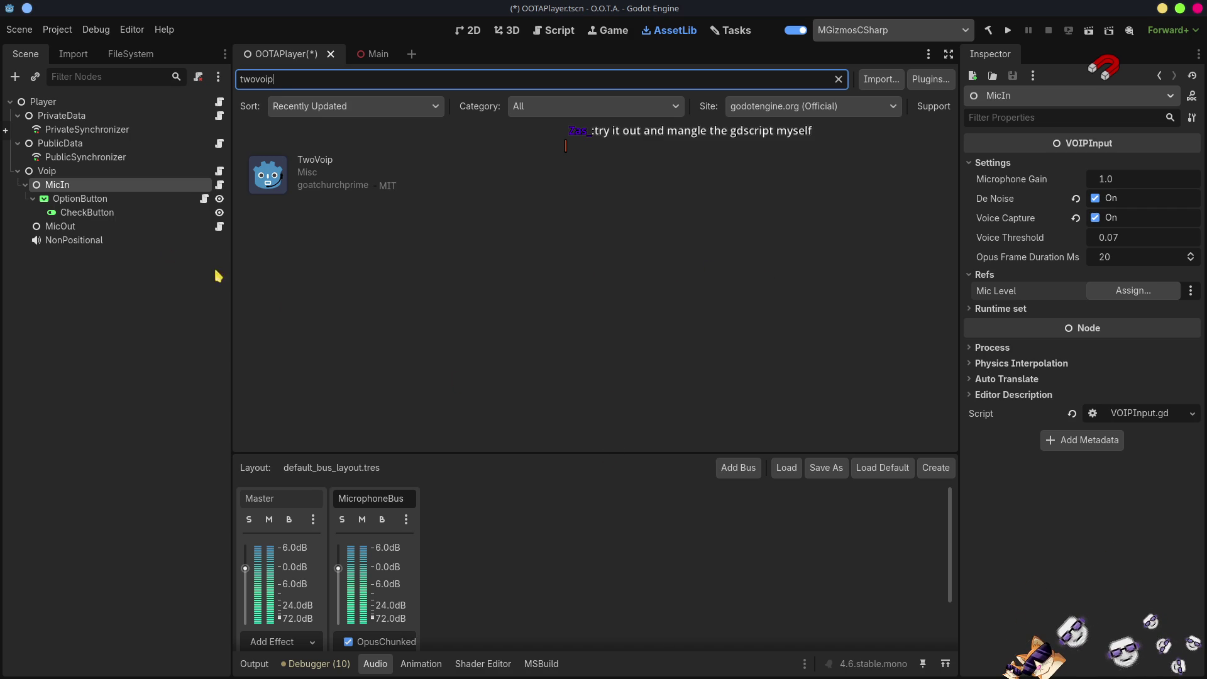
click(25, 184)
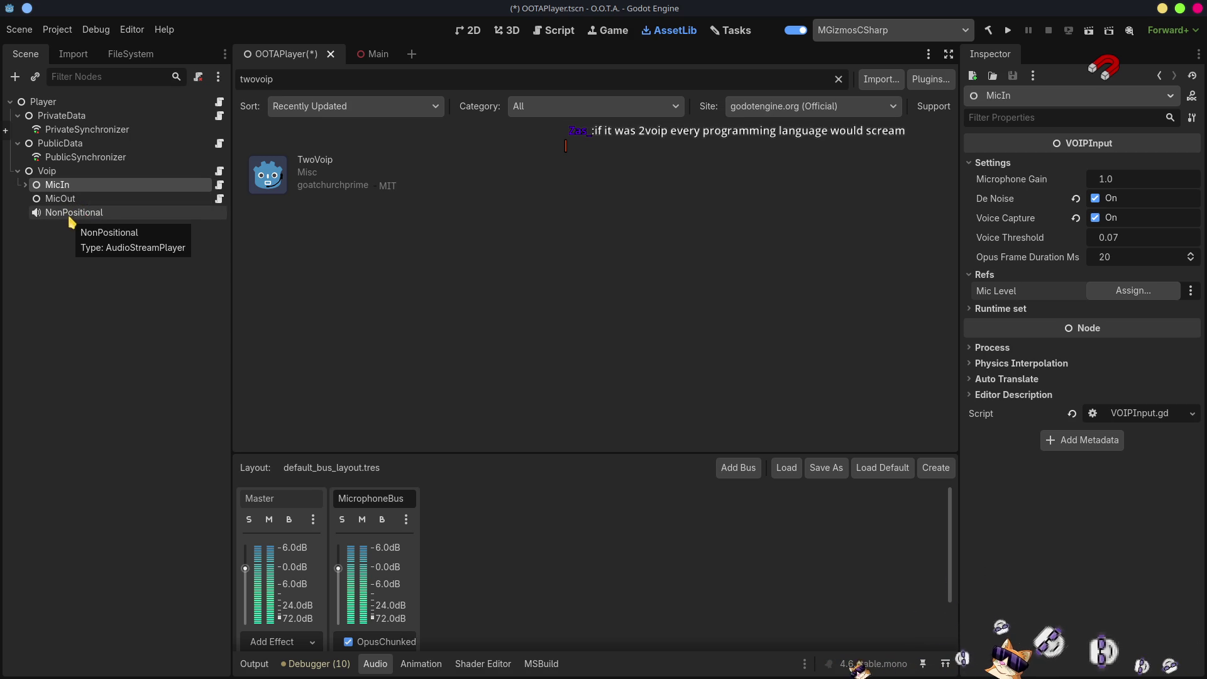
- Show the Voip node's VOIPChannel settings (Input MicIn, Output MicOut) and enlarge the audio bus panel
click(48, 170)
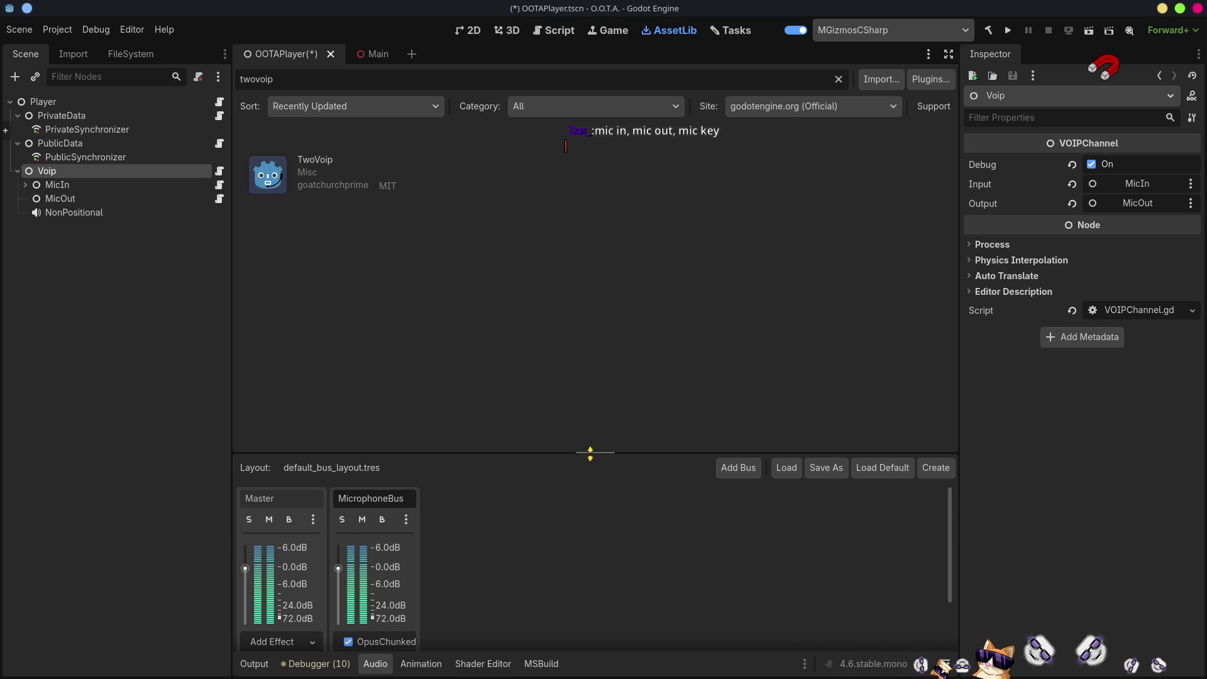
drag(590, 453, 598, 288)
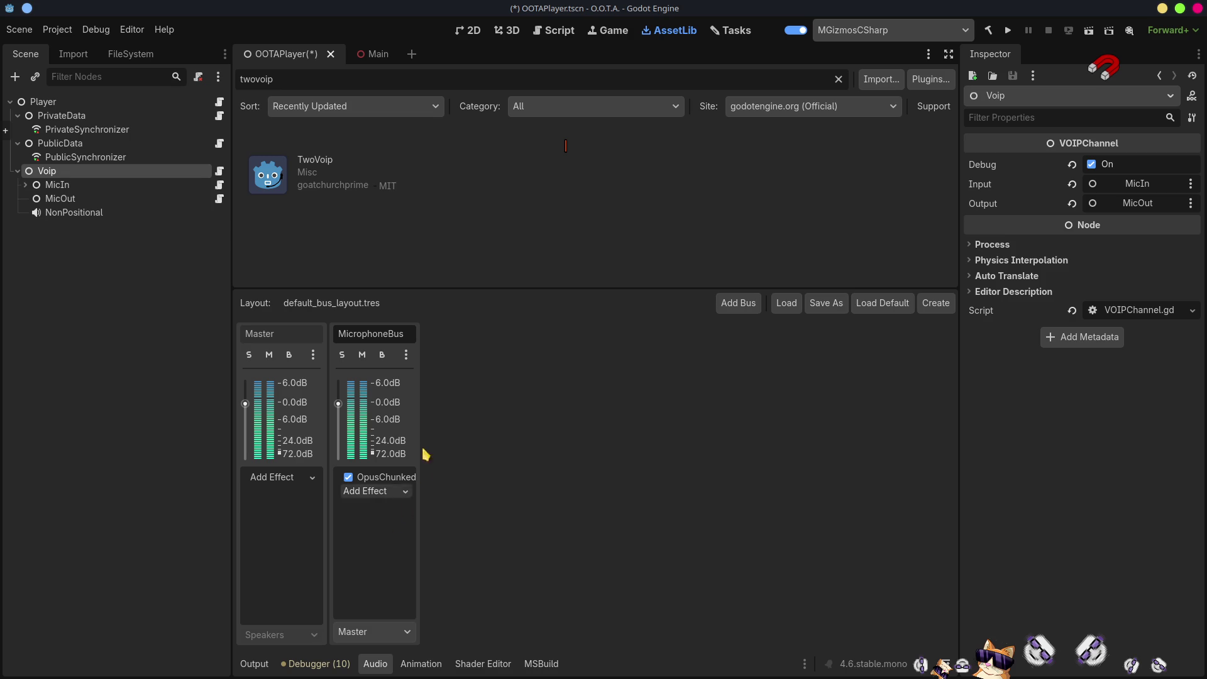
- Inspect the MicrophoneBus OpusChunked effect and scroll through the enlarged output log
double_click(367, 333)
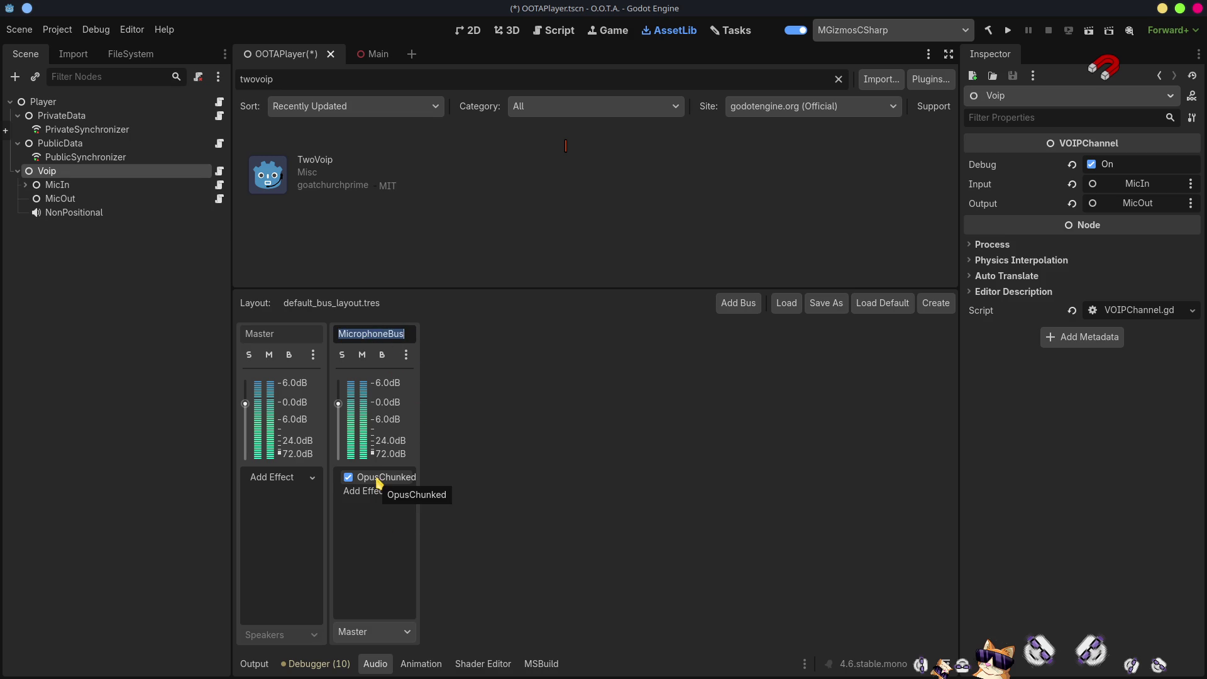
click(379, 482)
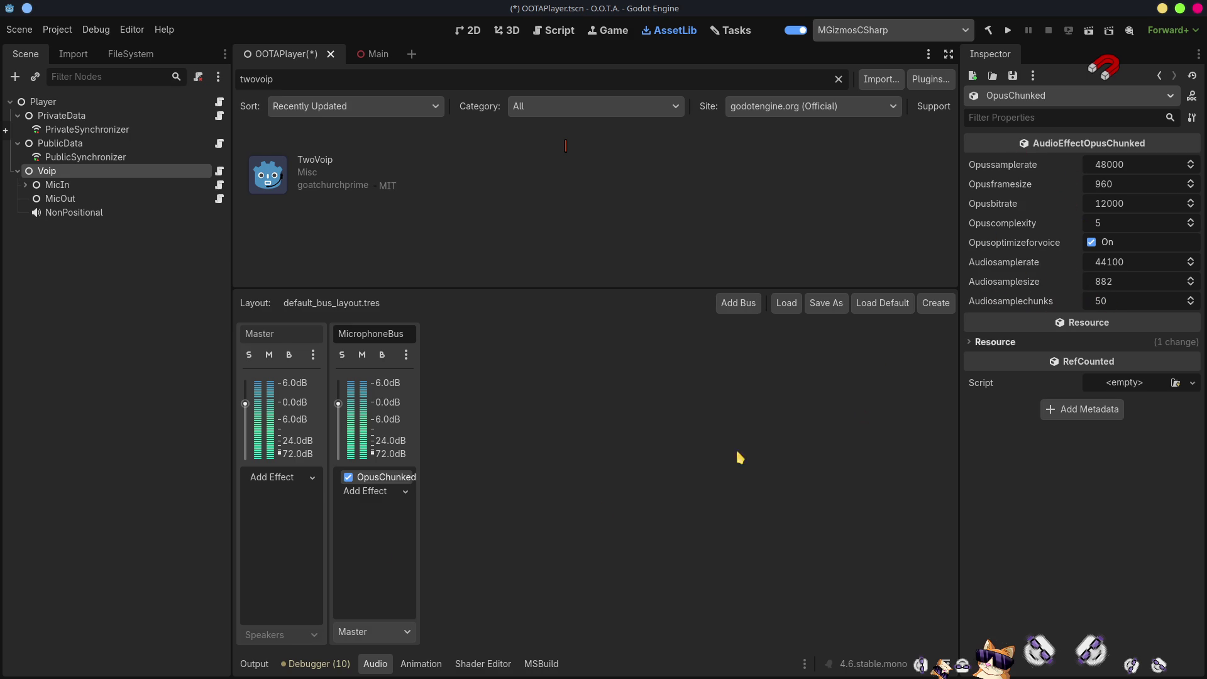
click(254, 663)
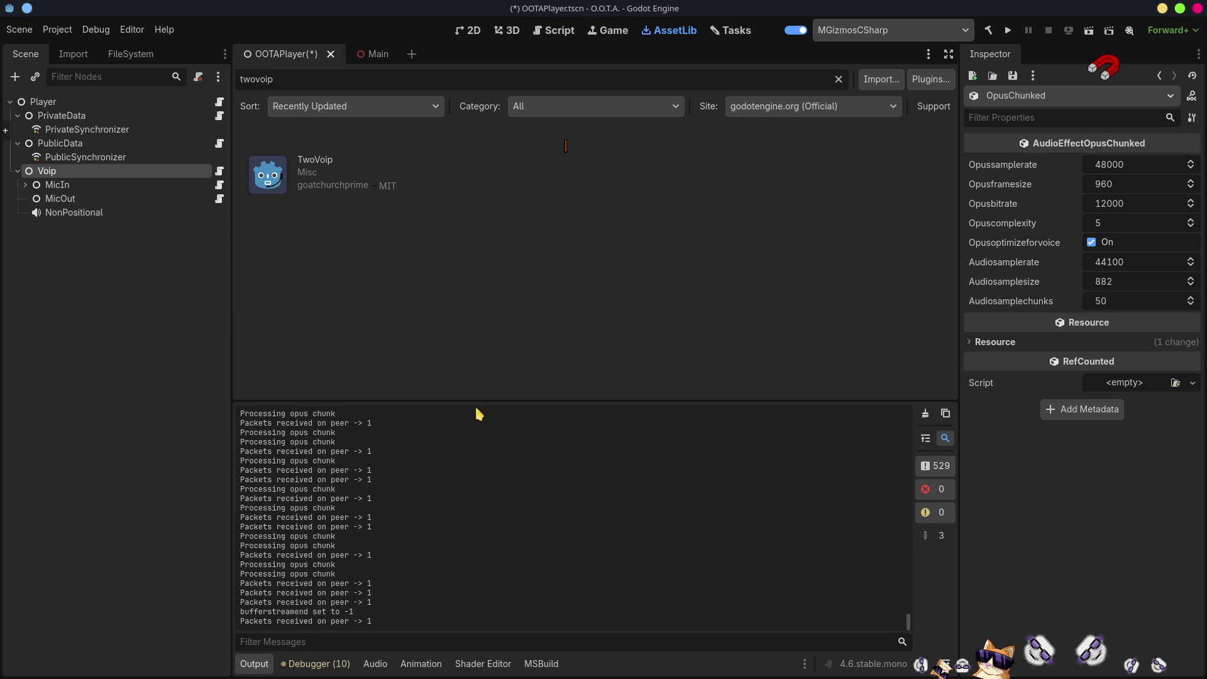
drag(471, 399, 501, 208)
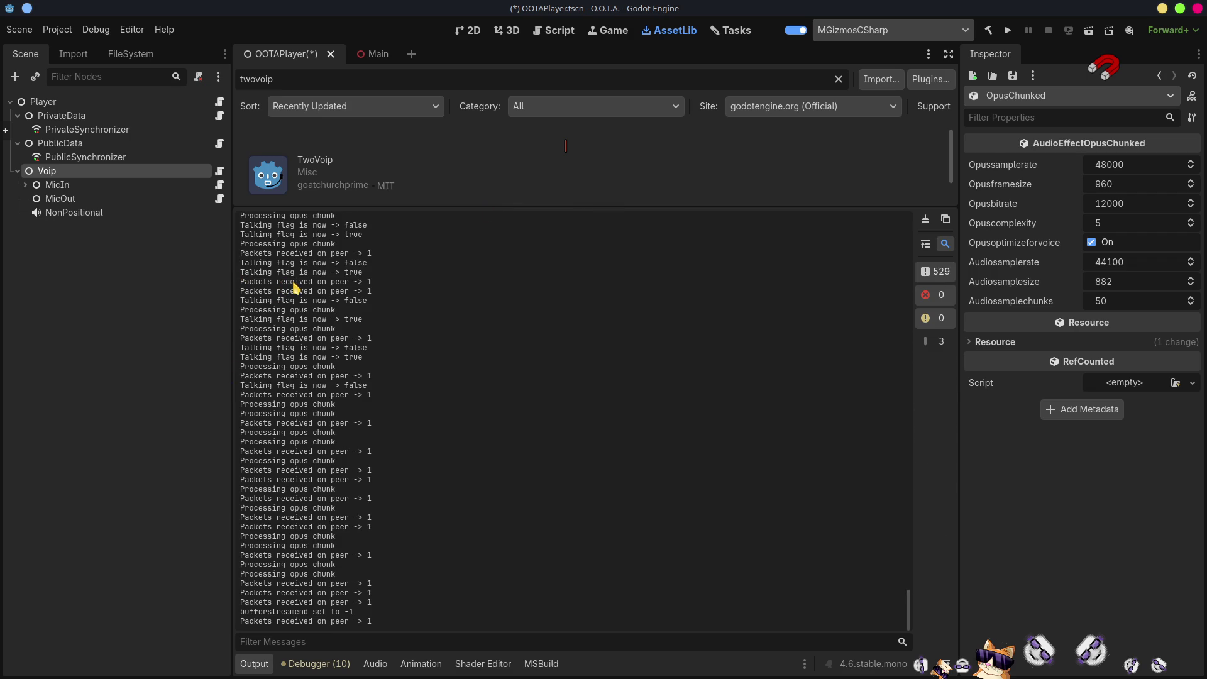
scroll(362, 358, up, 10)
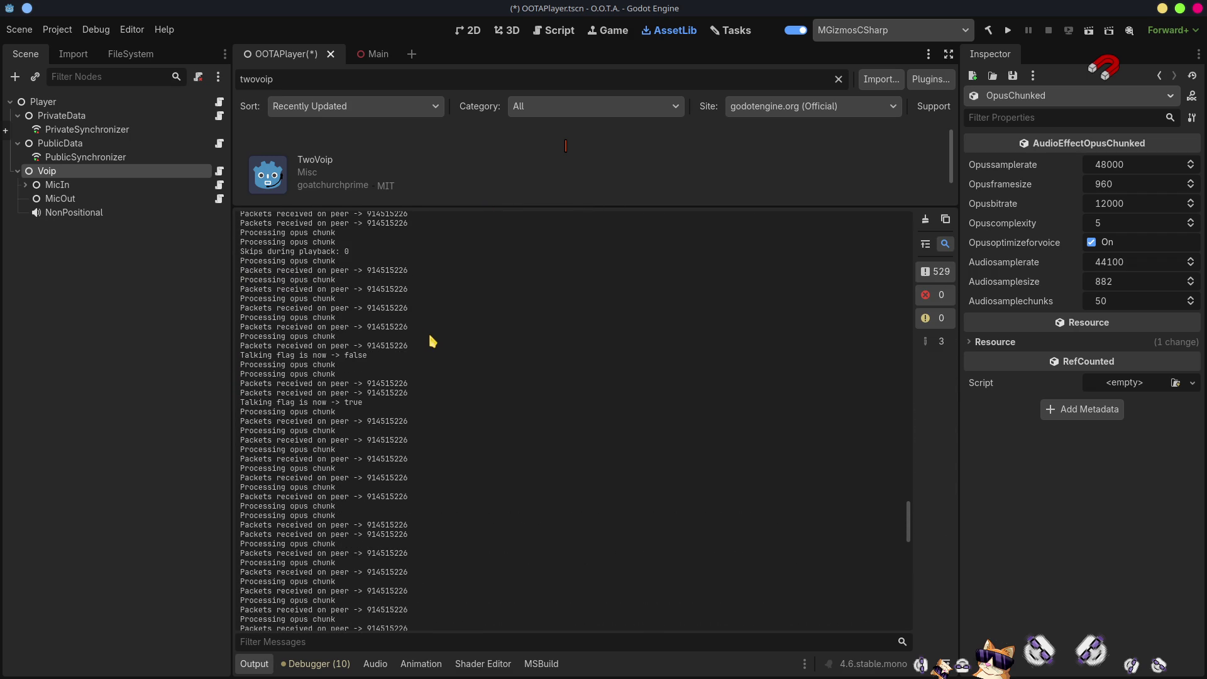
scroll(445, 341, up, 5)
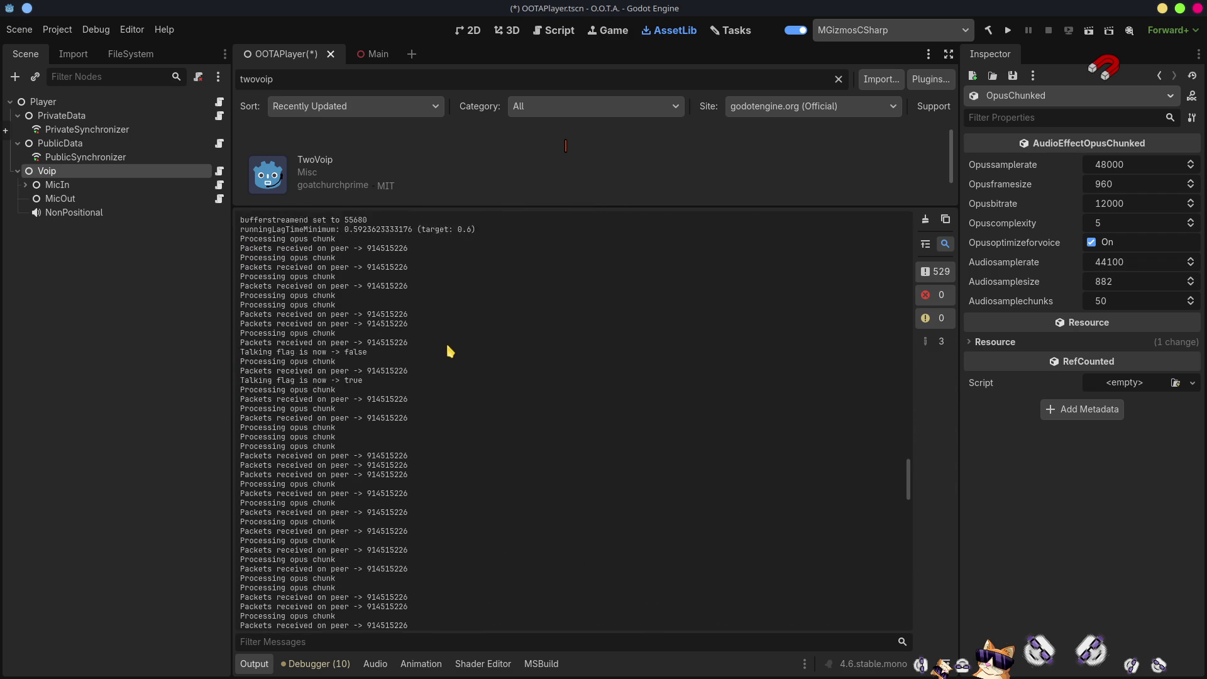
scroll(447, 345, up, 8)
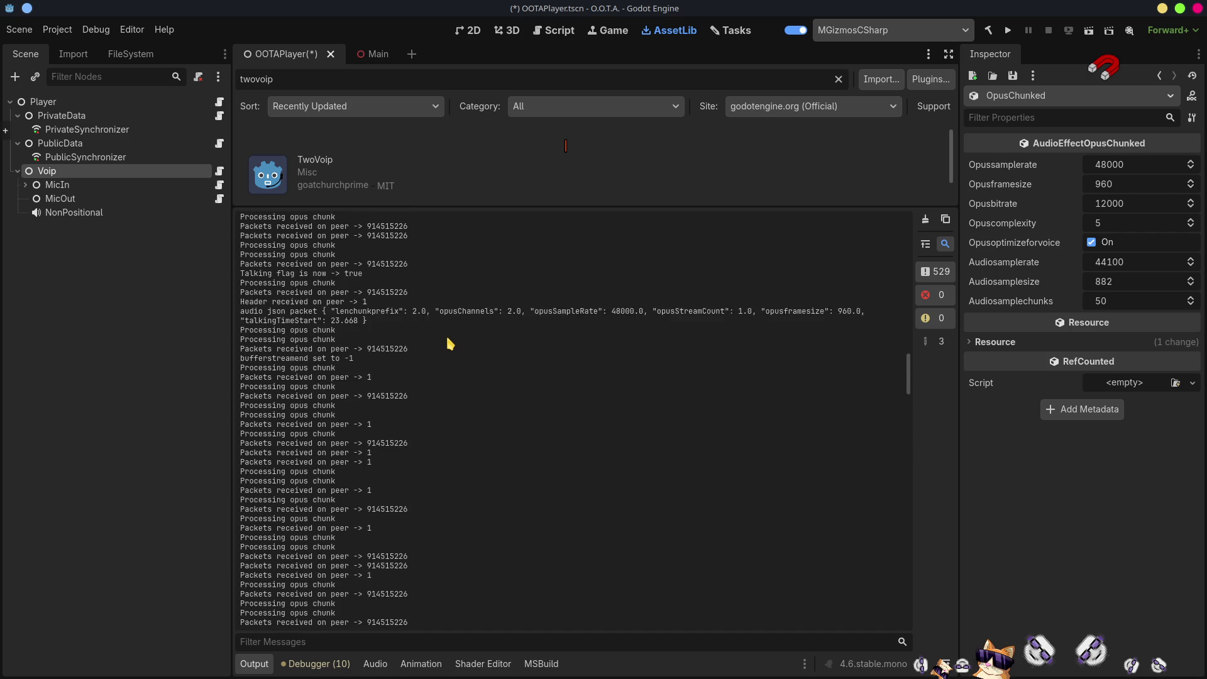
scroll(450, 344, up, 8)
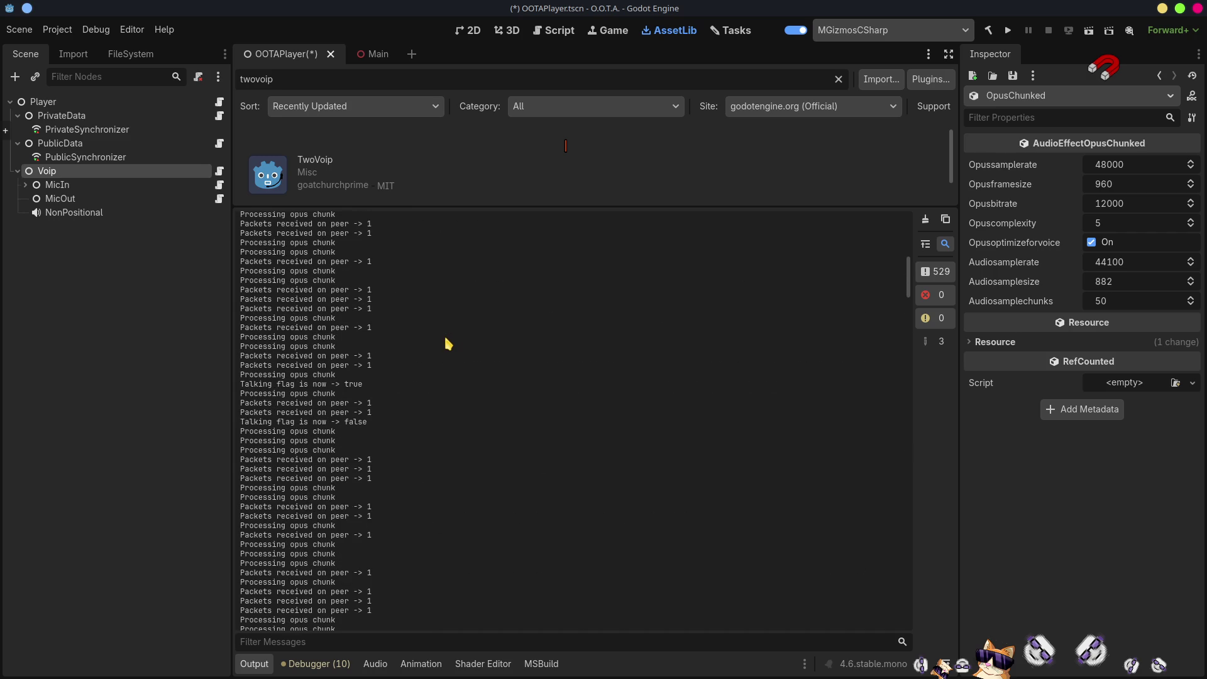
scroll(446, 343, down, 3)
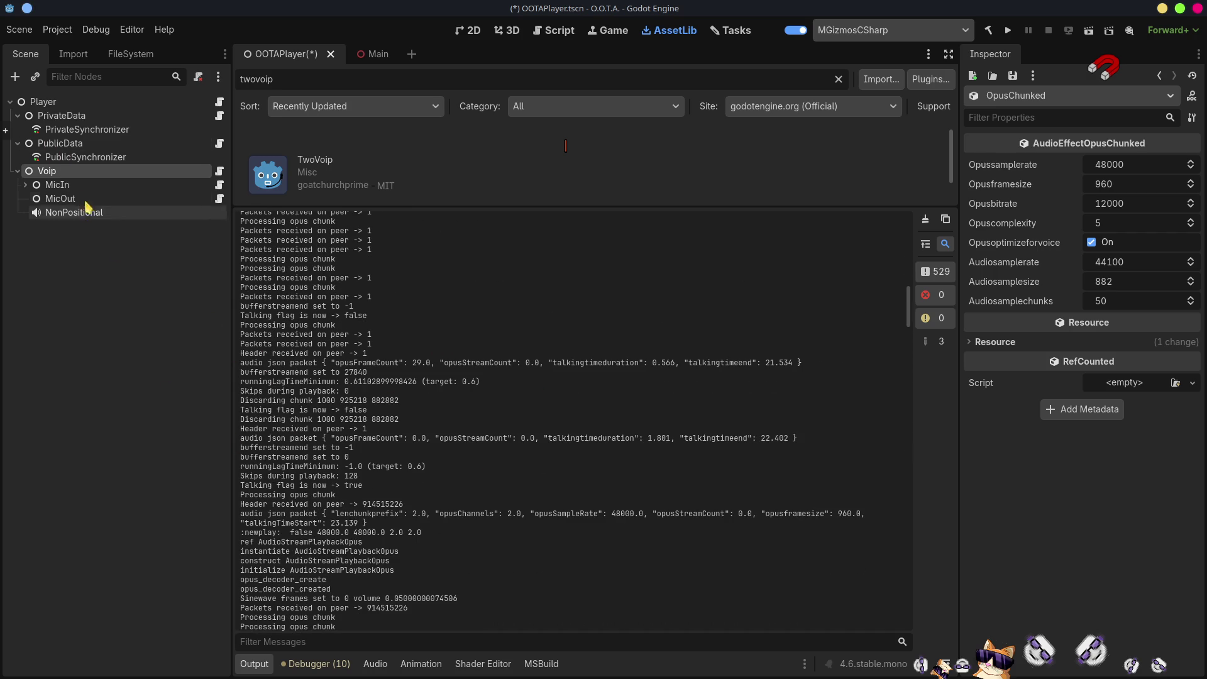
- Uncheck Debug on the Voip node and open MicIn's VOIPInput.gd script externally
click(49, 184)
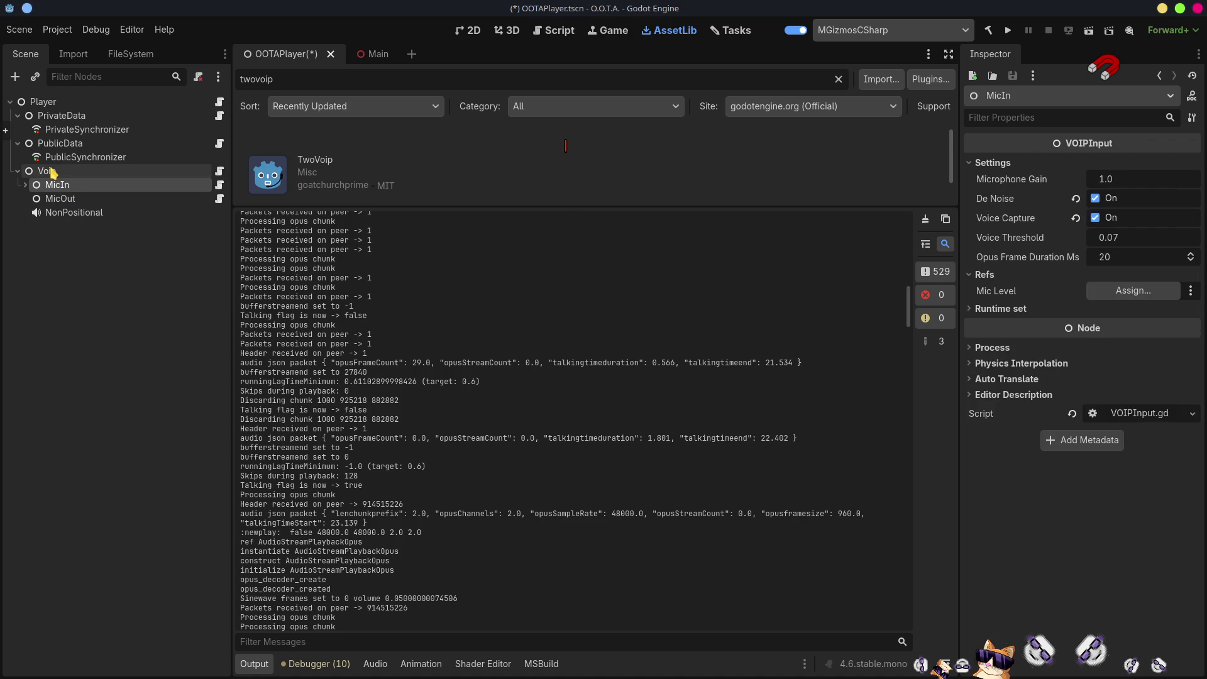
click(47, 171)
click(1098, 166)
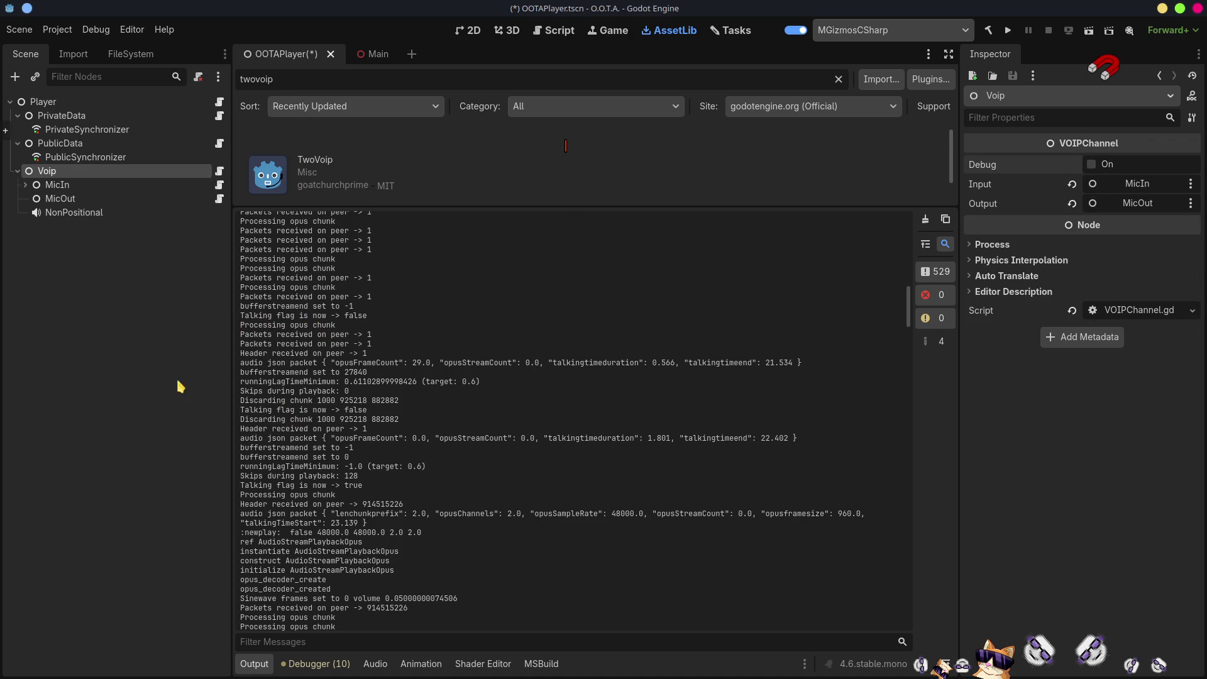
click(58, 185)
click(220, 184)
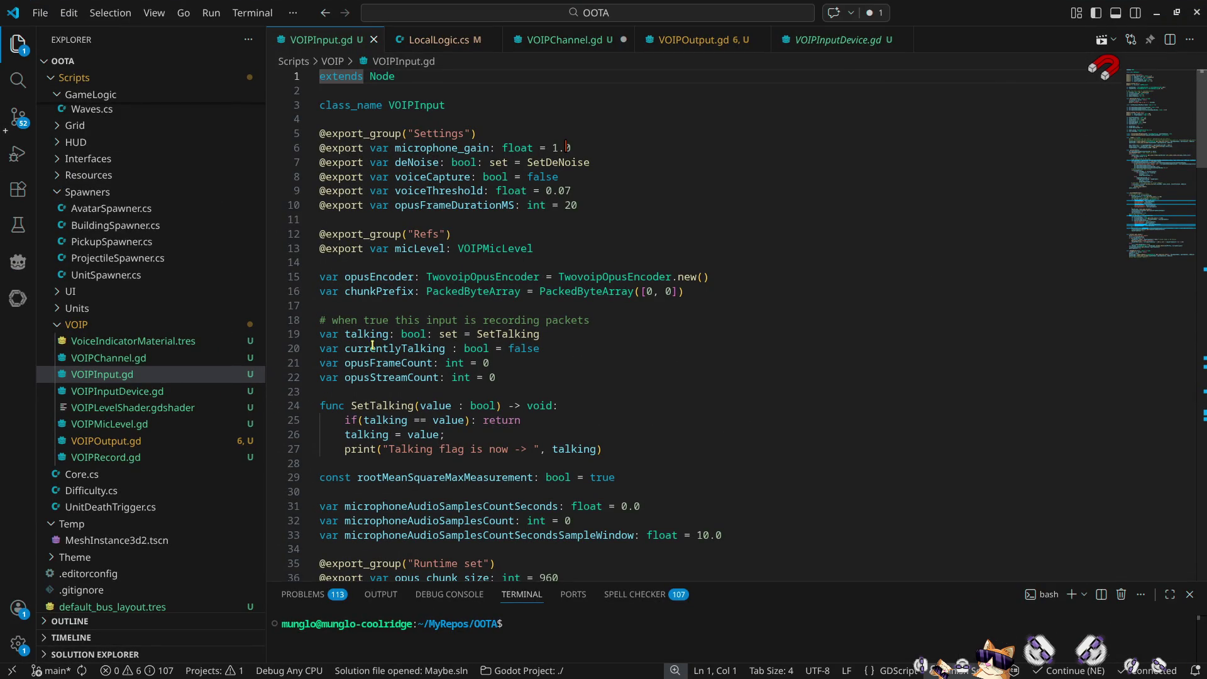
- Comment out the SetTalking print on line 27 of VOIPInput.gd, then minimize VS Code
click(345, 449)
key(ctrl+slash)
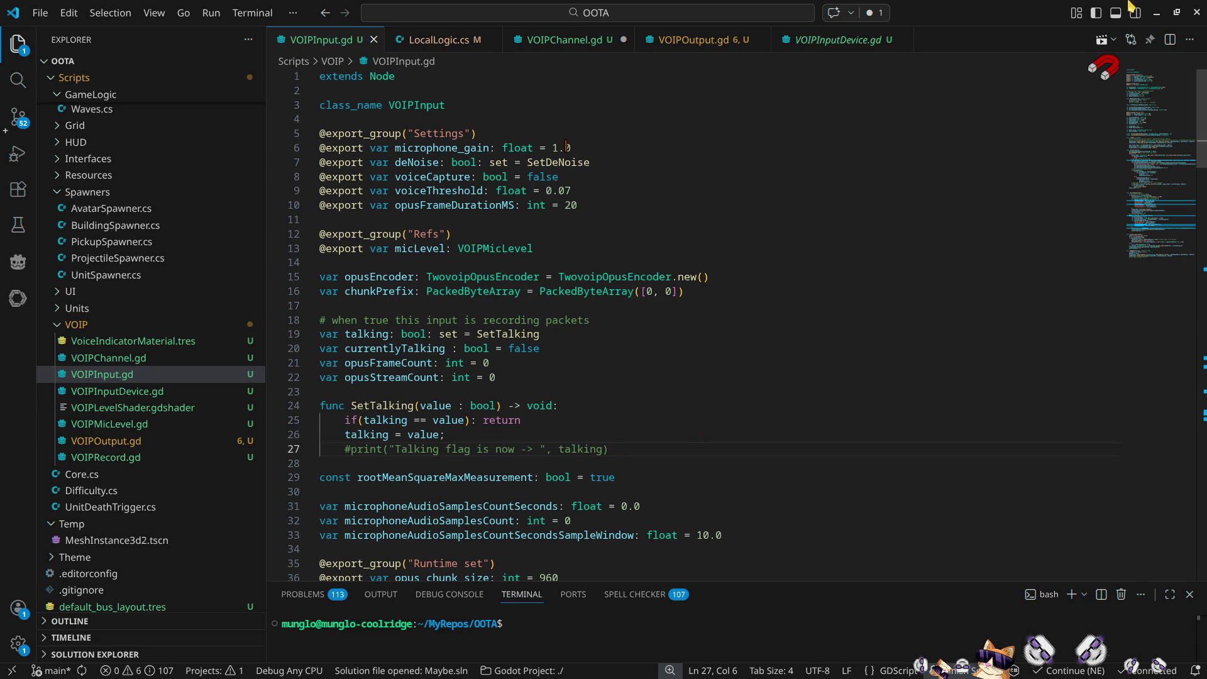
click(1155, 13)
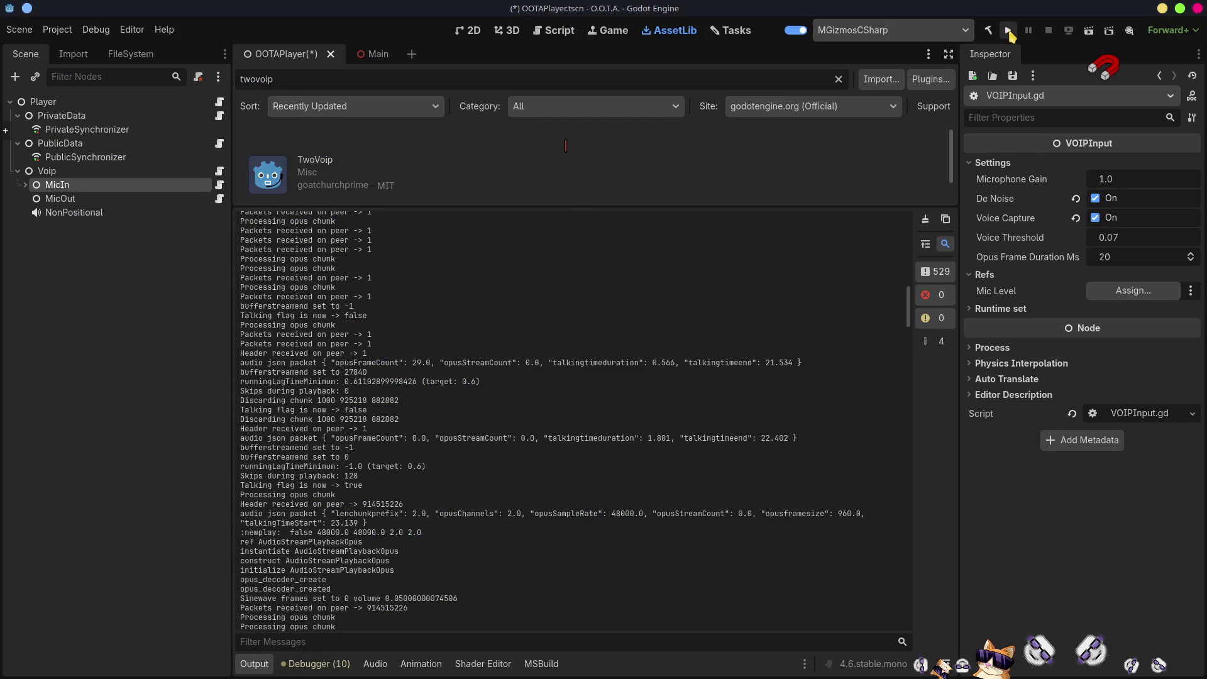
- Run the project and position the Client debug window over the Host window
click(1007, 30)
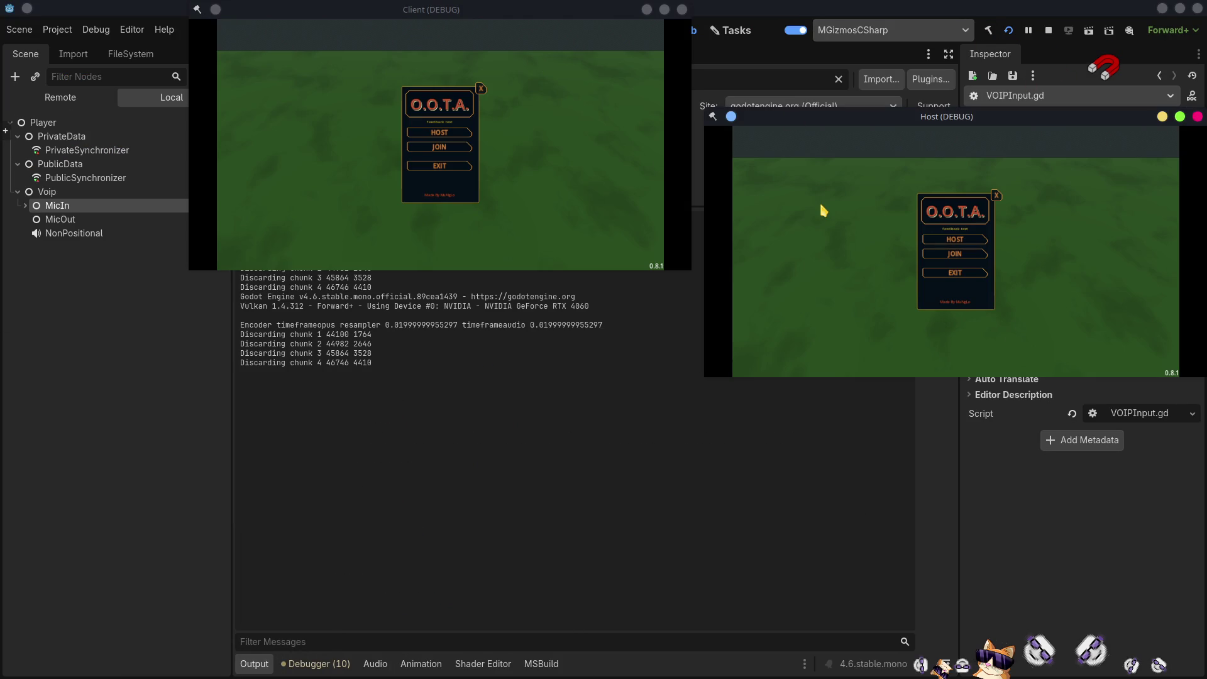
click(346, 431)
drag(555, 29, 1023, 162)
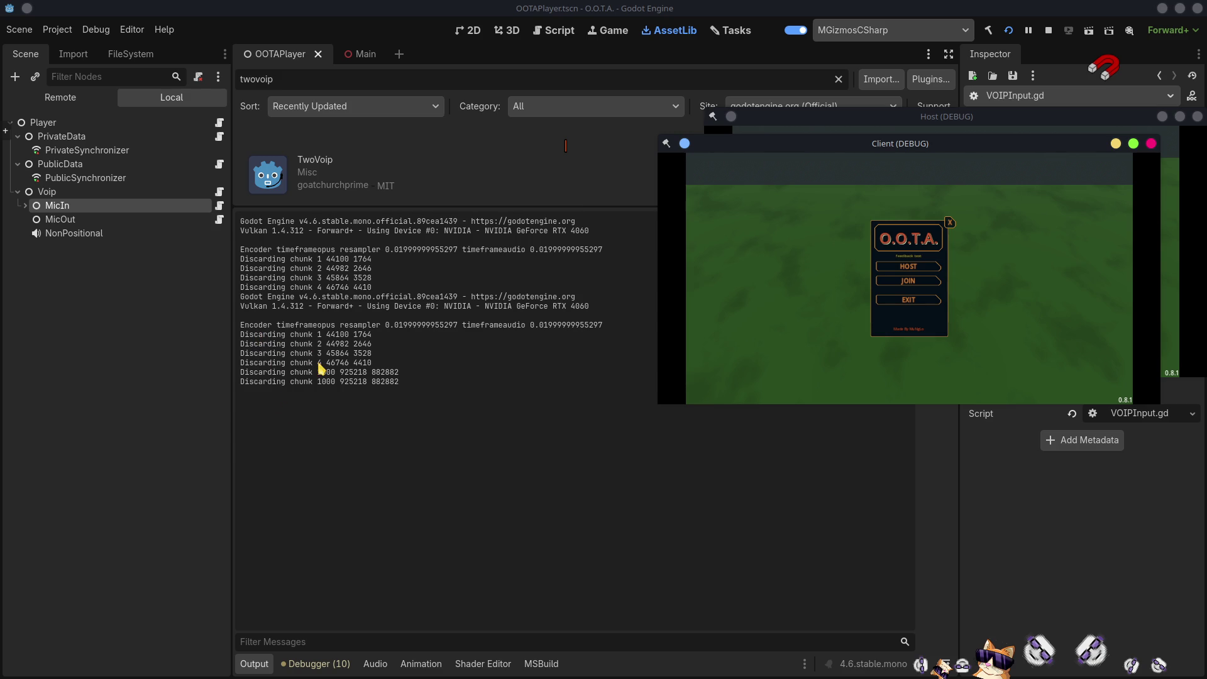
- Highlight the six recent 'Discarding chunk' lines in the output log
mouse_move(399, 385)
mouse_down()
mouse_move(233, 359)
mouse_move(188, 331)
mouse_up()
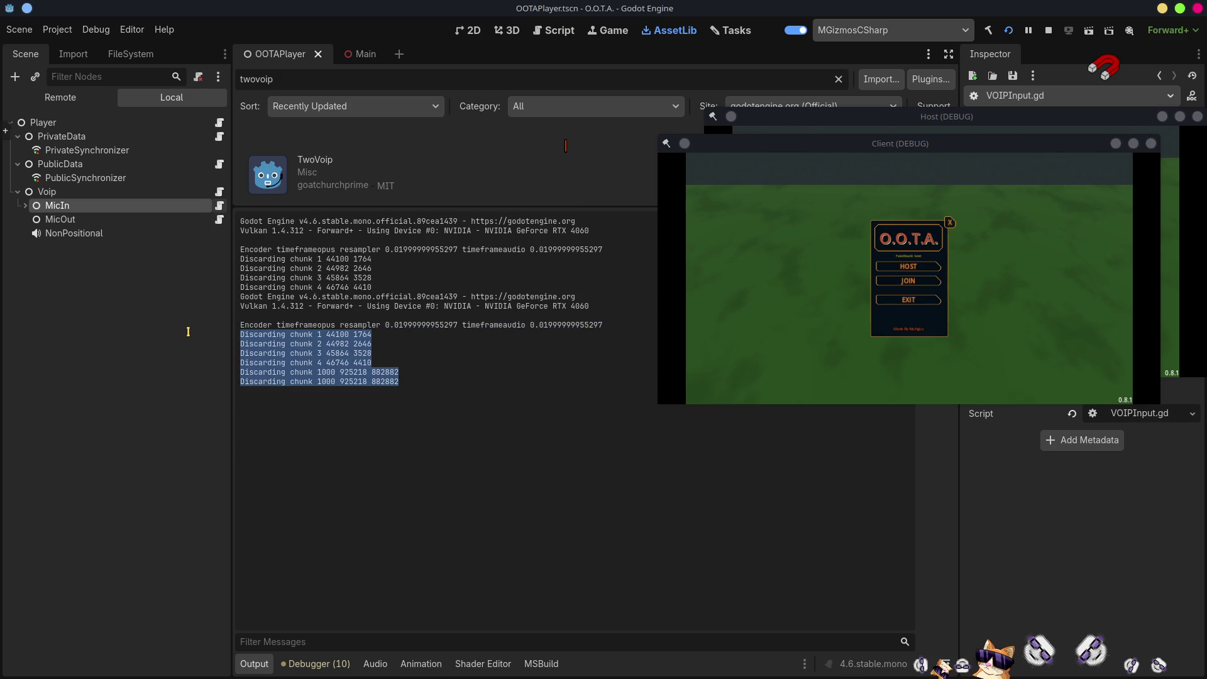
click(445, 377)
drag(403, 386, 230, 336)
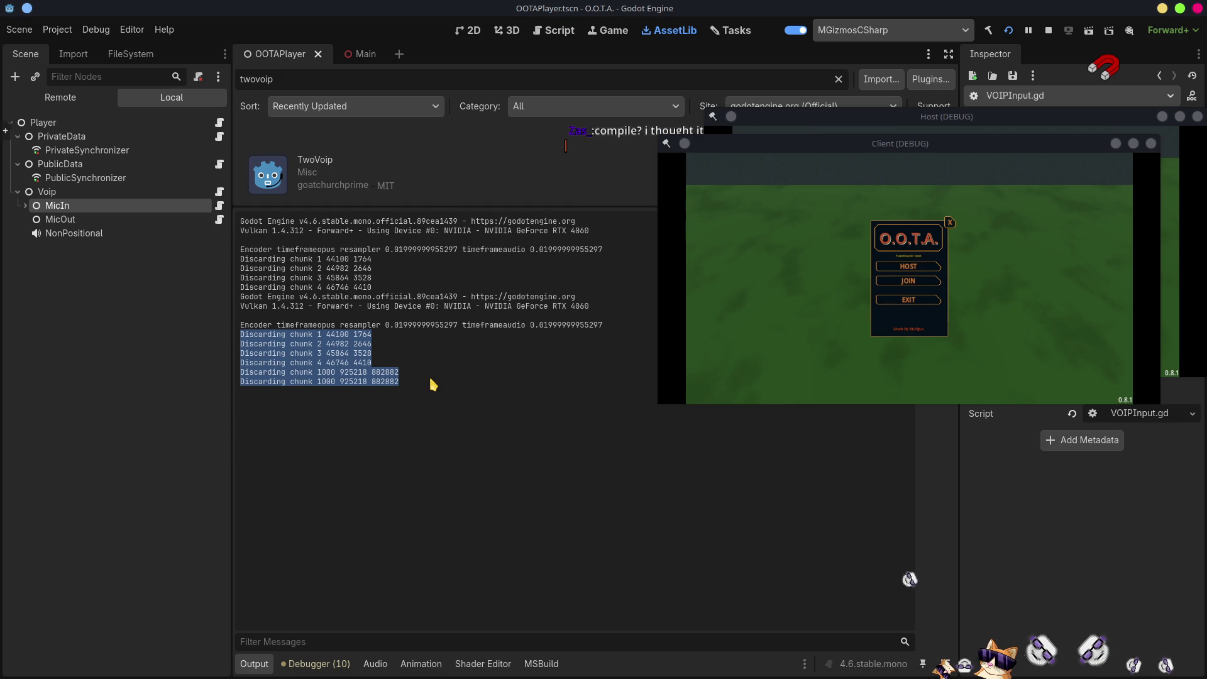
- Lower both debug windows, collapse the output panel, and view the Remote scene tree
drag(762, 168, 757, 213)
drag(760, 119, 756, 164)
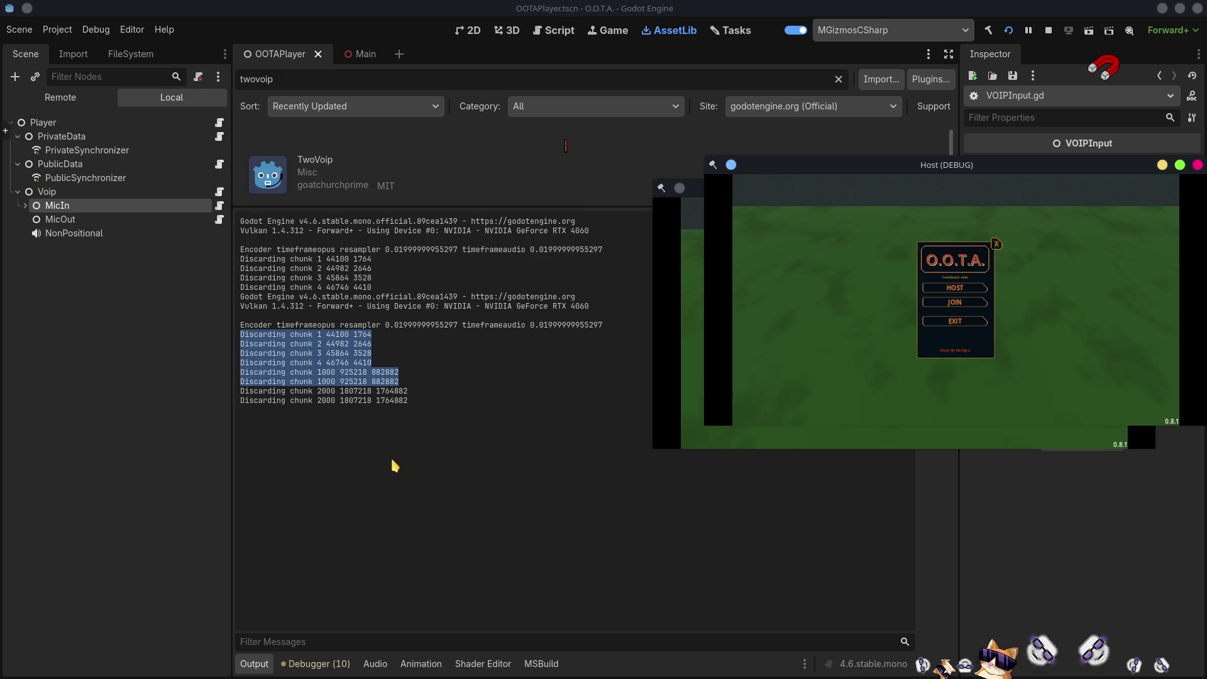
click(252, 663)
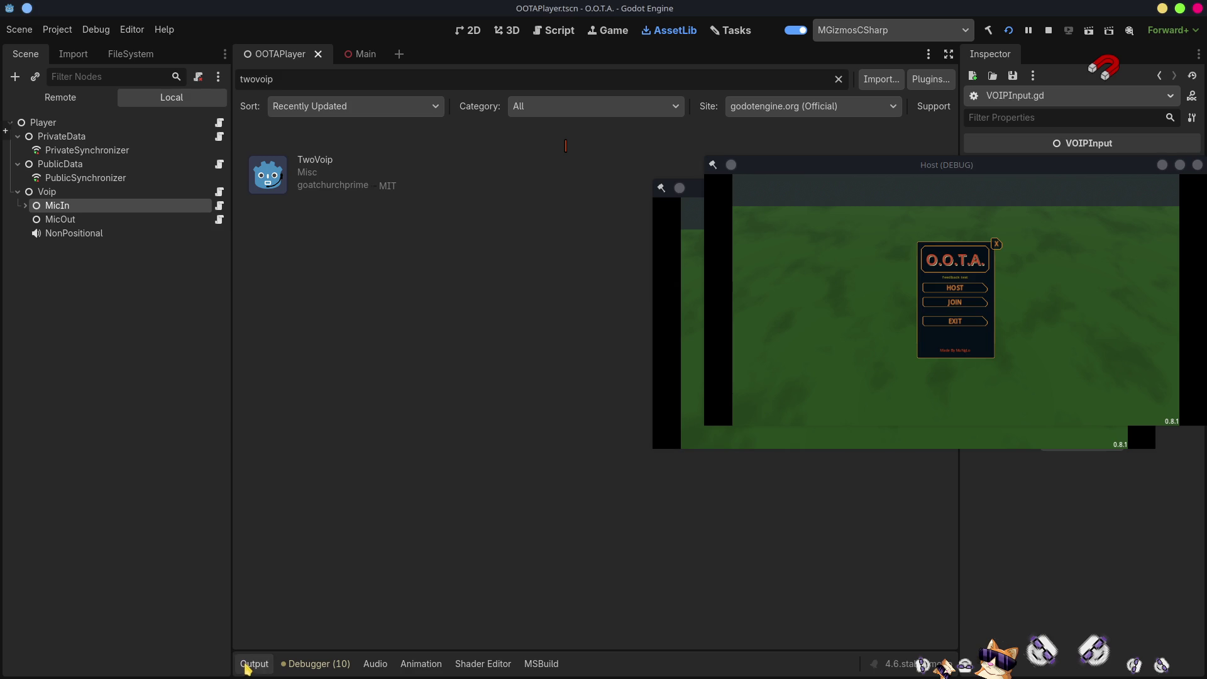
click(61, 97)
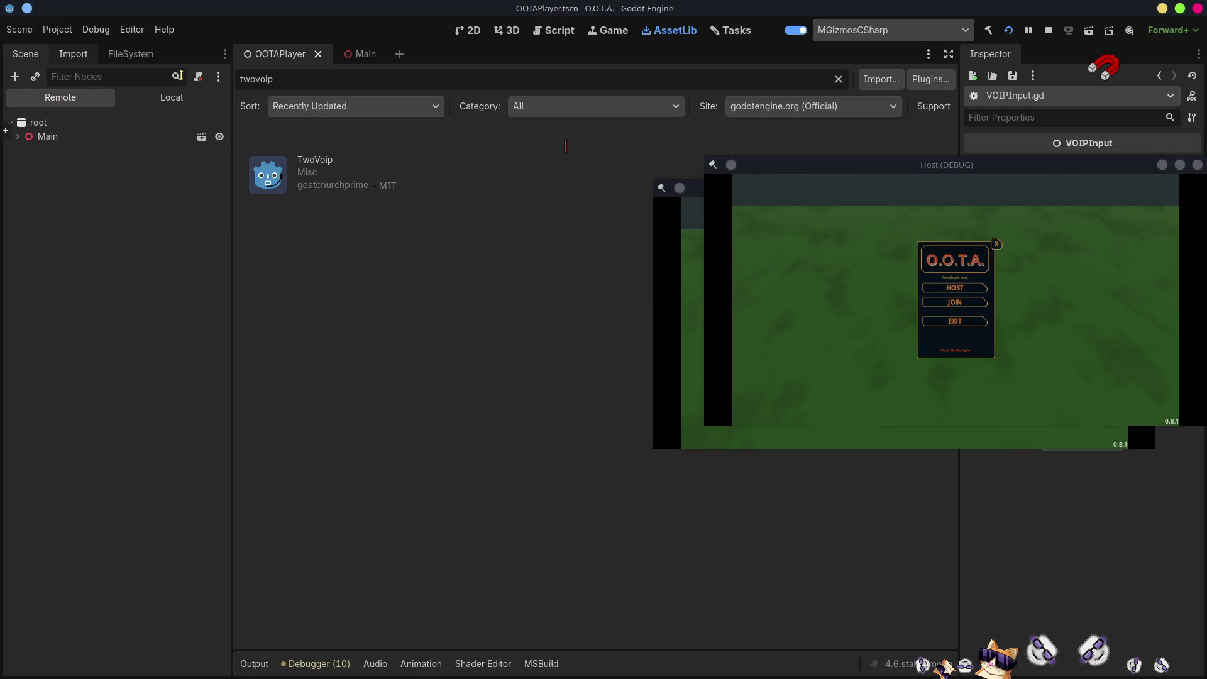
- Expand addons > twovoip > libs and the macOS debug framework in FileSystem, widening the dock
click(131, 53)
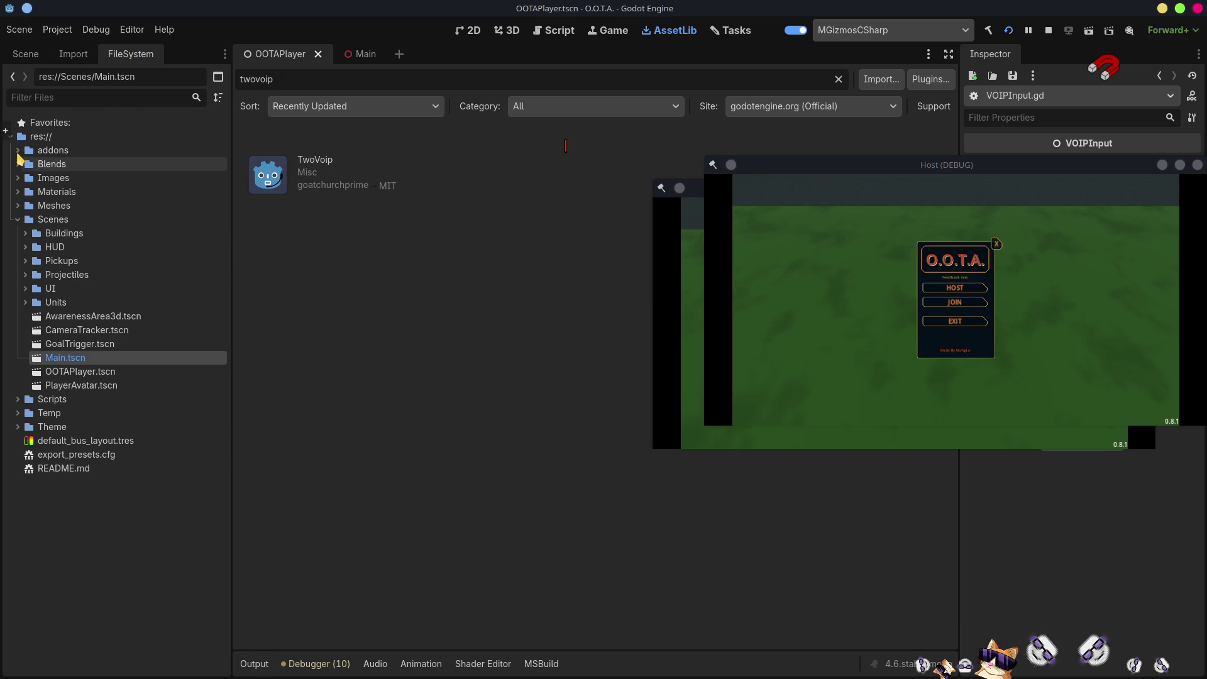
click(18, 150)
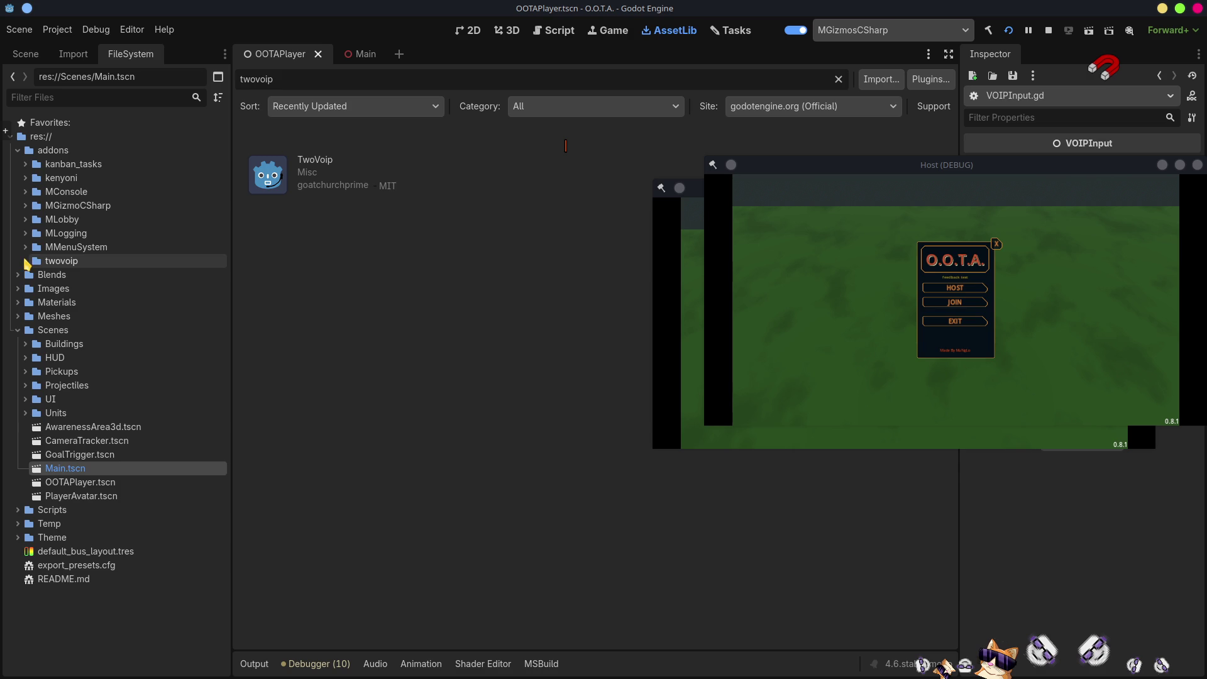
click(25, 261)
click(32, 276)
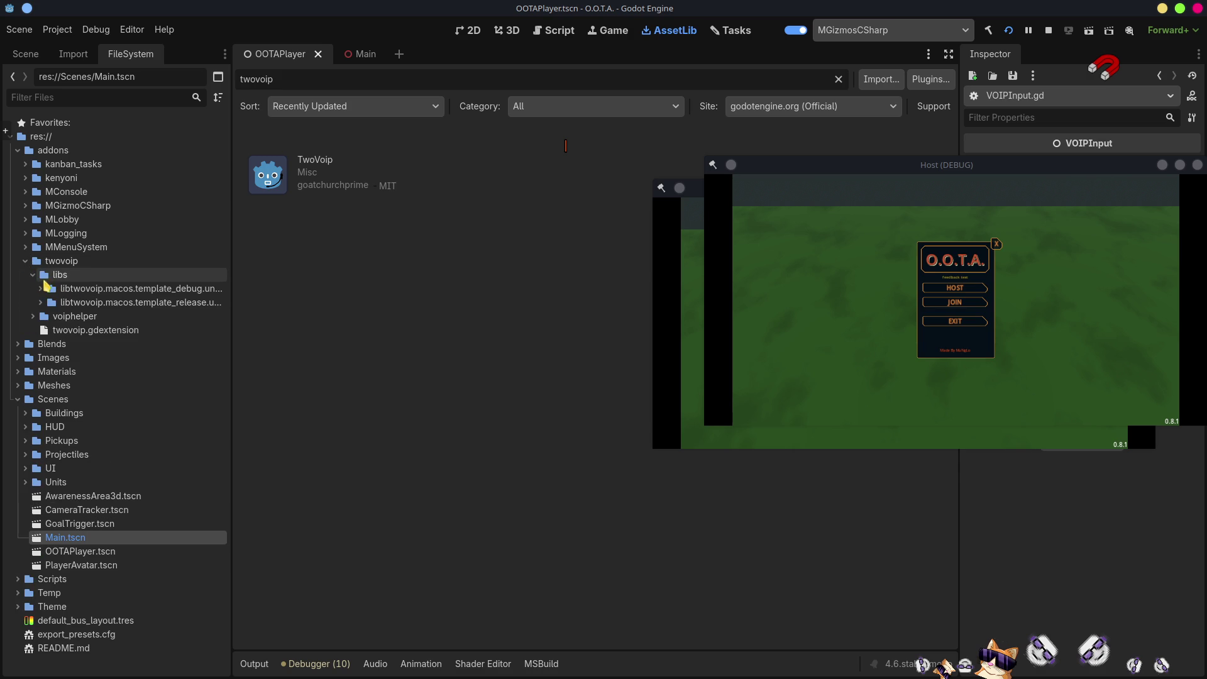
click(40, 289)
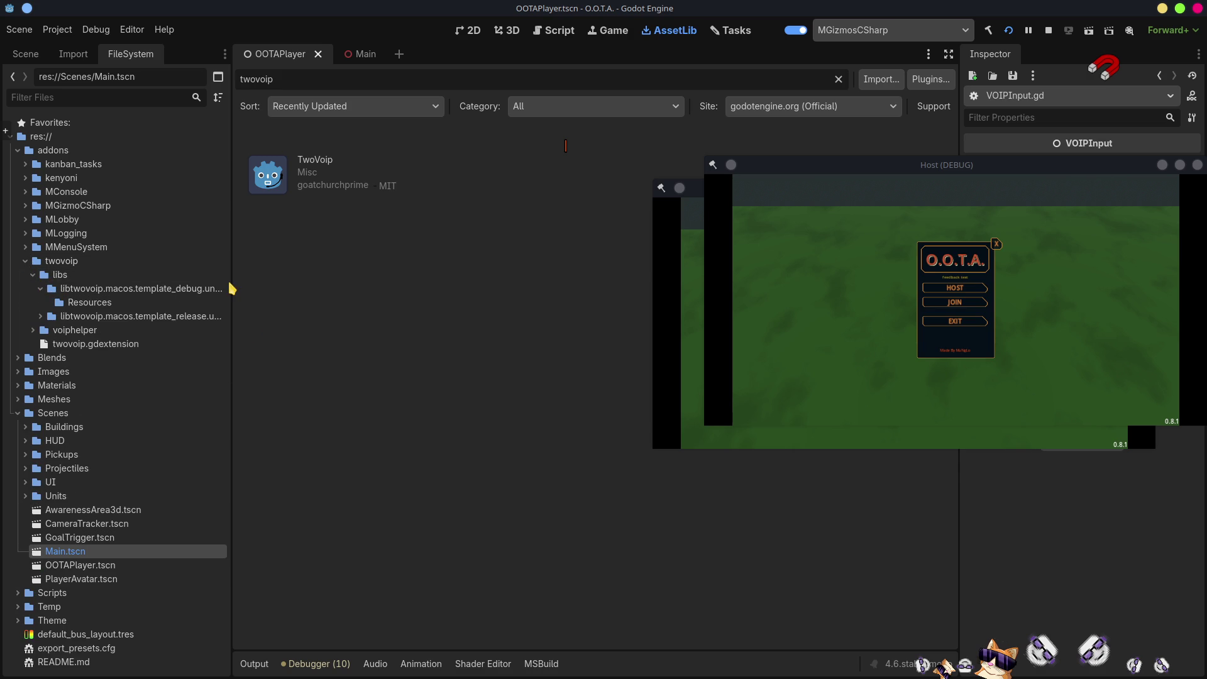
drag(231, 286, 498, 295)
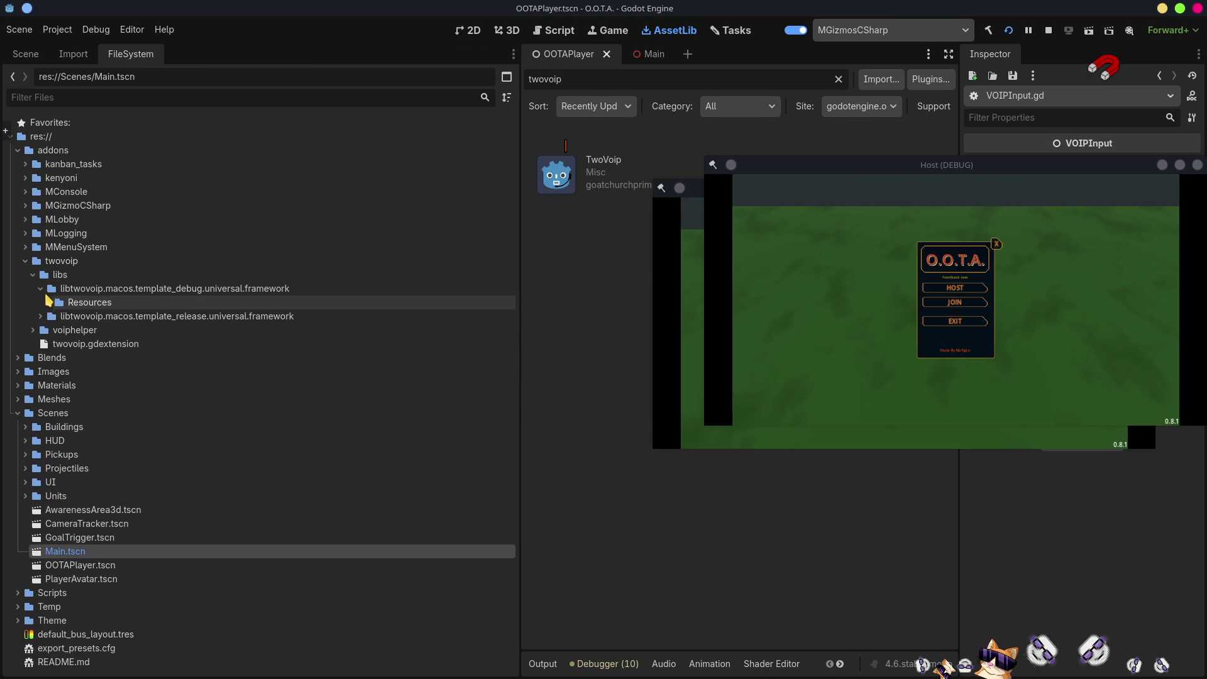
- Collapse the libs subfolders, peek into voiphelper, and right-click the twovoip folder
click(40, 289)
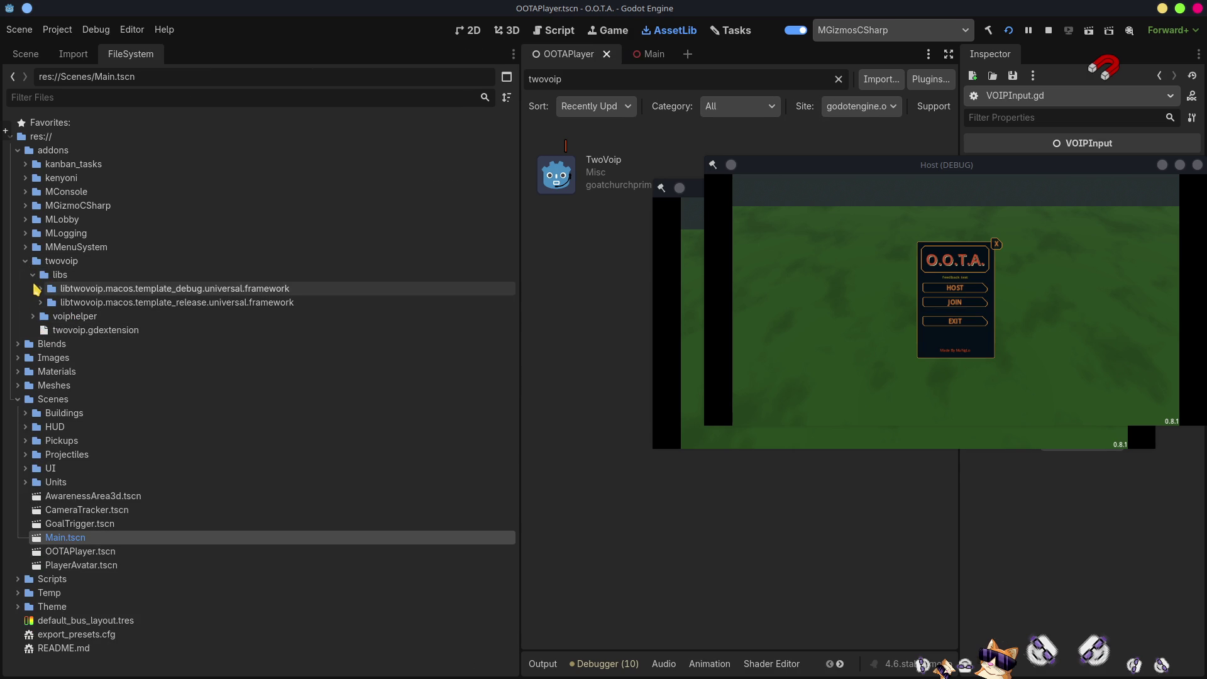
click(33, 274)
click(34, 289)
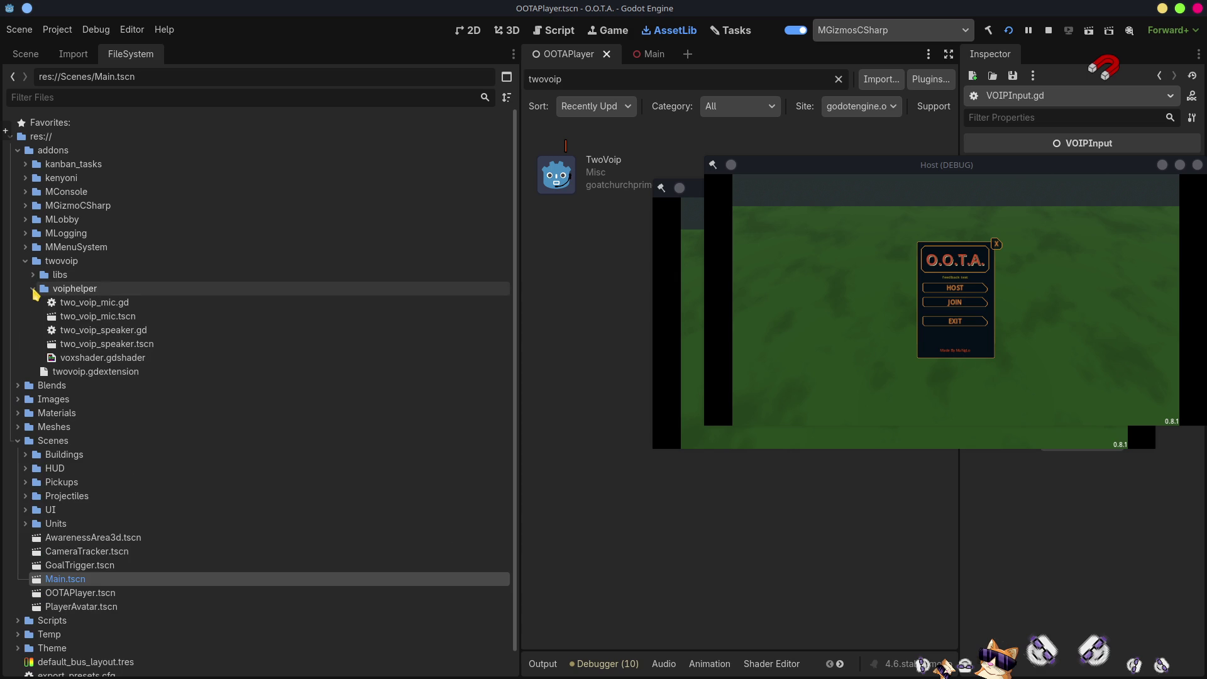
click(33, 288)
click(63, 261)
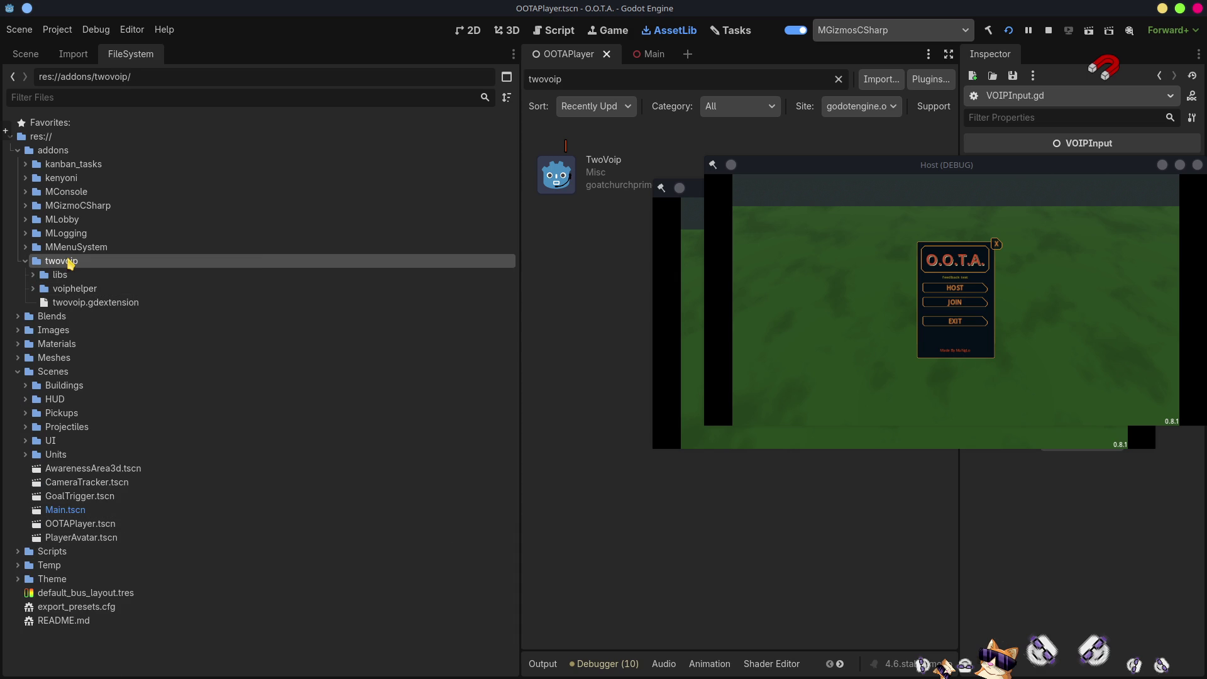
right_click(67, 259)
mouse_move(201, 272)
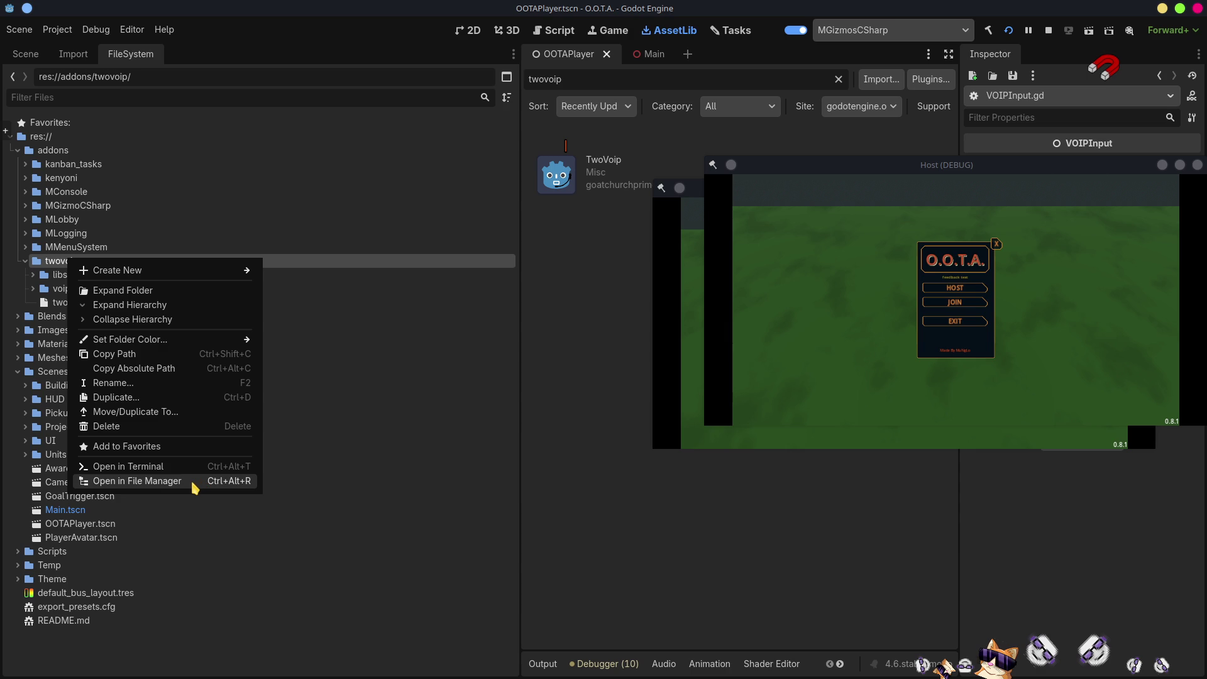
- Open twovoip in Dolphin and select the 18 native library files in its libs folder
click(162, 482)
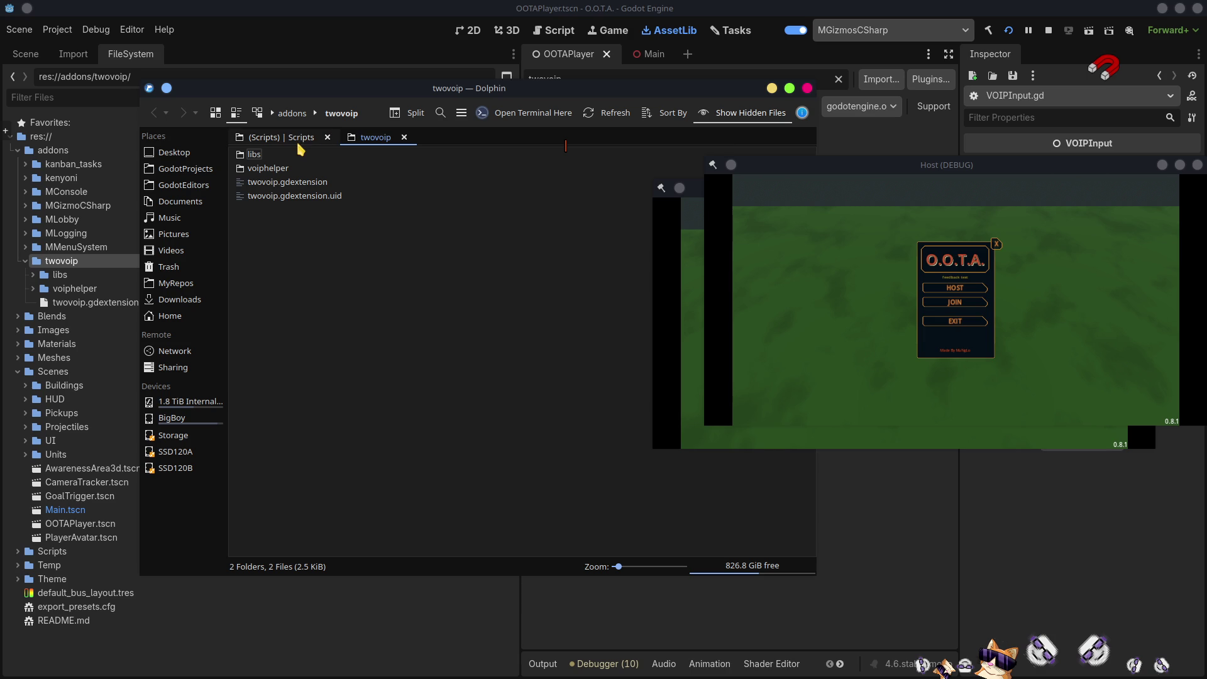
middle_click(294, 142)
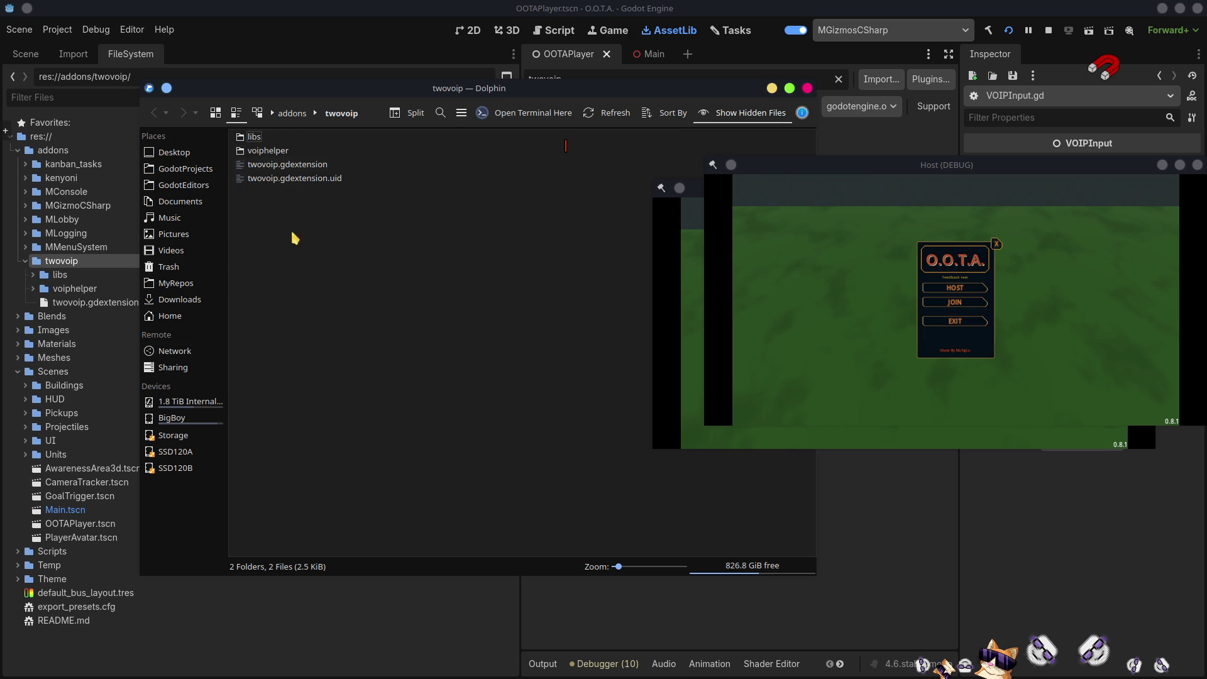
double_click(254, 137)
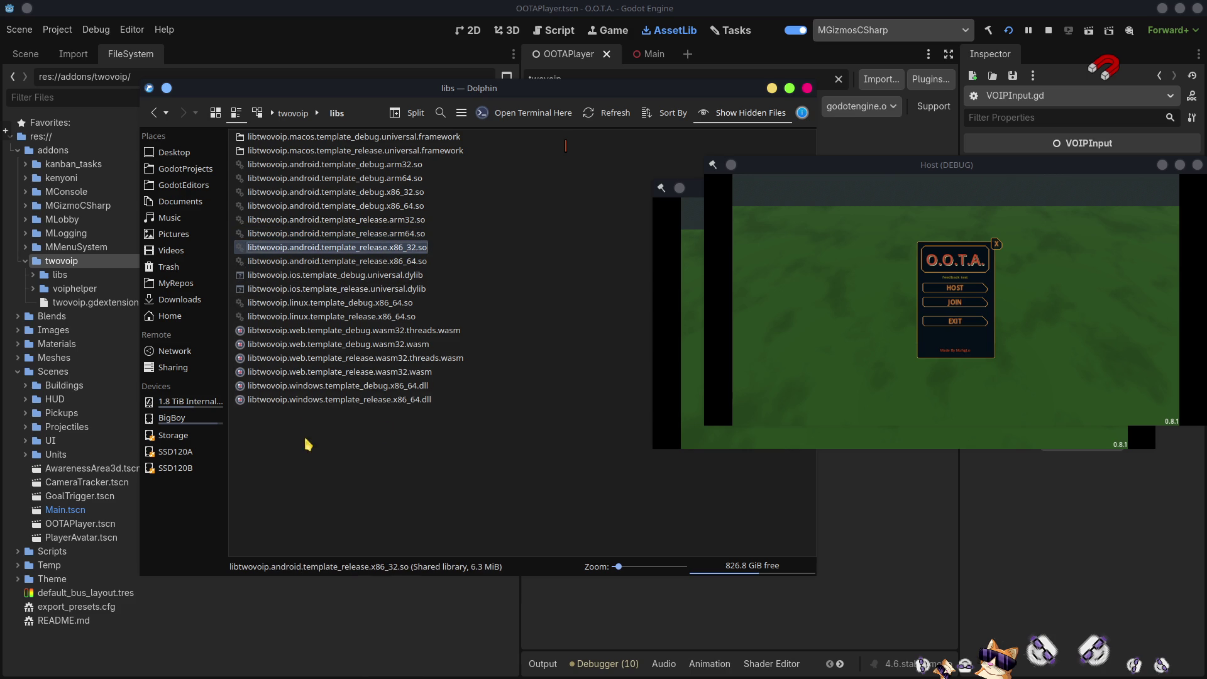
click(417, 458)
click(418, 399)
mouse_move(446, 423)
mouse_down()
mouse_move(426, 461)
mouse_move(445, 480)
mouse_move(298, 153)
mouse_up()
mouse_move(460, 475)
mouse_down()
mouse_move(274, 191)
mouse_move(271, 134)
mouse_up()
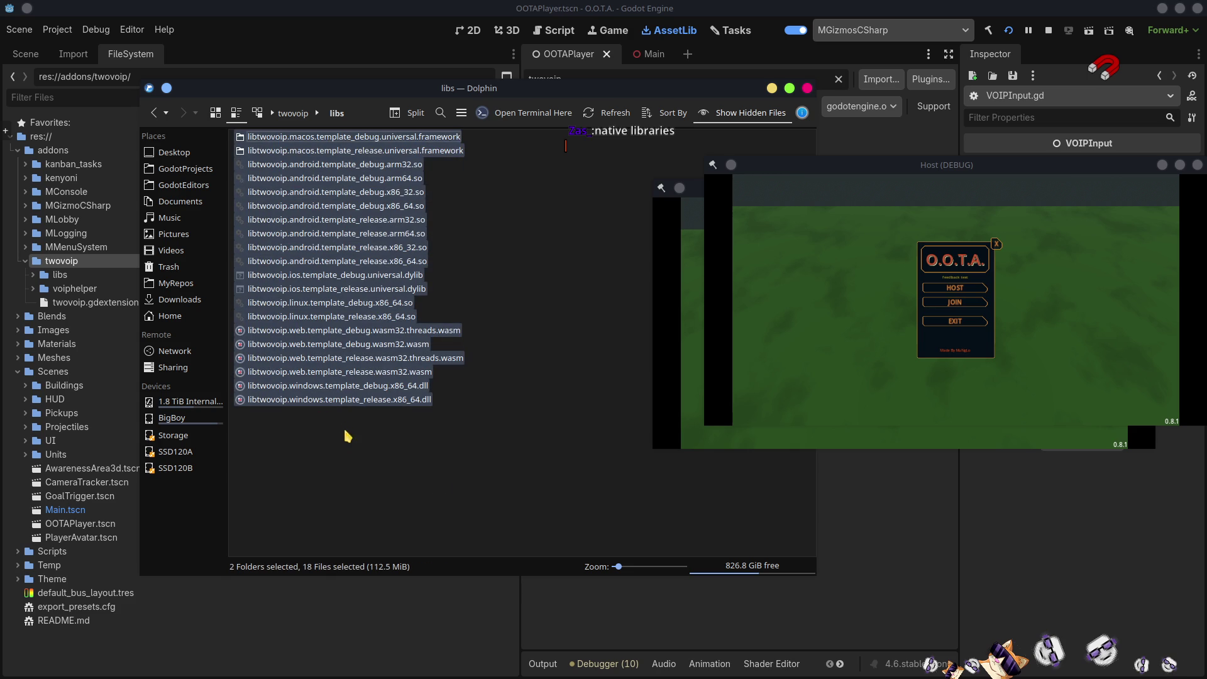
key(alt+Left)
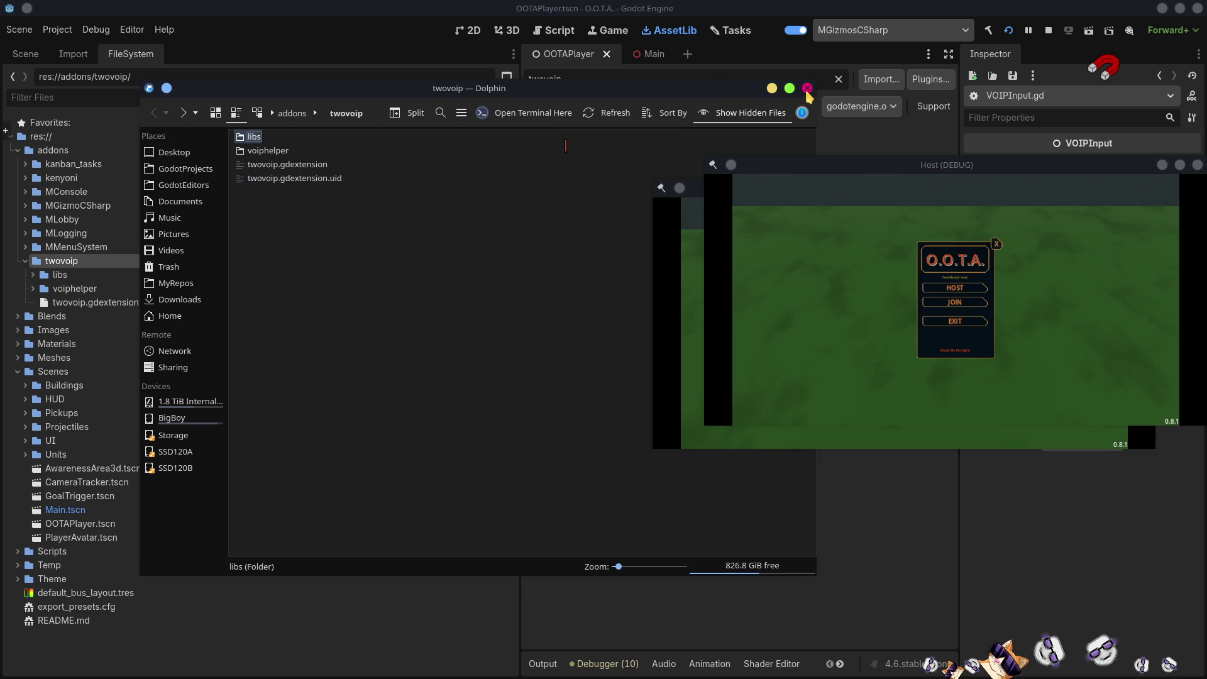
- Close Dolphin, stop the running game, and switch back to VS Code
click(807, 88)
drag(813, 167, 344, 106)
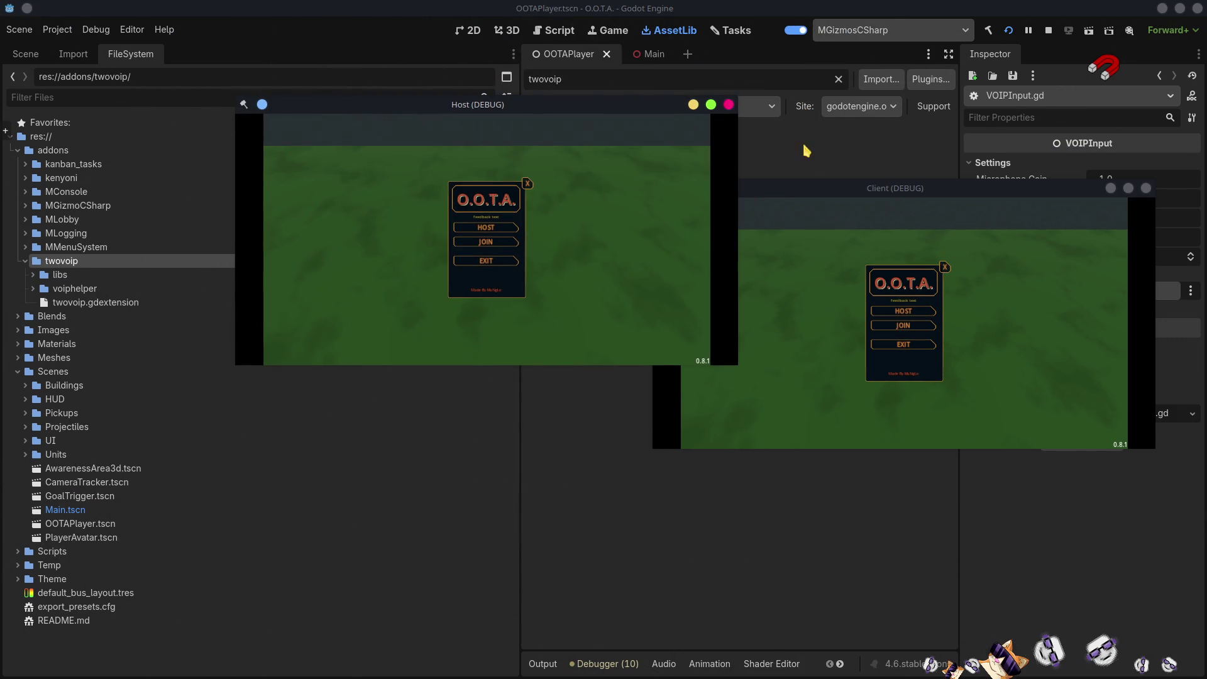
click(1050, 30)
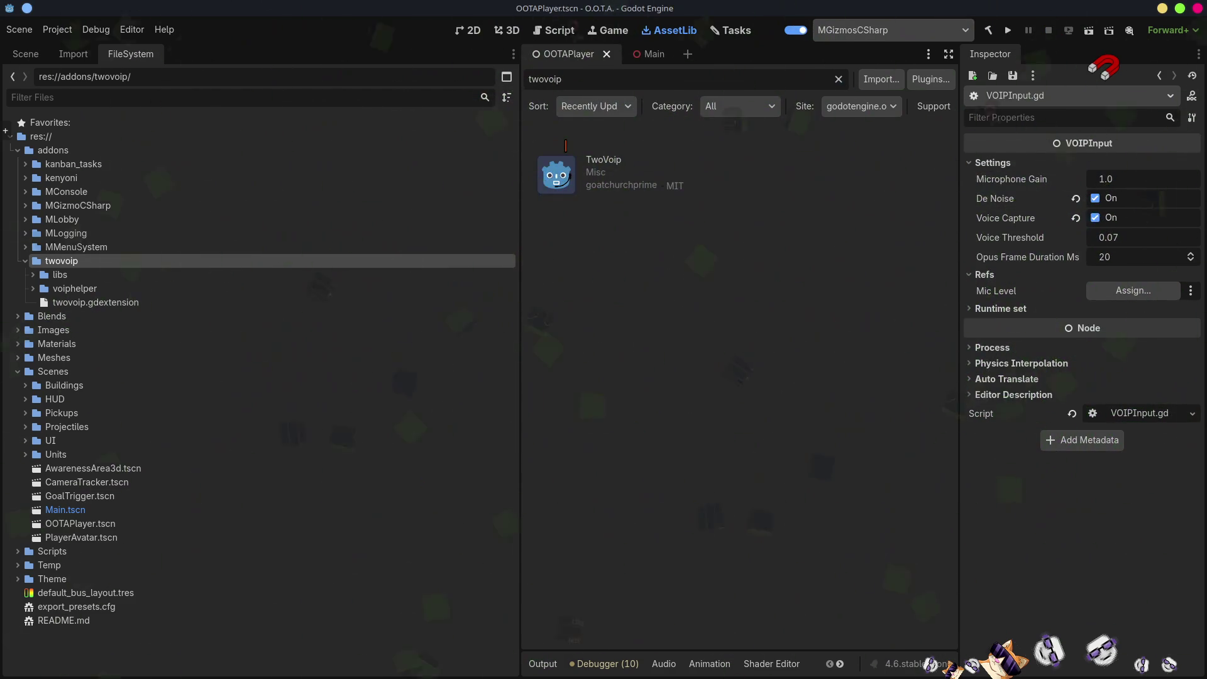
key(alt+Tab)
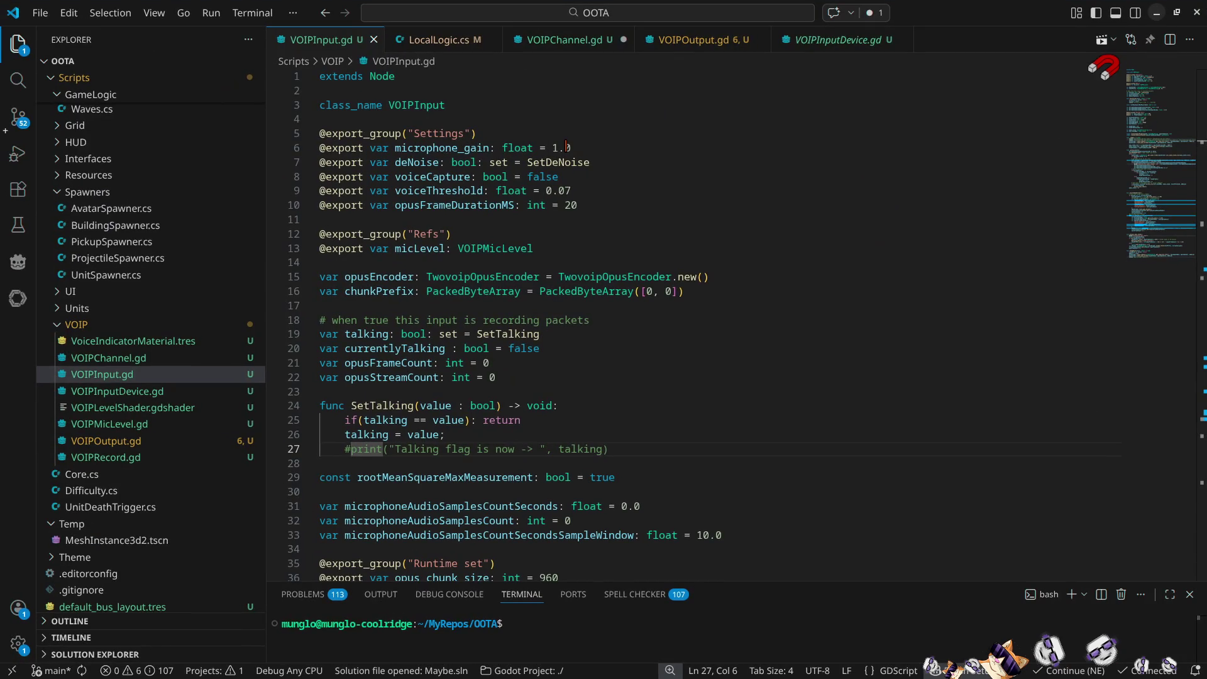
- In LocalLogic.cs, review line 114, which sets Voip/MicIn's talking flag from IsActionPressed("PTT")
click(434, 40)
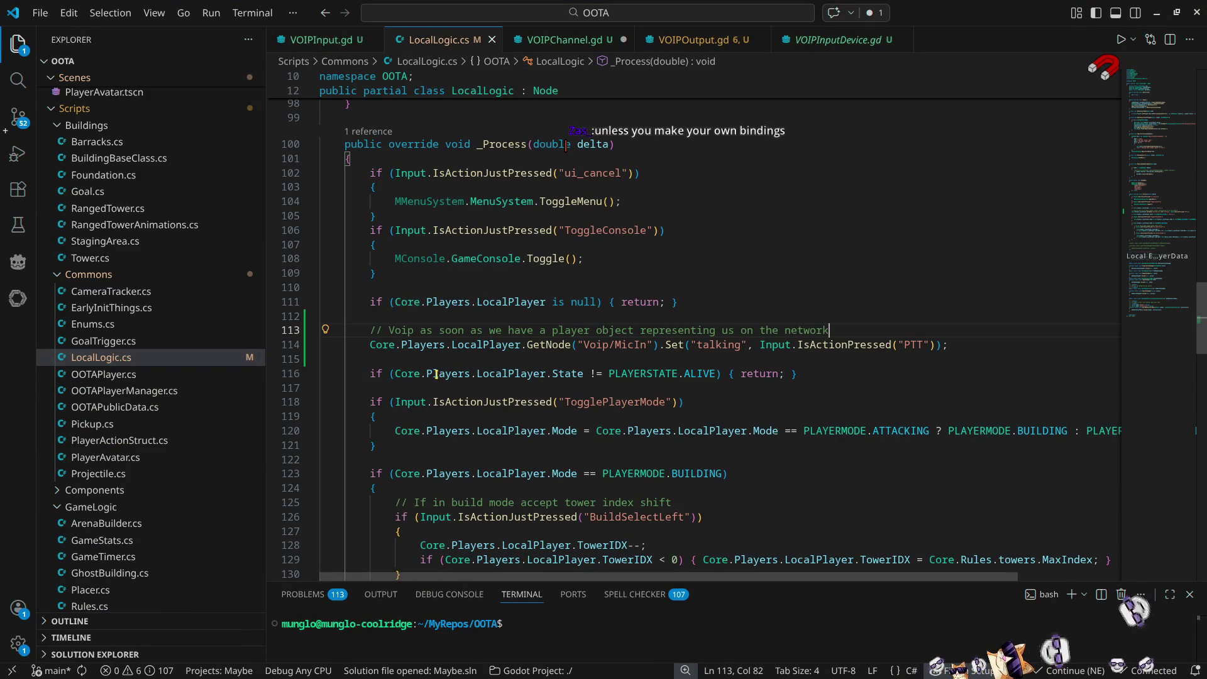
click(382, 344)
click(547, 344)
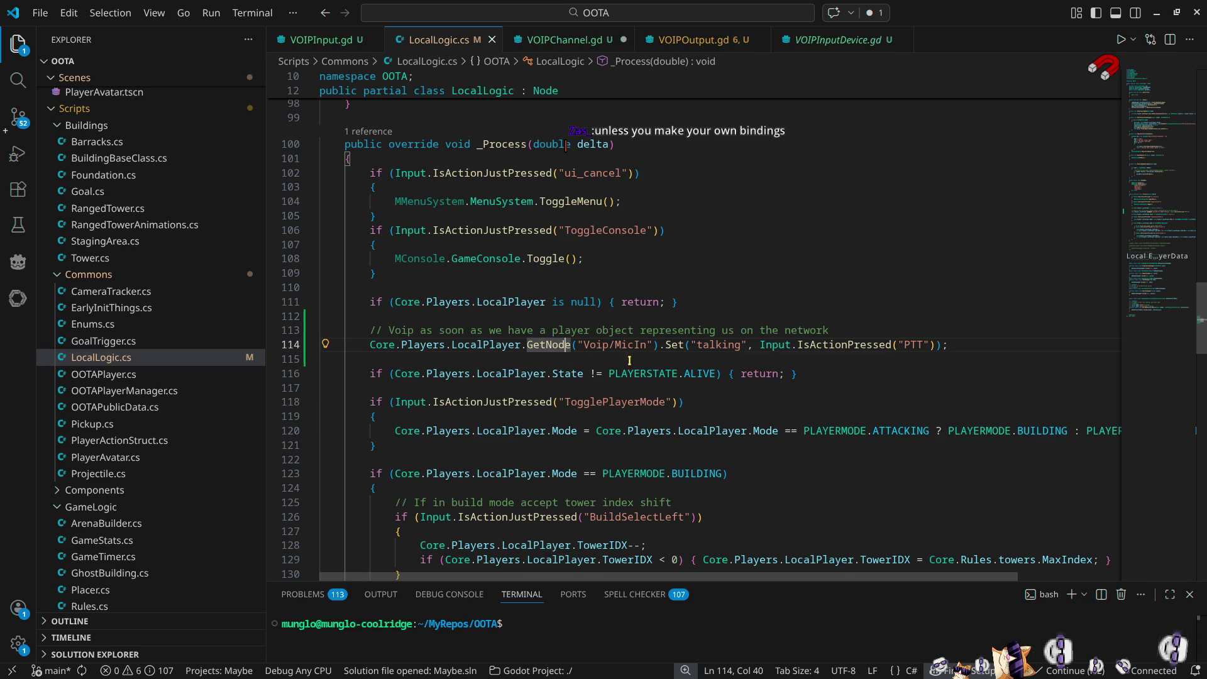
click(641, 344)
click(723, 344)
click(829, 345)
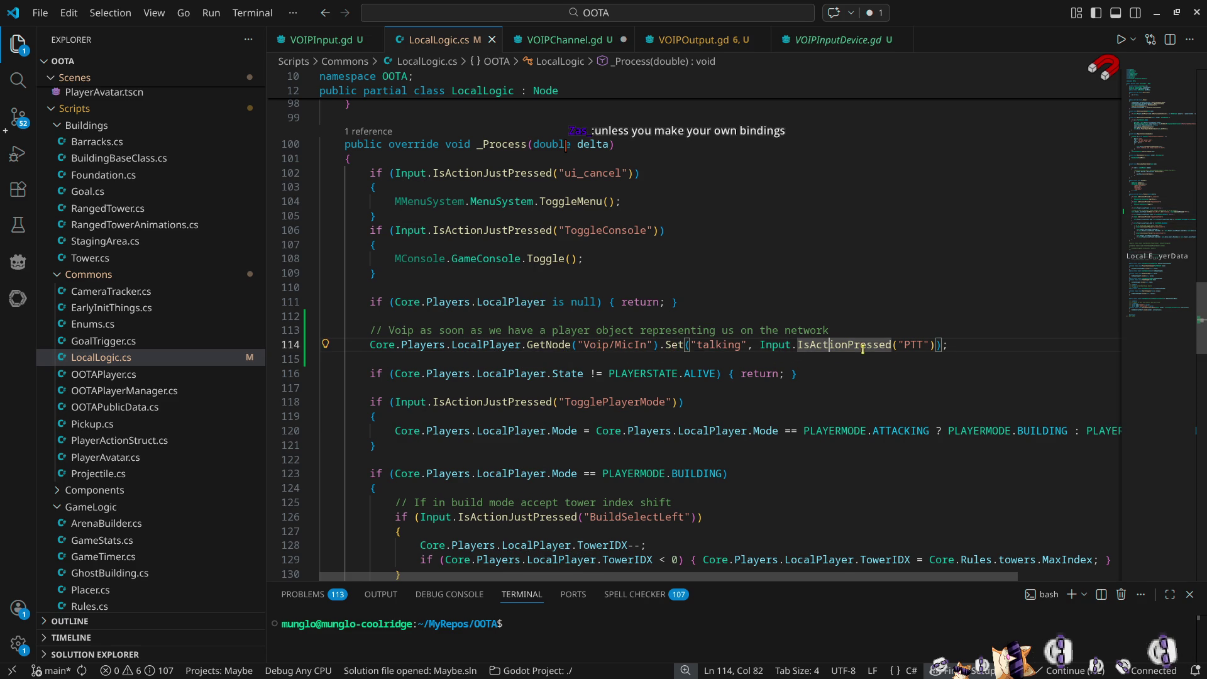
click(918, 345)
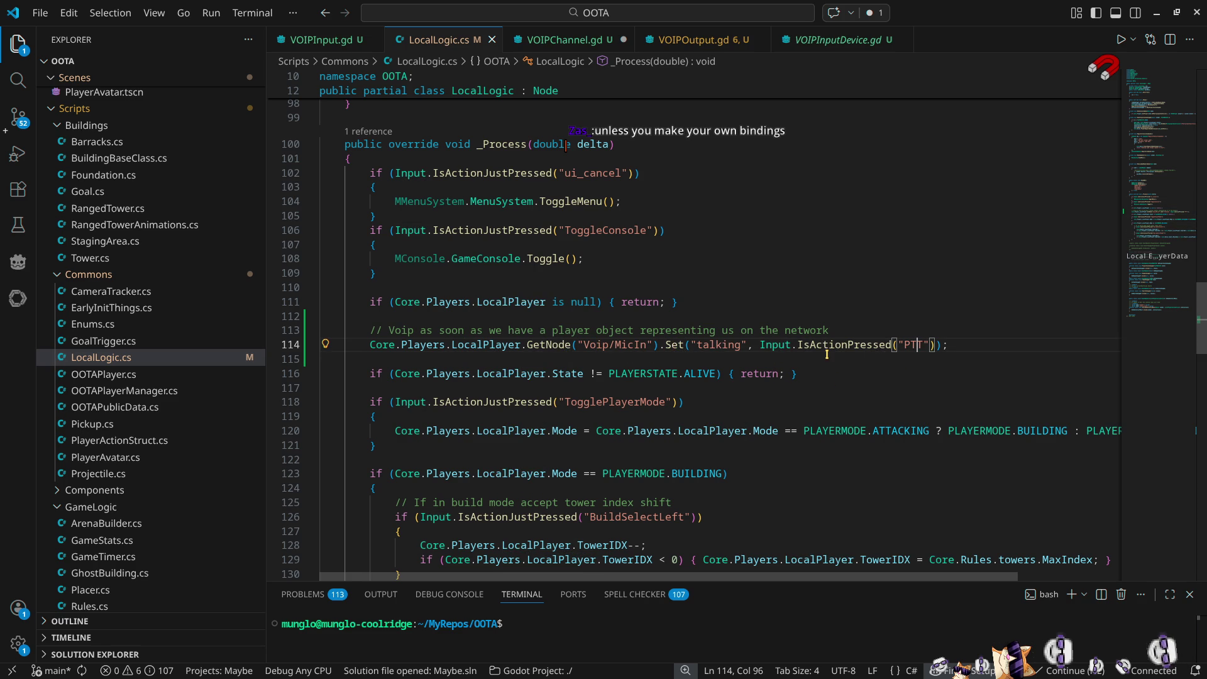
click(722, 346)
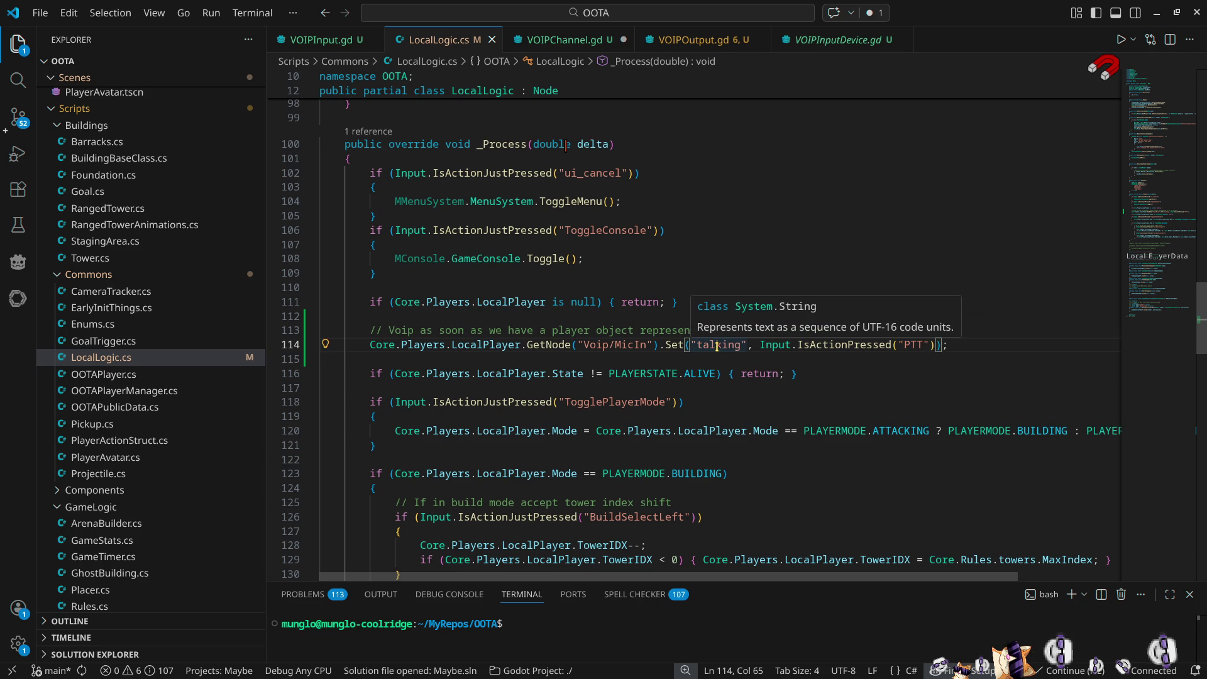
- Read the alive-state check and the TogglePlayerMode block on lines 116-118, then view VOIPChannel.gd
click(834, 376)
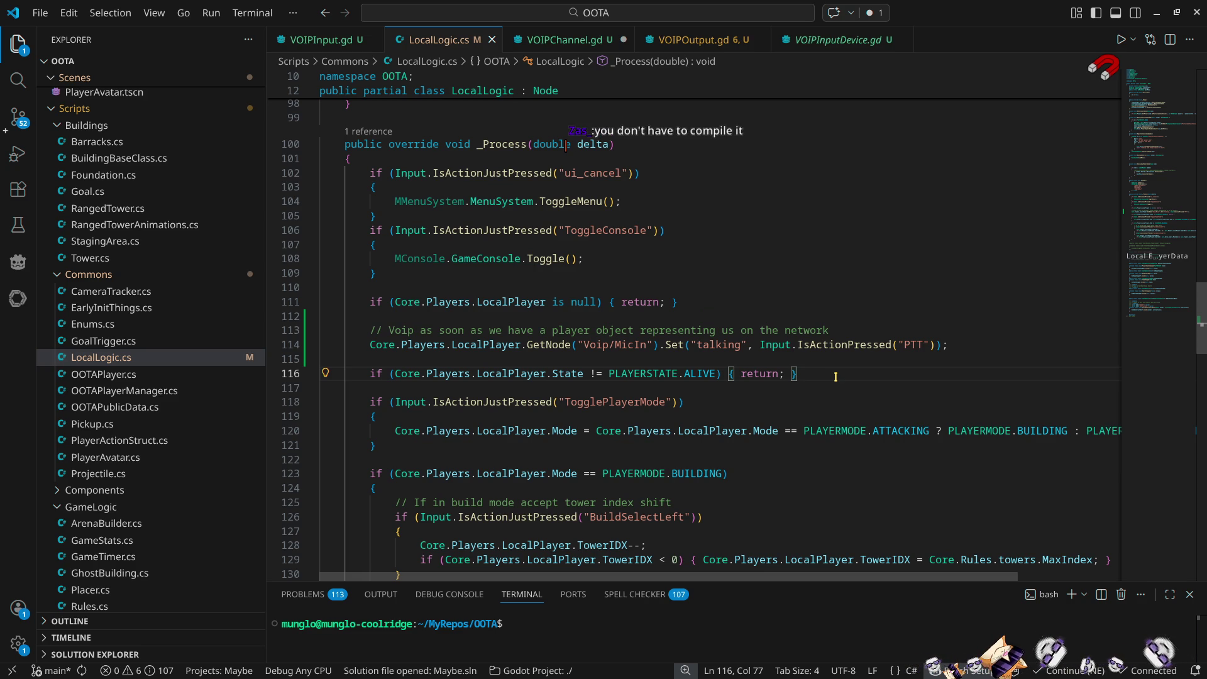
click(753, 407)
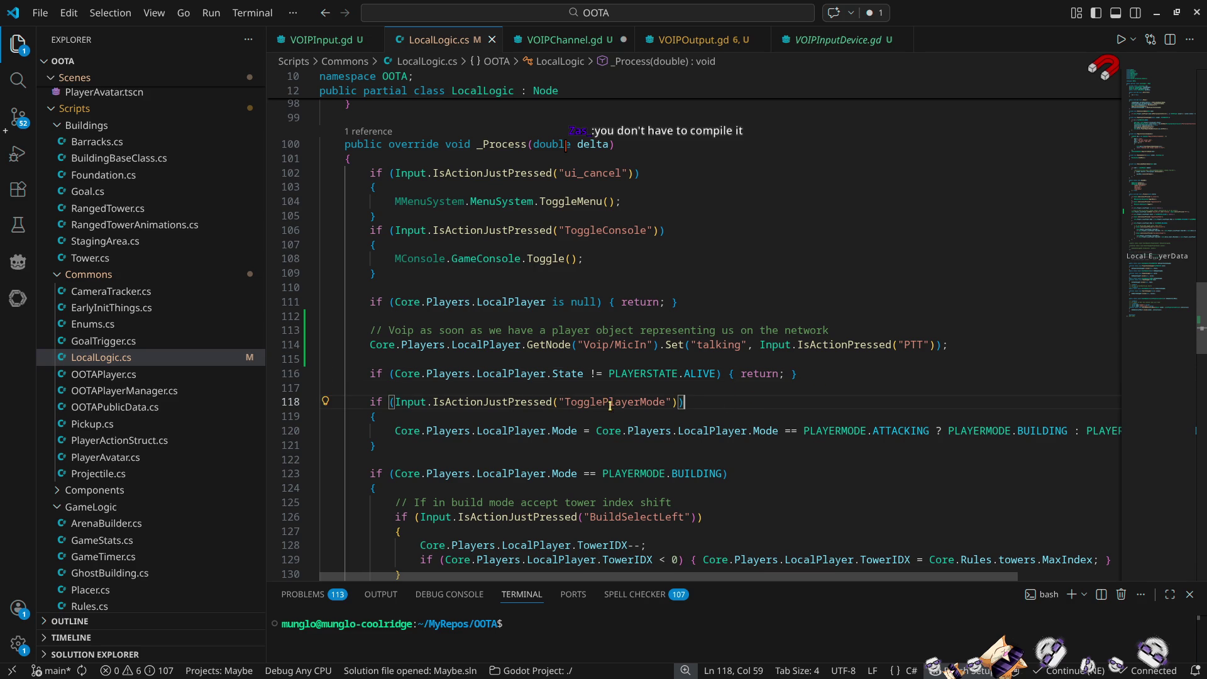
click(390, 417)
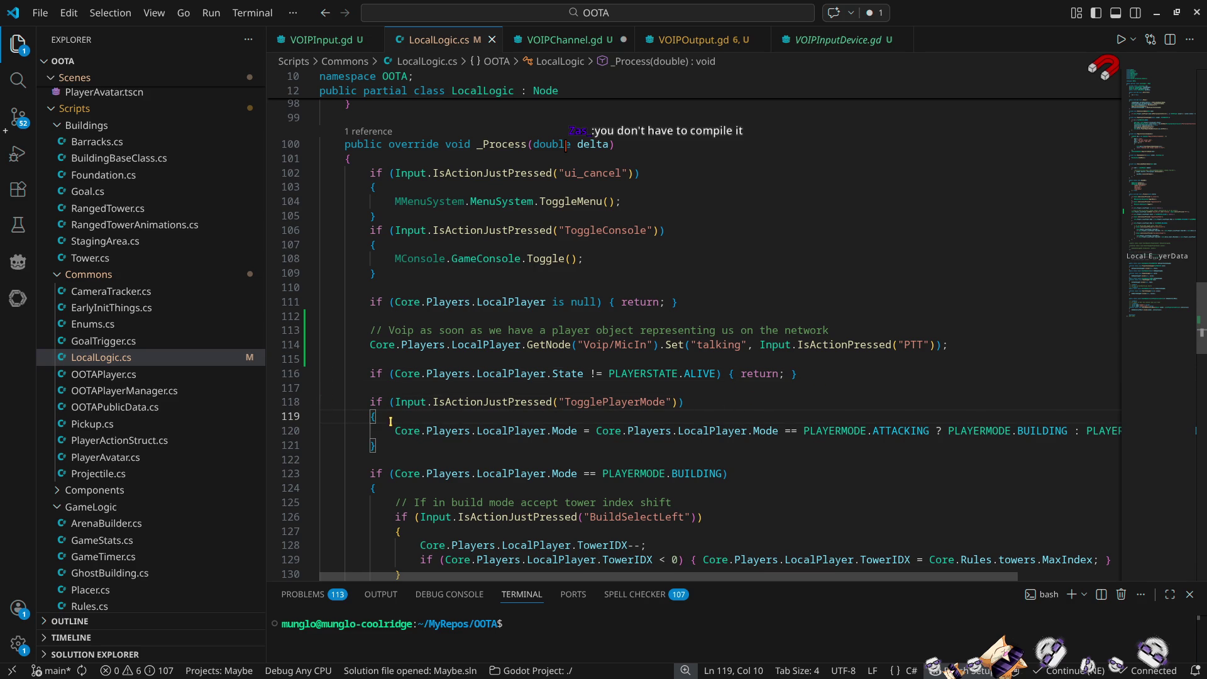
click(396, 431)
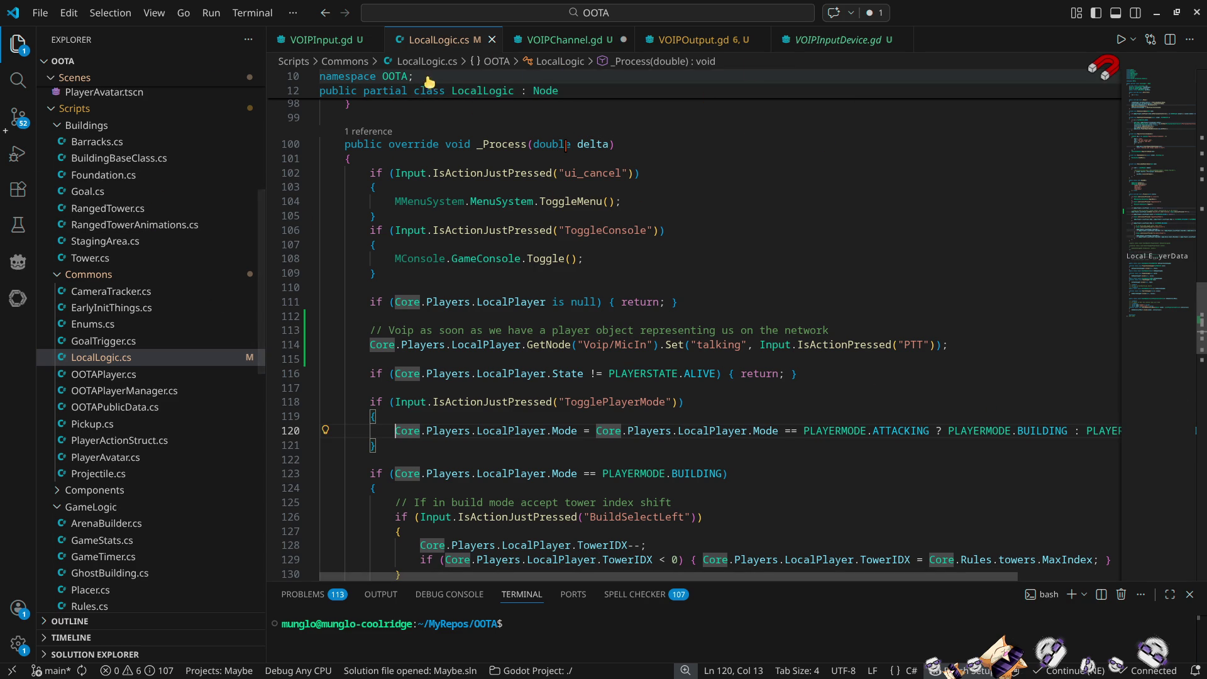
click(533, 38)
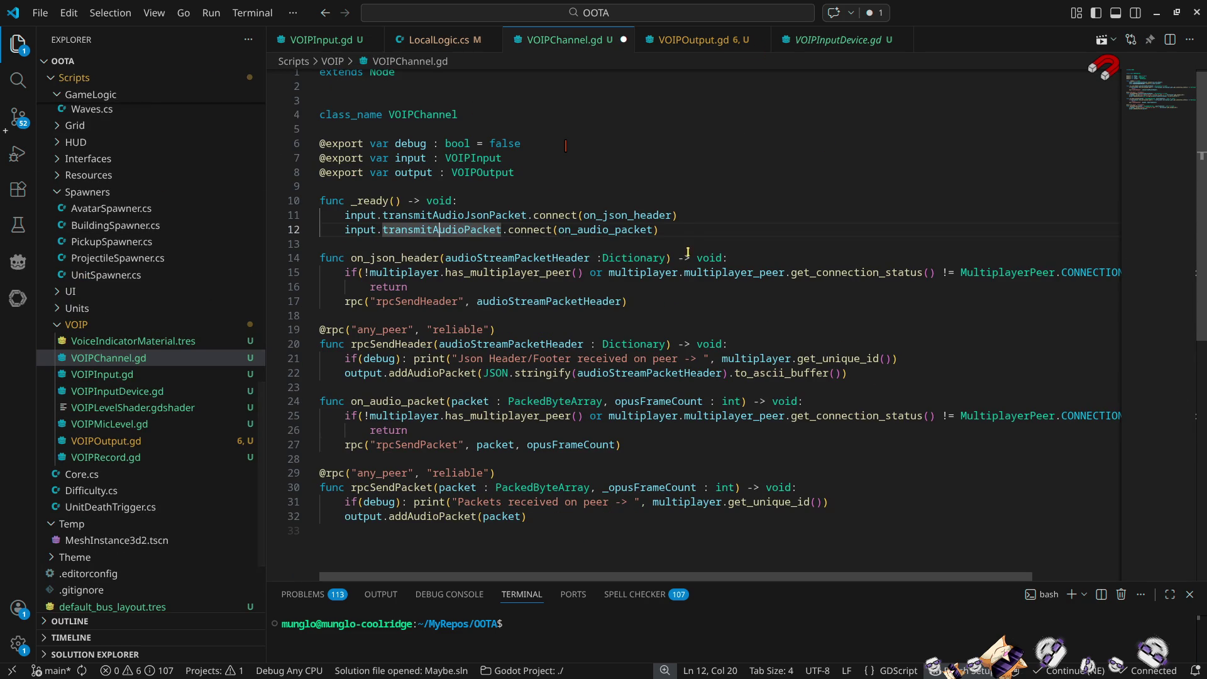
- Inspect VOIPChannel.gd's packet connection and VOIPOutput type on line 8, save it, and go back to LocalLogic.cs
click(679, 230)
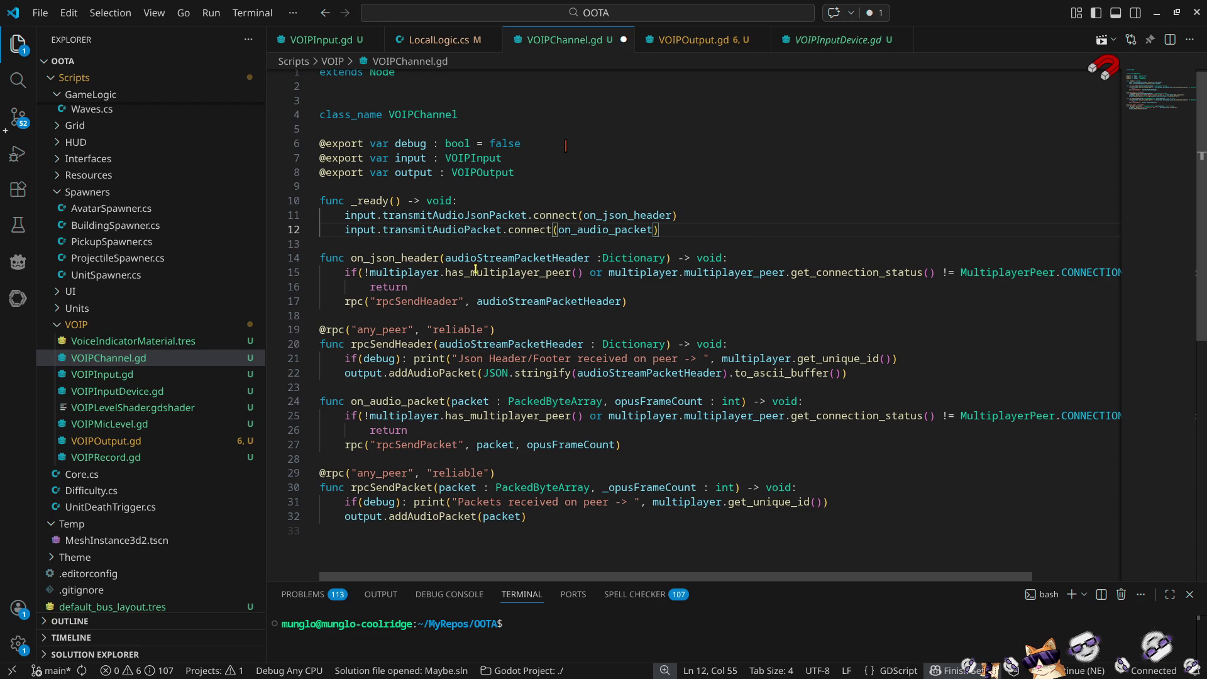
mouse_move(469, 267)
mouse_move(605, 226)
double_click(553, 179)
key(ctrl+s)
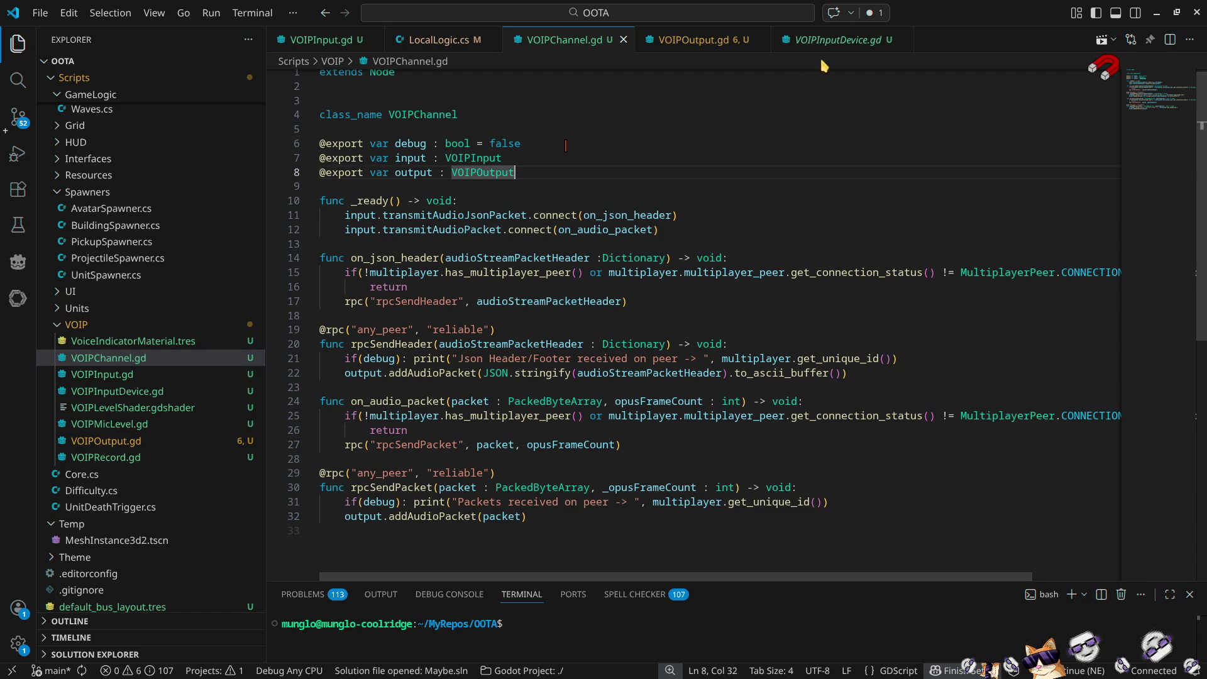
click(446, 42)
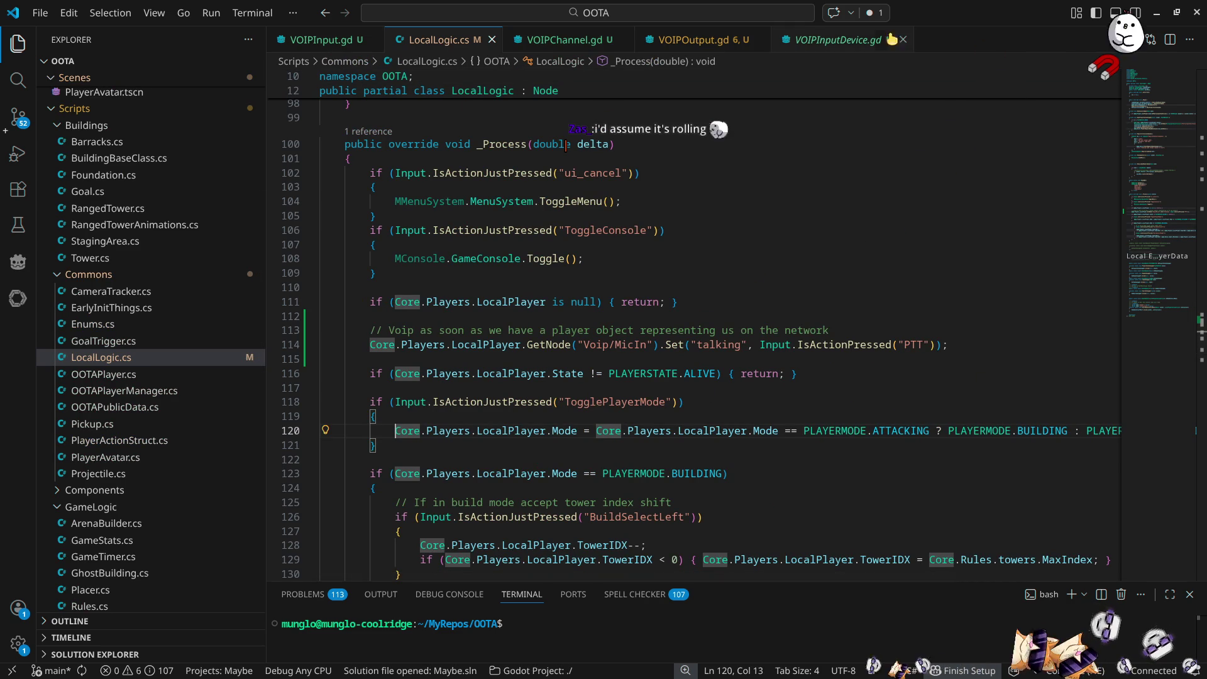
- Browse the twovoip addon's voiphelper and libs folders in O.O.T.A.'s FileSystem, then switch to the VOIP project
click(1156, 12)
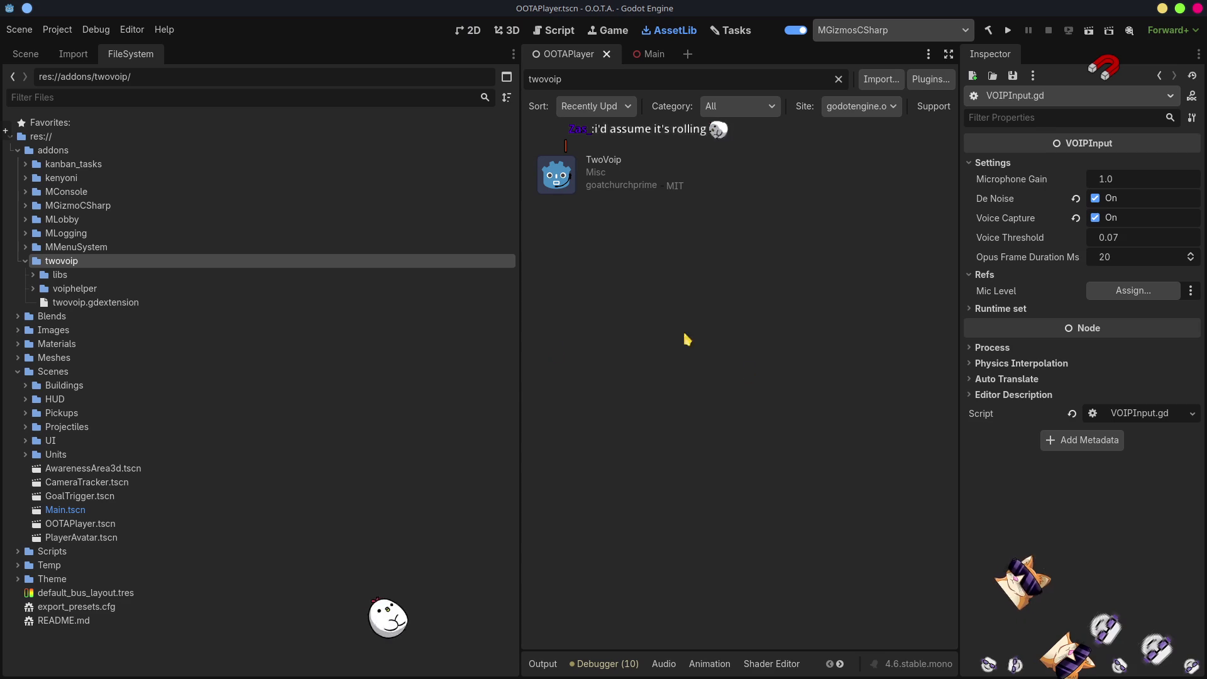
drag(521, 386, 242, 369)
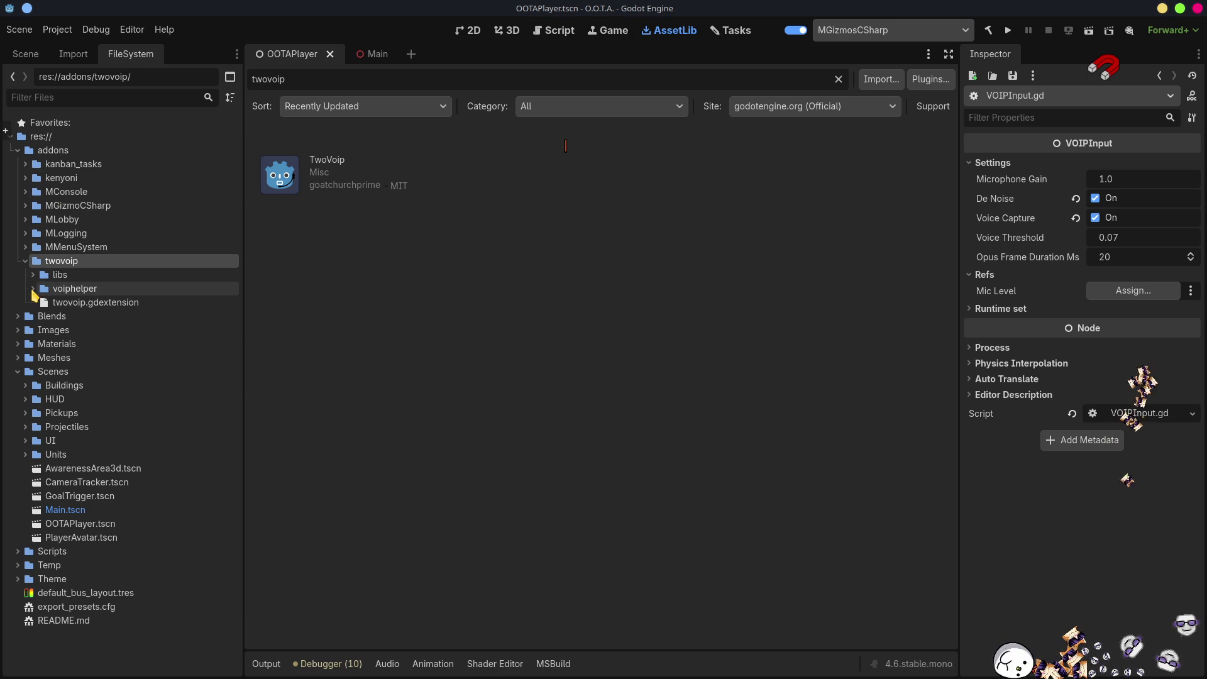
click(33, 290)
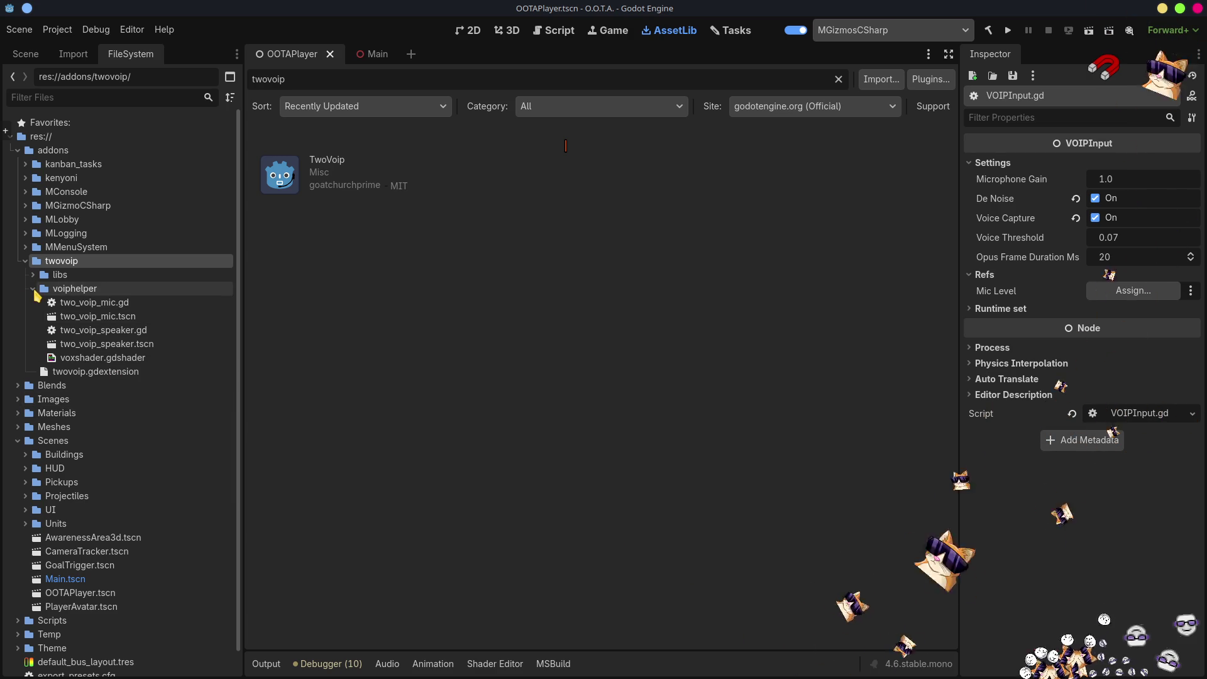
click(32, 274)
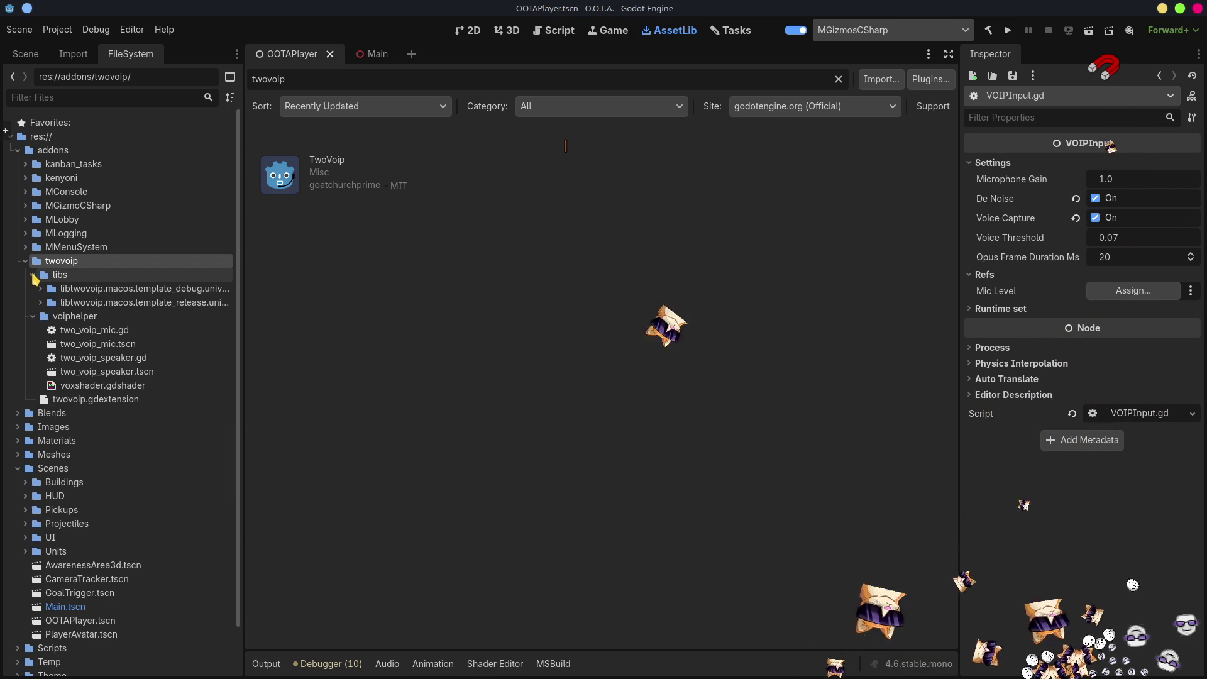
click(33, 274)
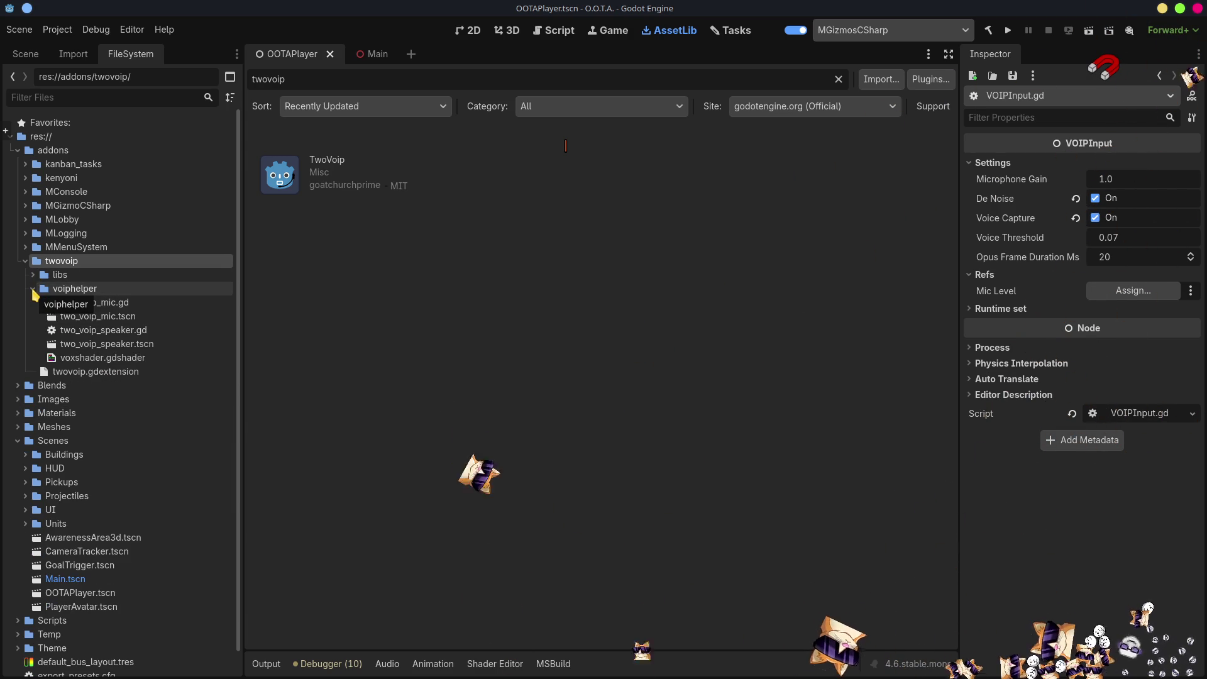
click(33, 288)
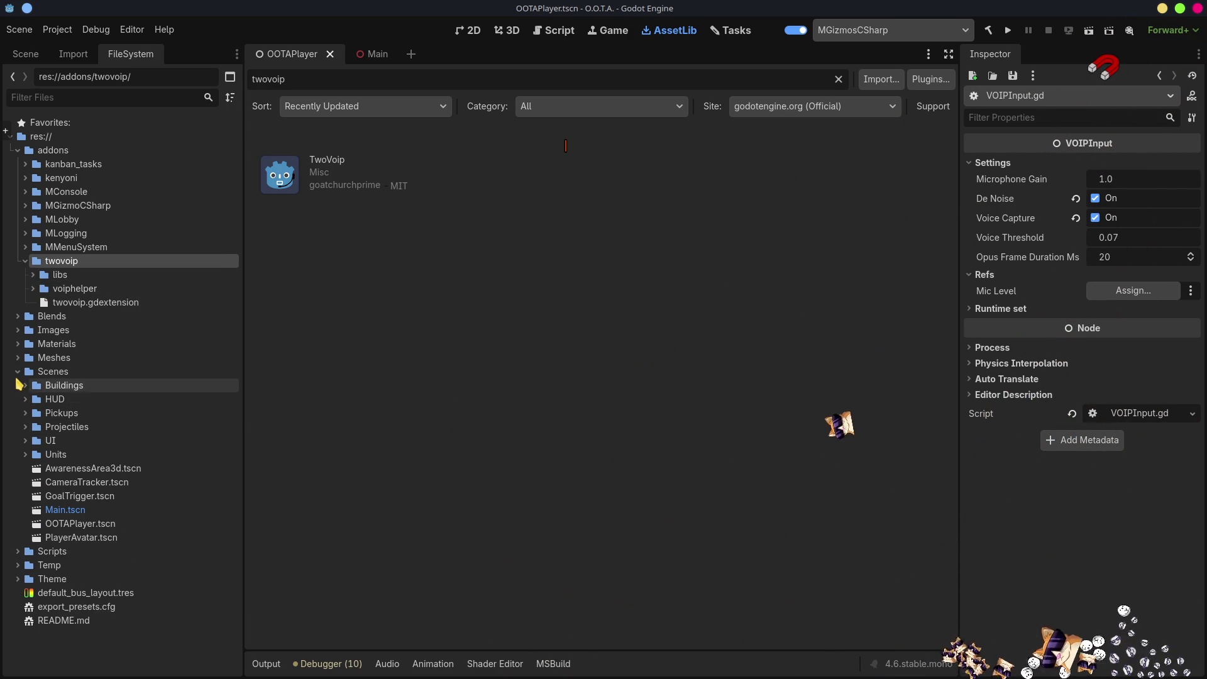
click(18, 371)
key(alt+Tab)
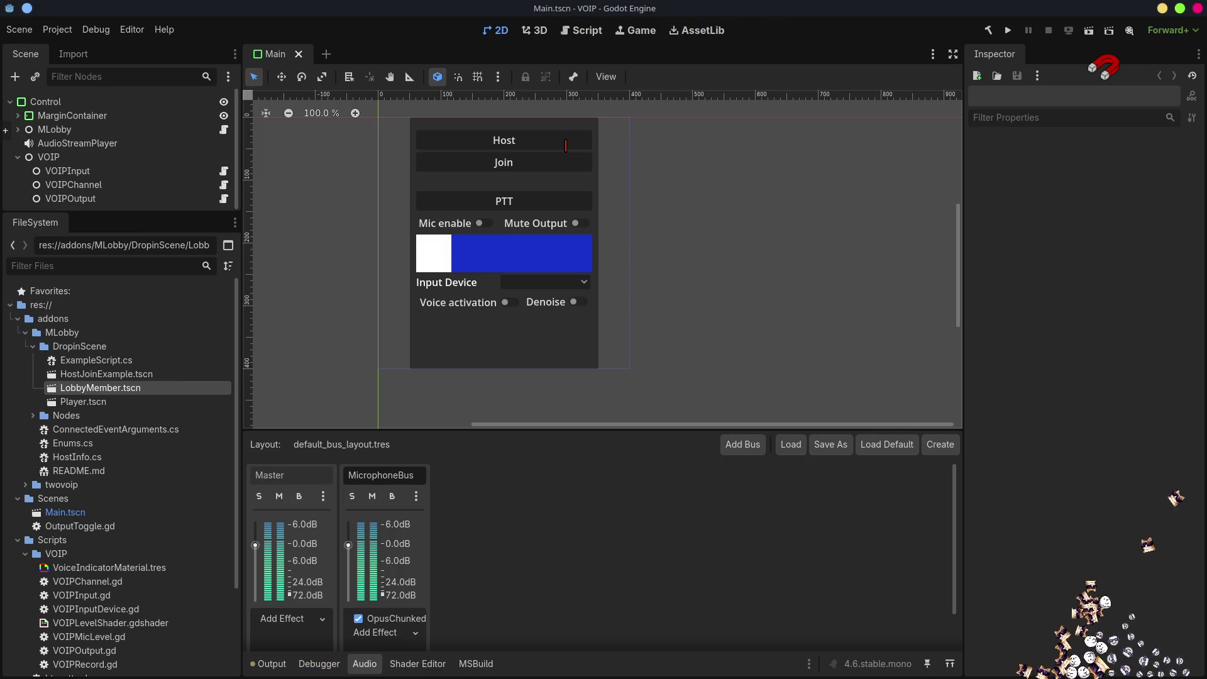
- Collapse the VOIP project's DropinScene, MLobby, Scripts and Scenes folders in FileSystem
click(33, 346)
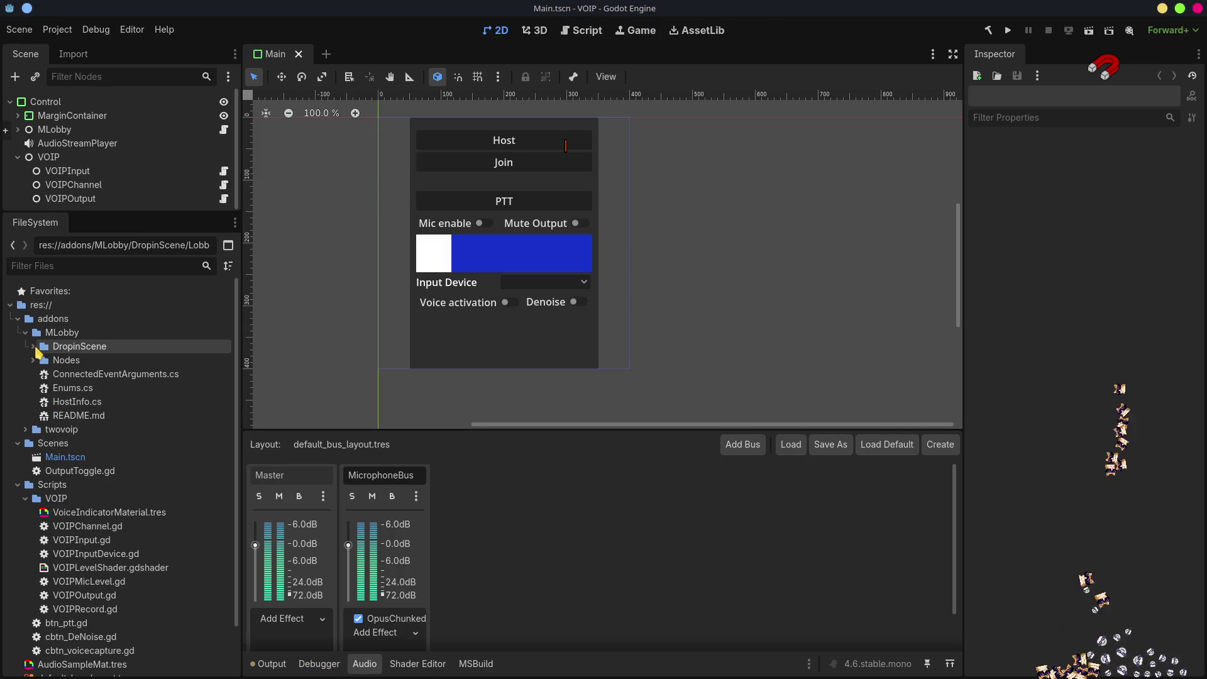
click(26, 332)
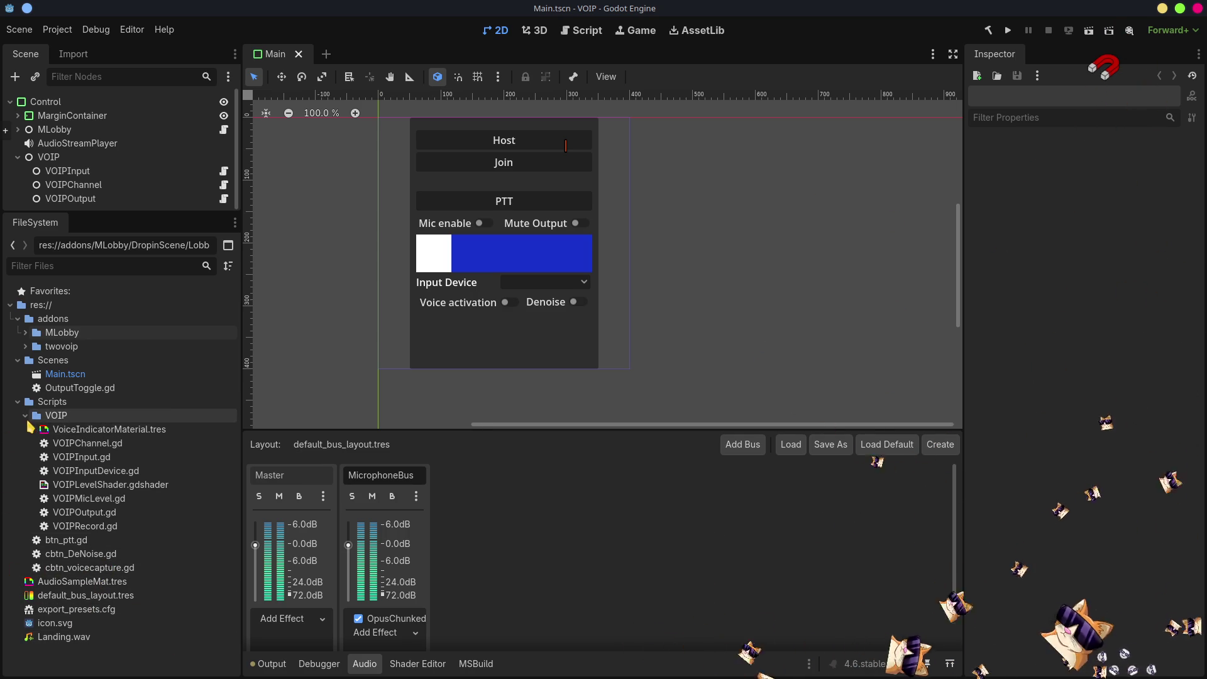
click(25, 415)
click(17, 402)
click(19, 360)
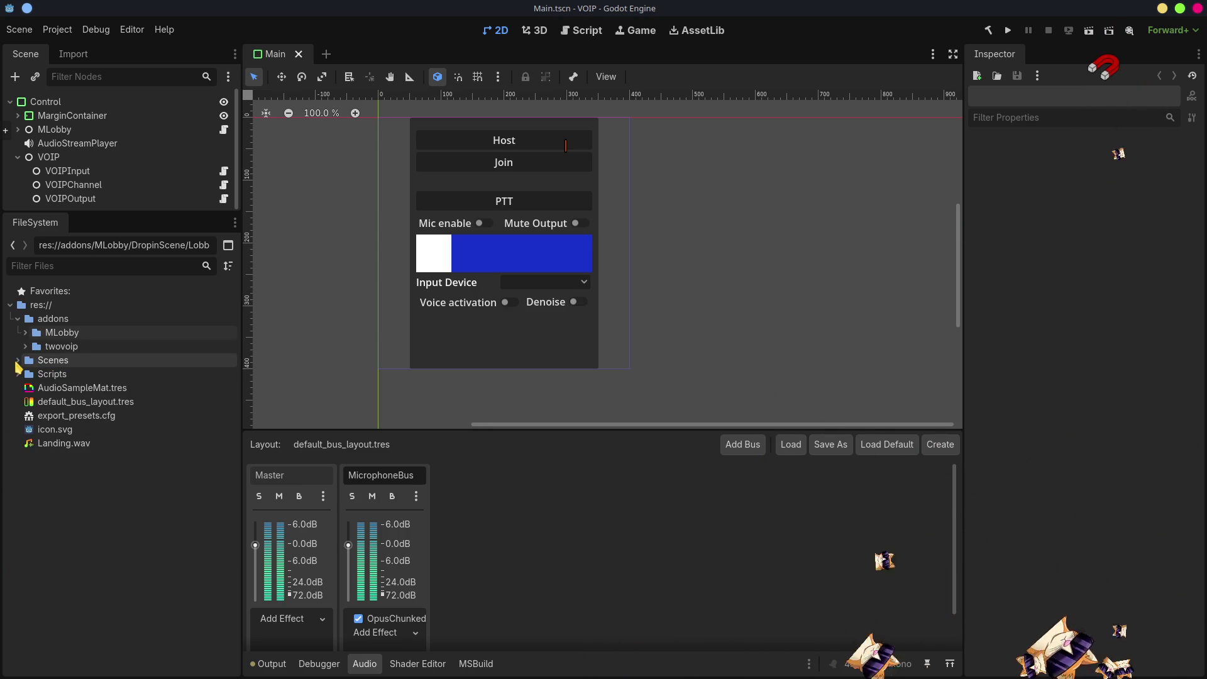
click(17, 360)
click(18, 361)
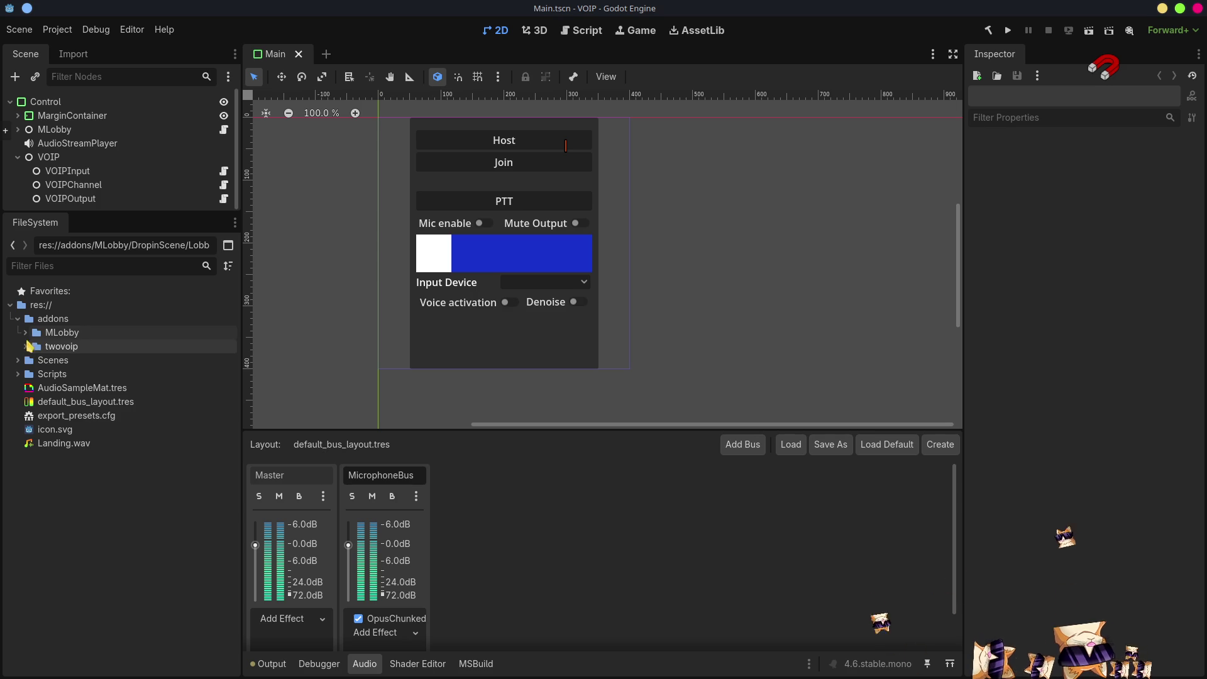
- Expand twovoip's voiphelper and libs folders and Scenes, then close the VOIP project window
click(26, 346)
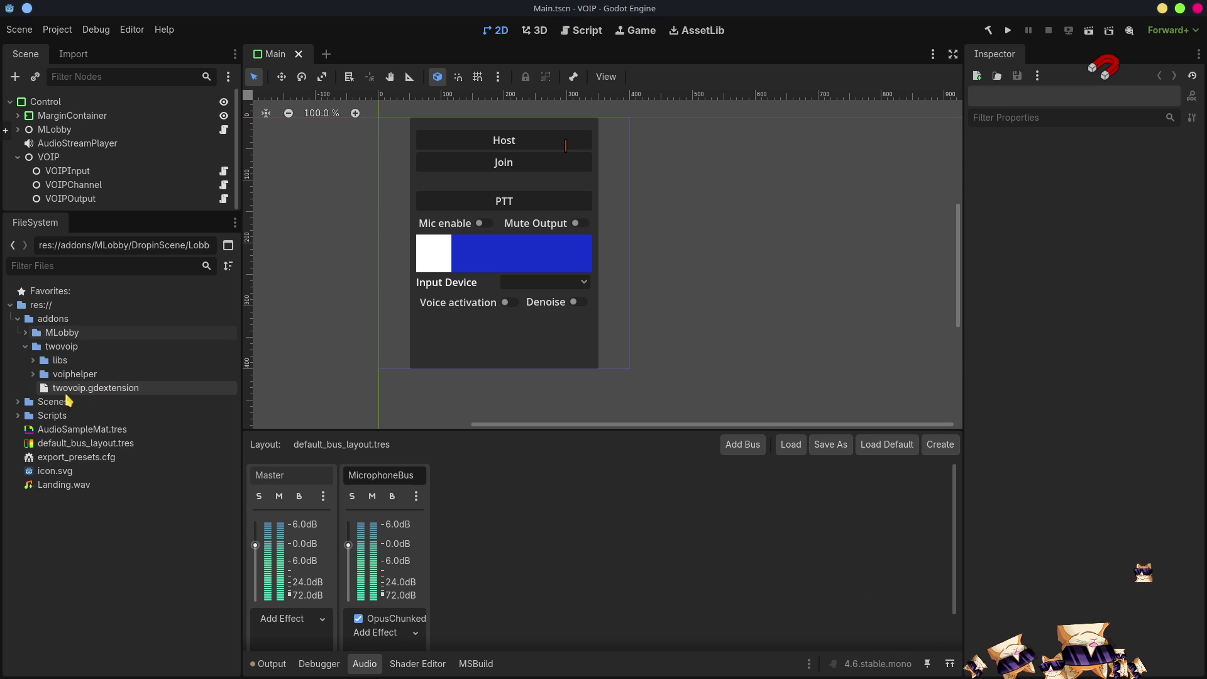
click(32, 374)
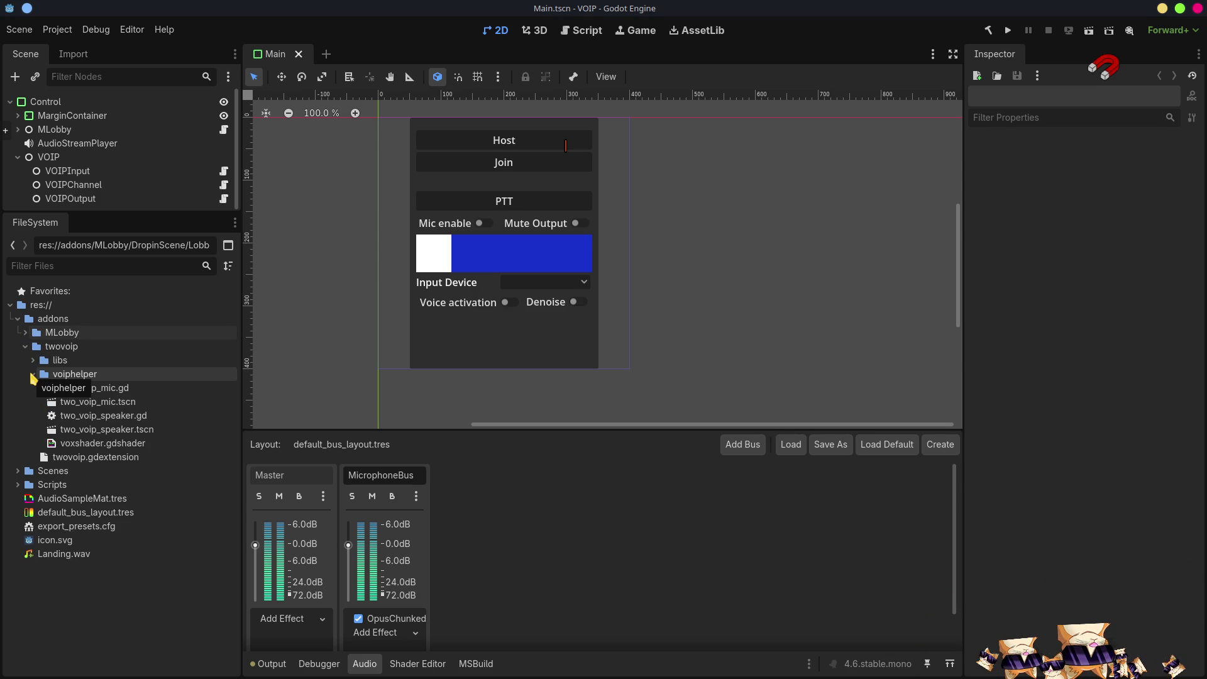
click(17, 472)
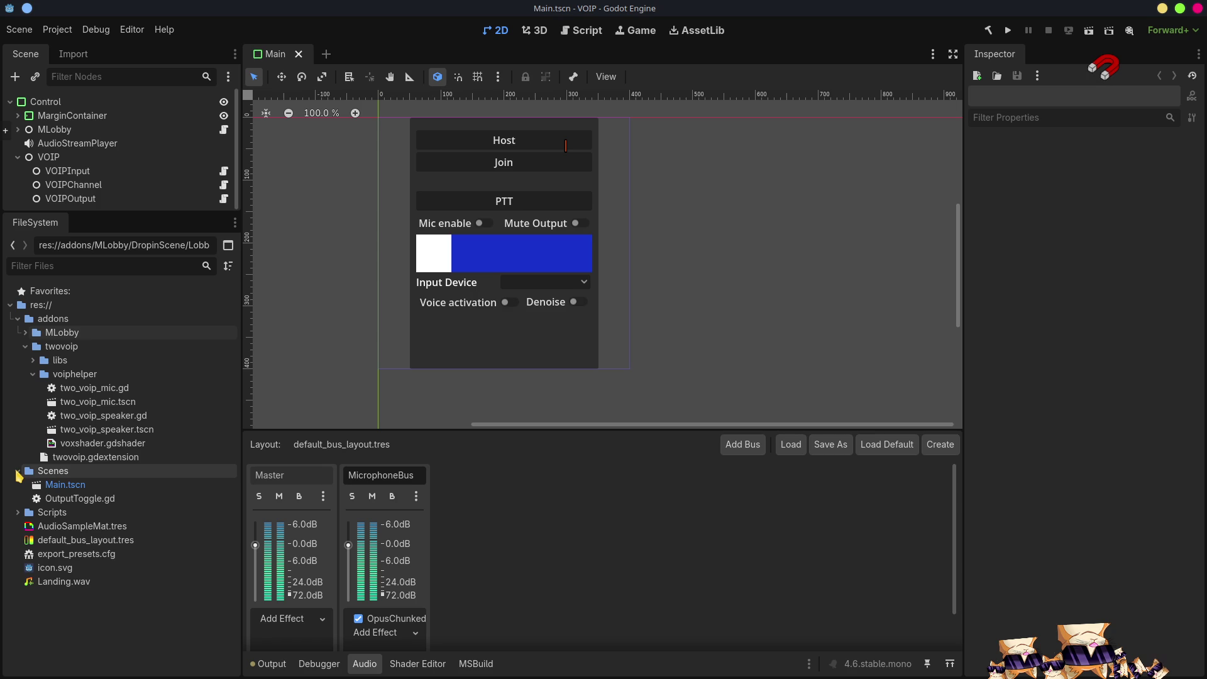
mouse_move(69, 588)
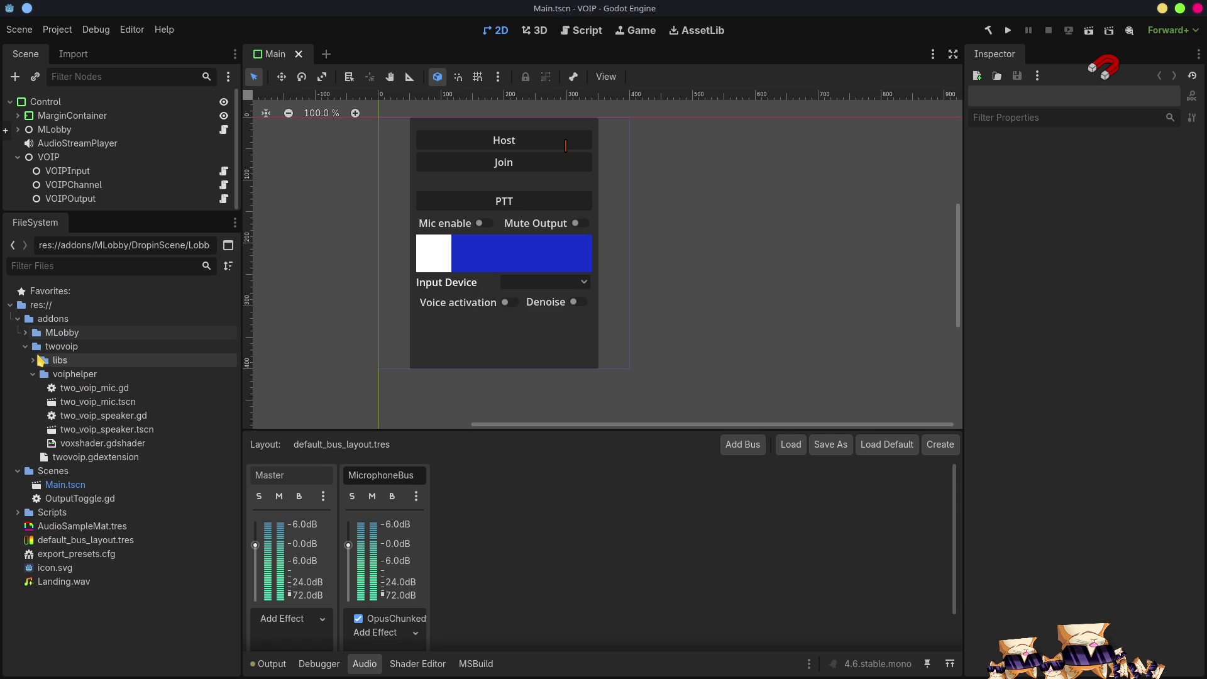
click(34, 360)
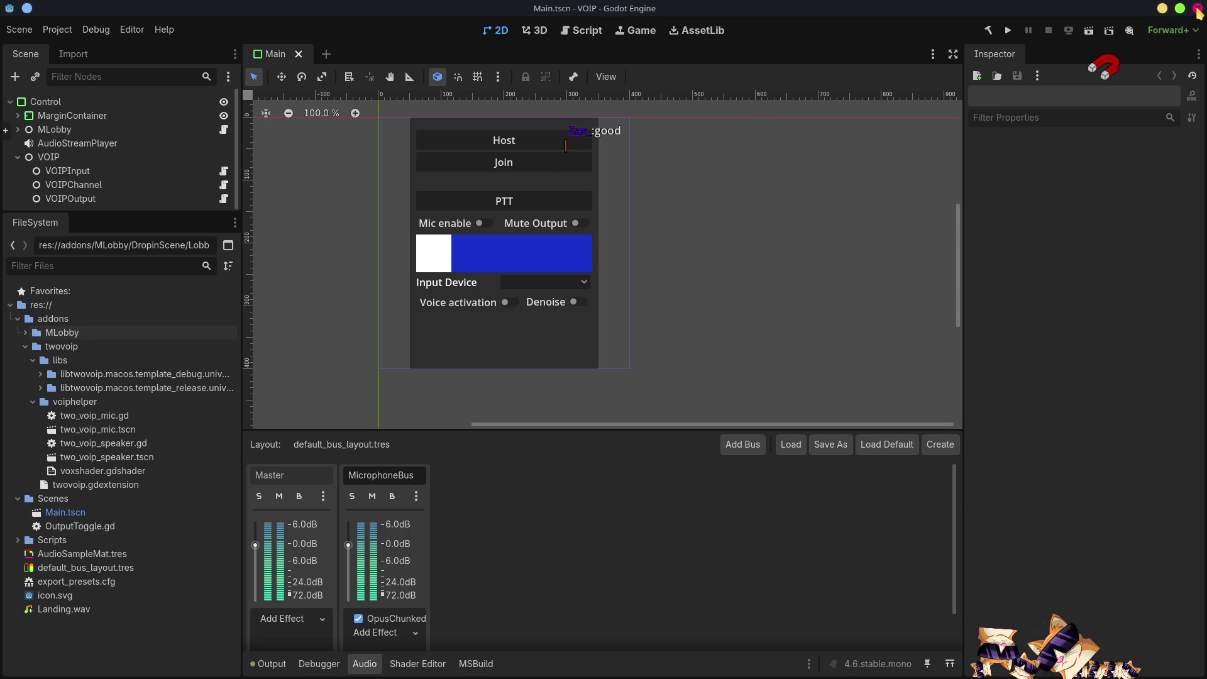
click(1198, 11)
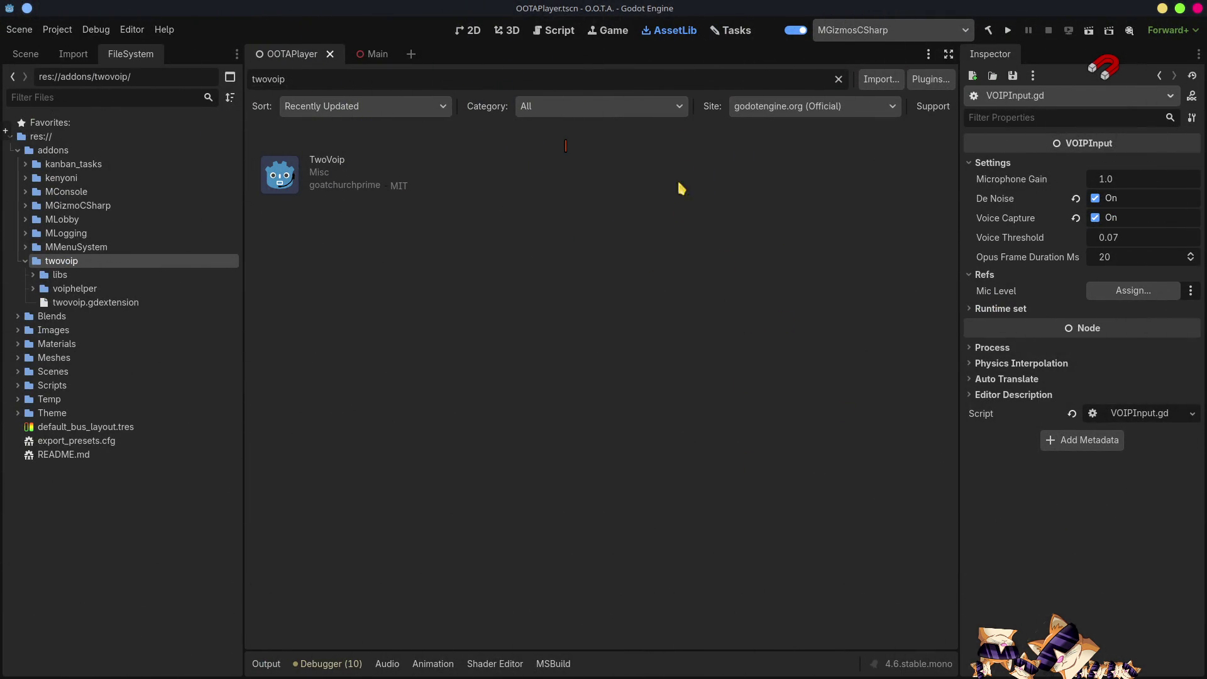
- In OOTAPlayer's Scene tree, inspect MicOut and the Voip node wiring MicIn input to MicOut output
click(470, 31)
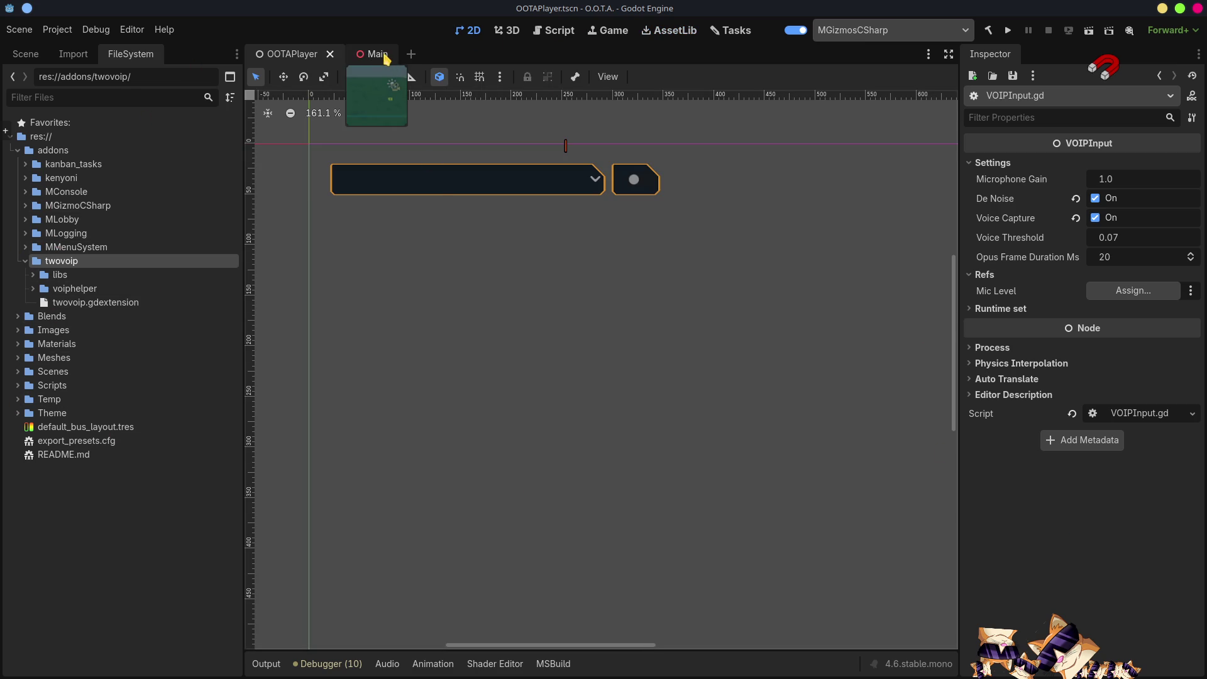
click(26, 55)
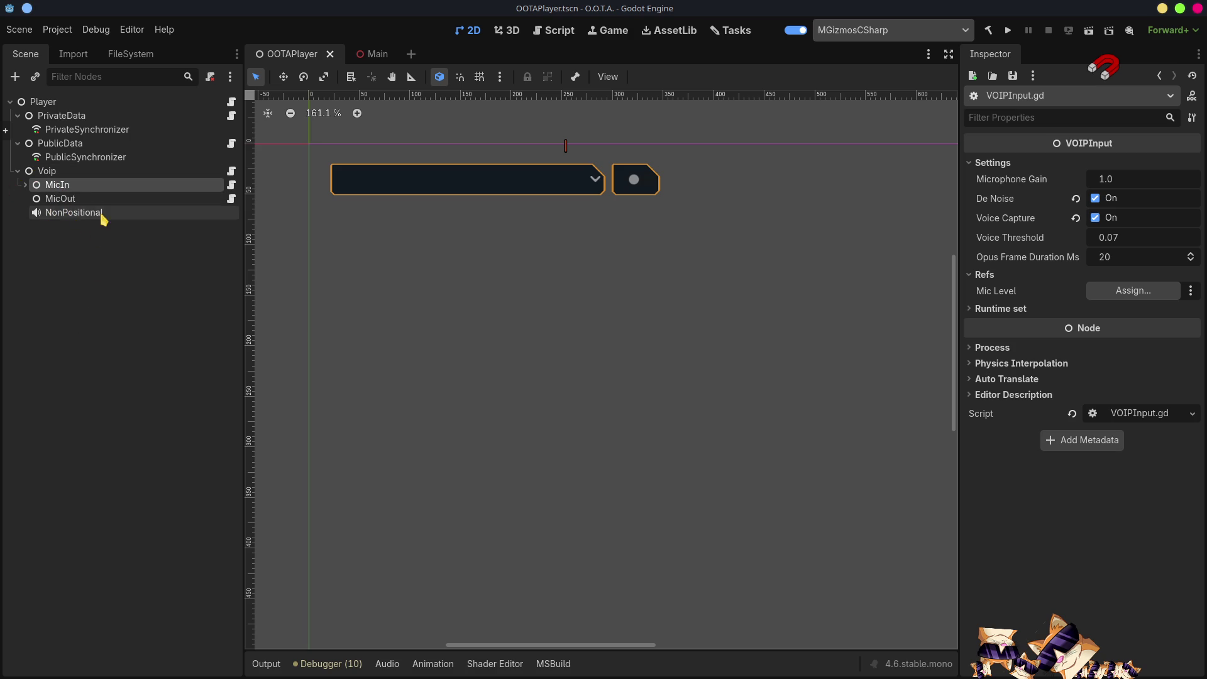
click(63, 201)
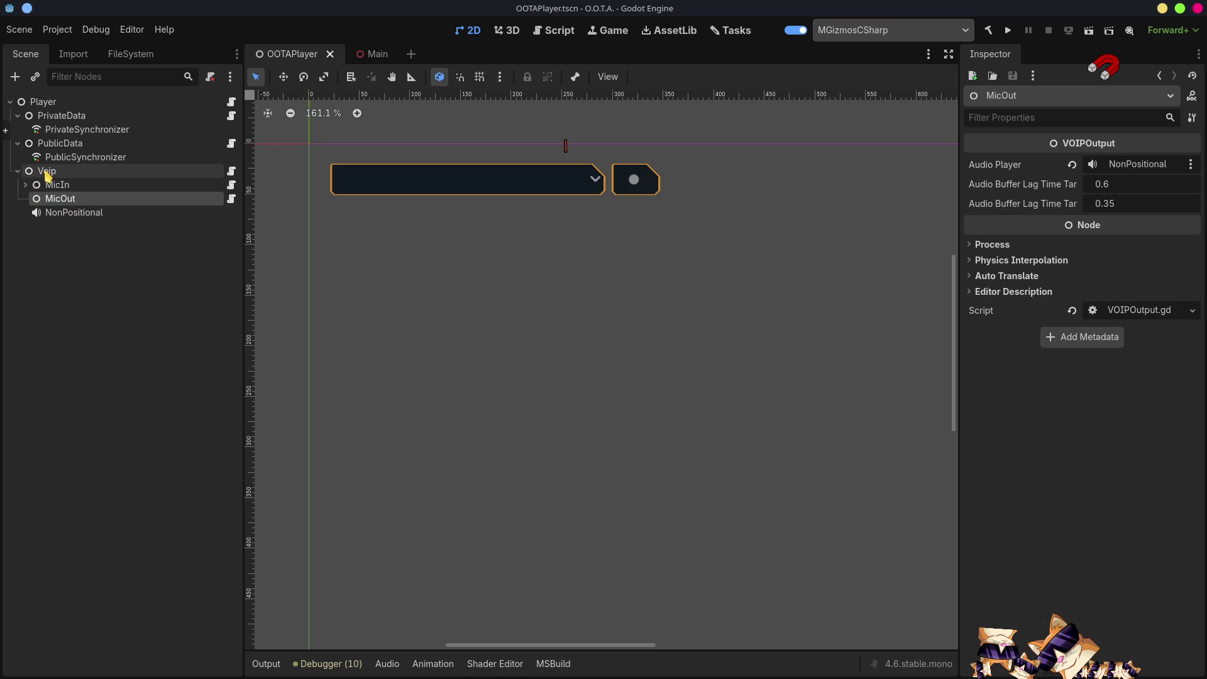
click(45, 172)
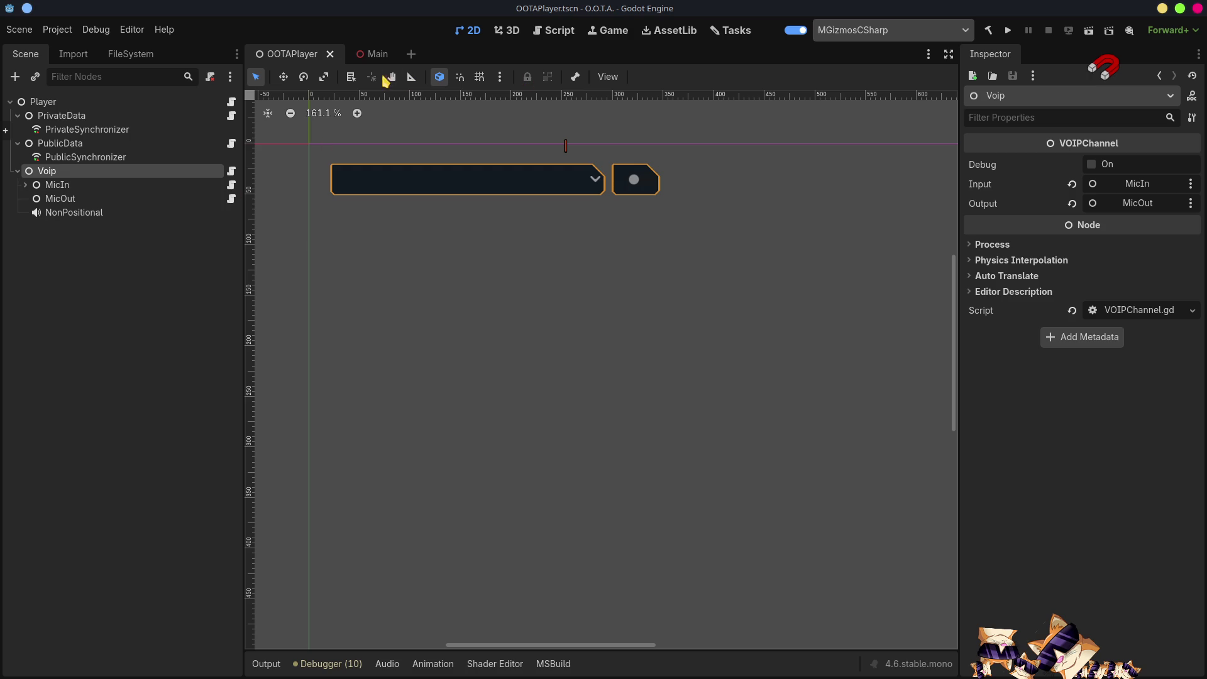
mouse_move(379, 55)
- Run the project and arrange the Host and Client debug windows side by side
click(377, 54)
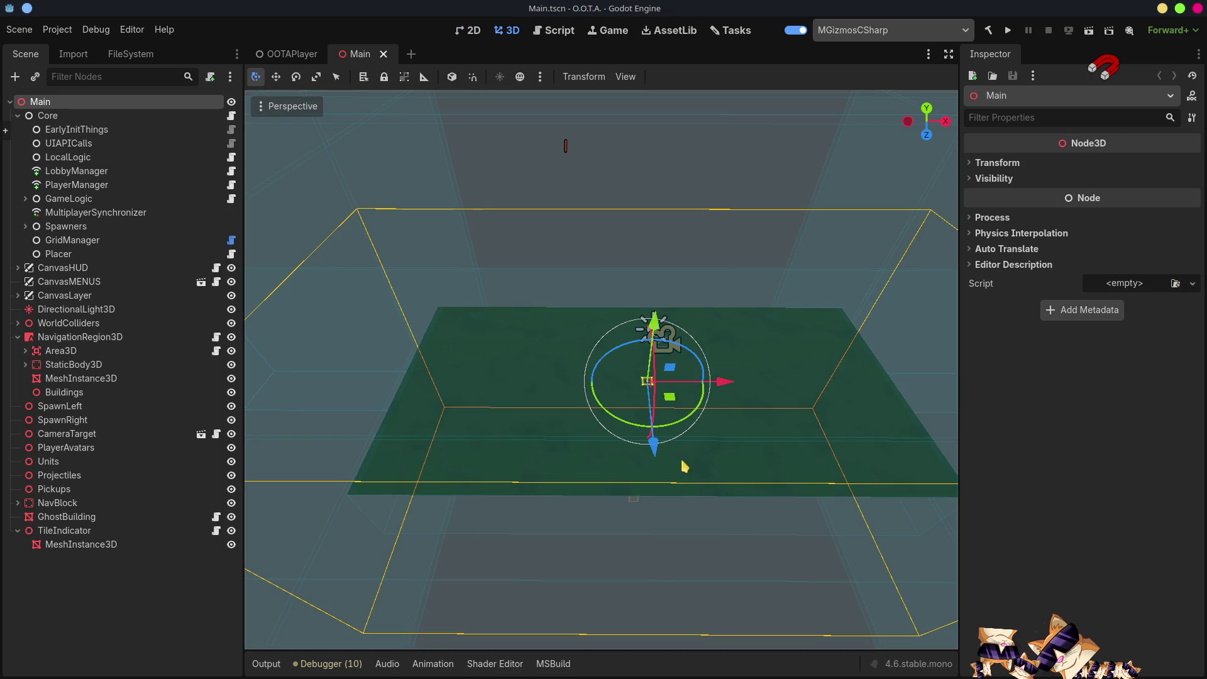
drag(758, 401, 825, 239)
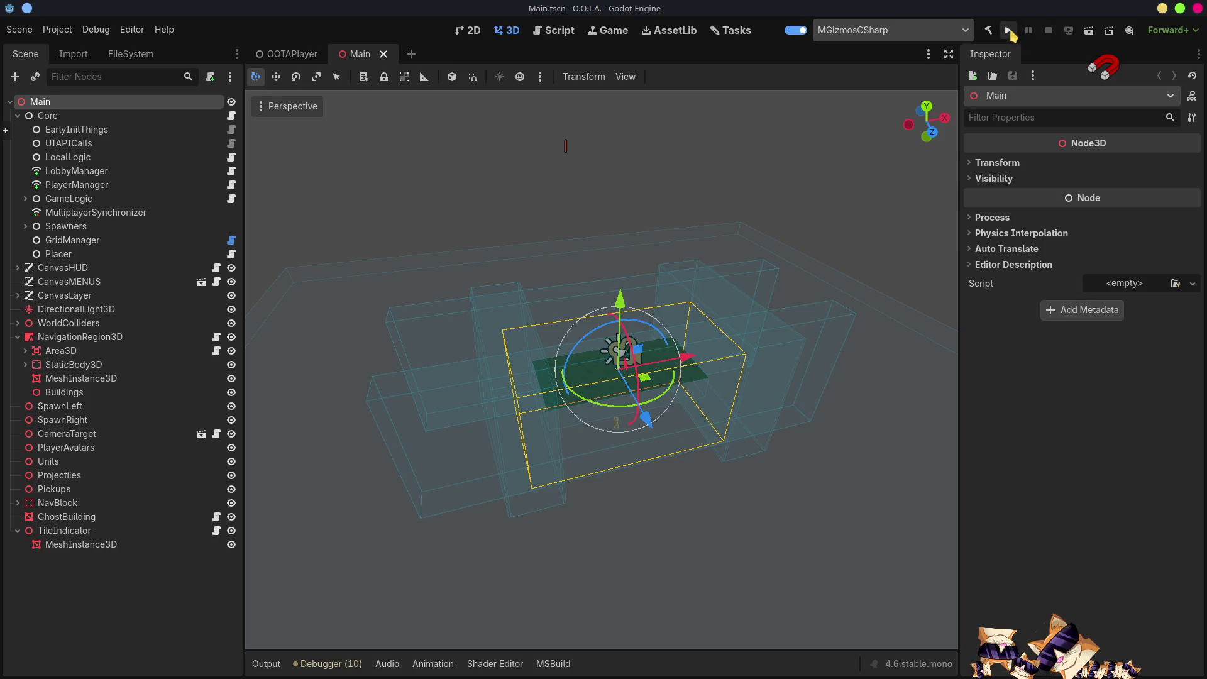
click(1007, 31)
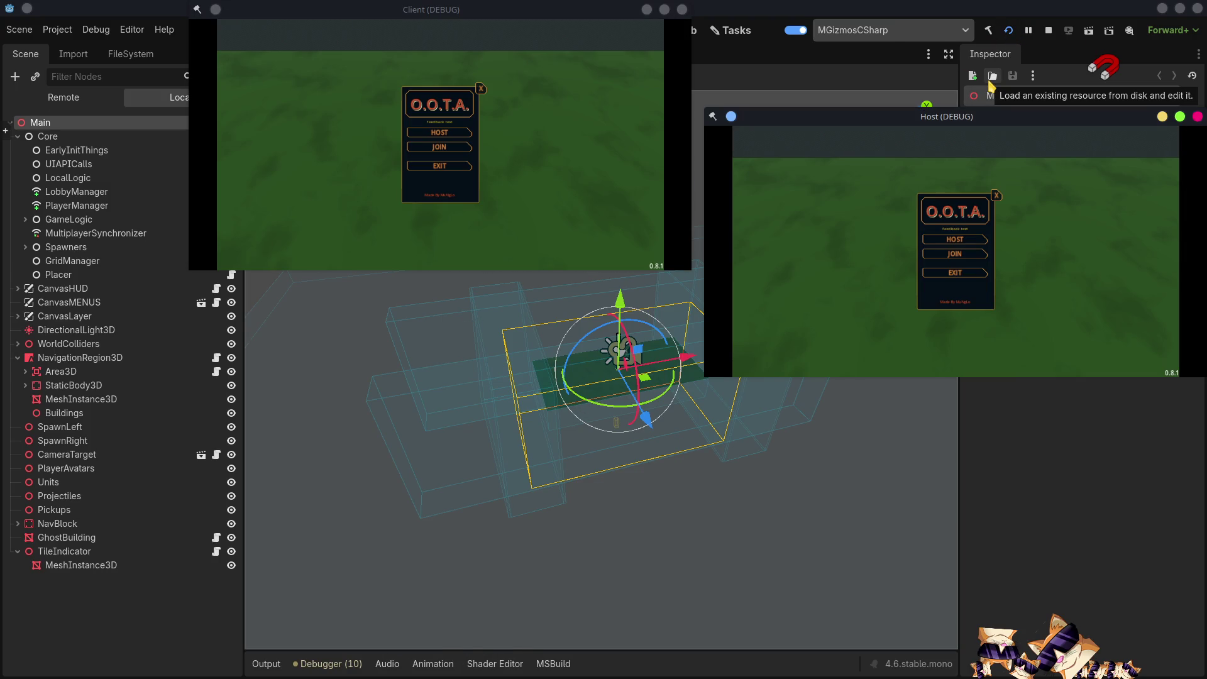
drag(826, 124, 803, 18)
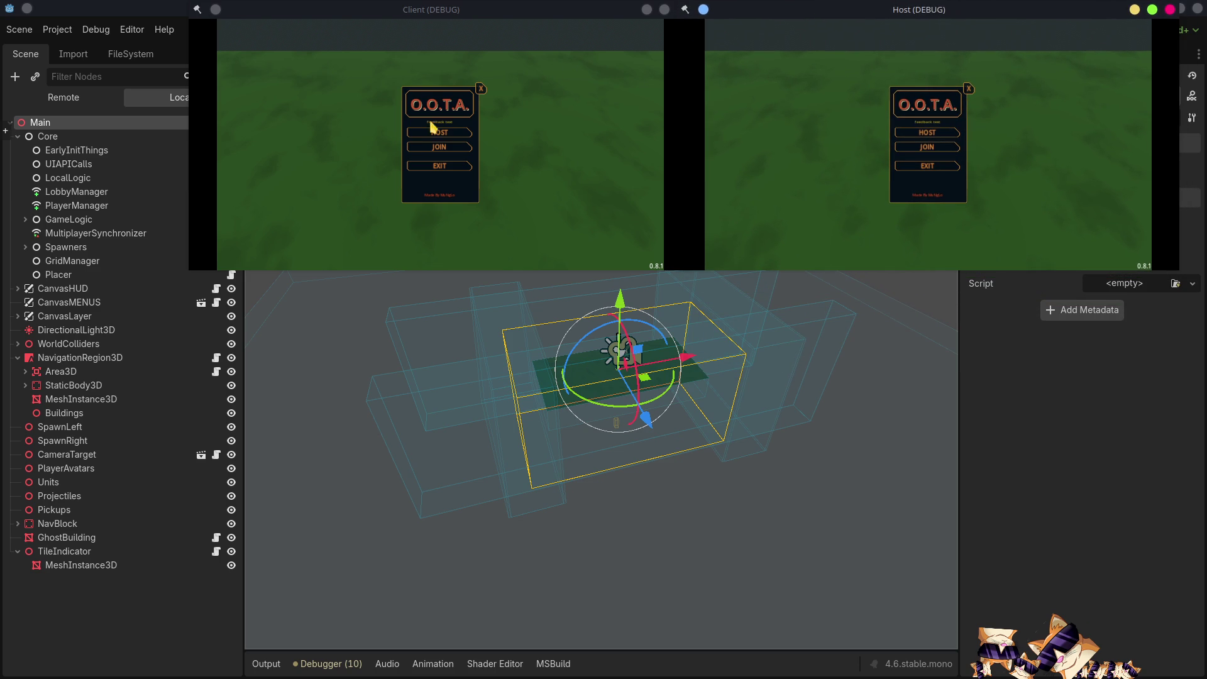
drag(511, 17, 484, 38)
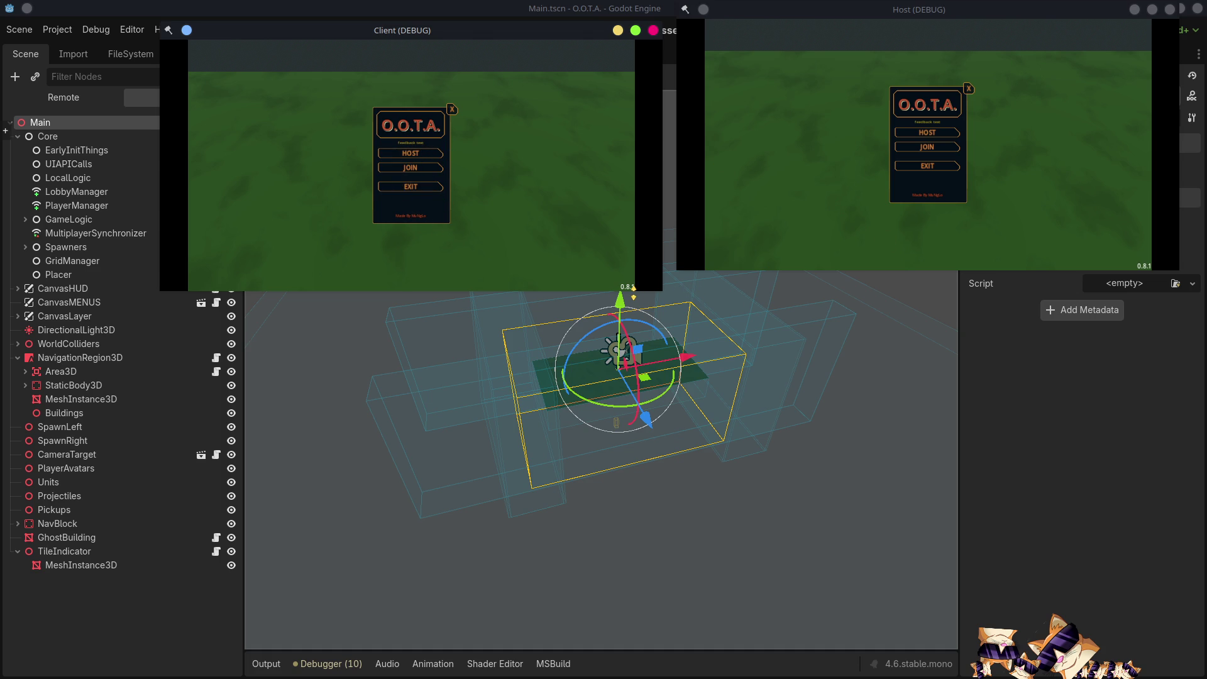
drag(411, 291, 411, 396)
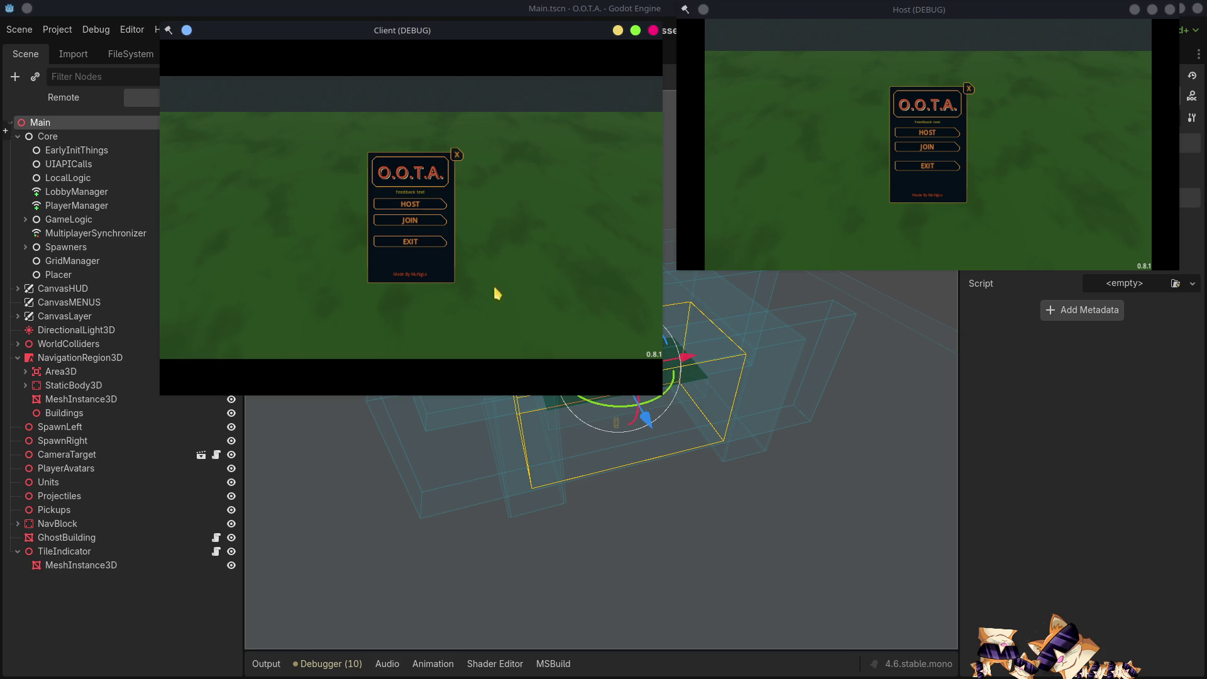
- Start hosting, join from the Client with the pasted lobby key, and show the Output log
click(927, 132)
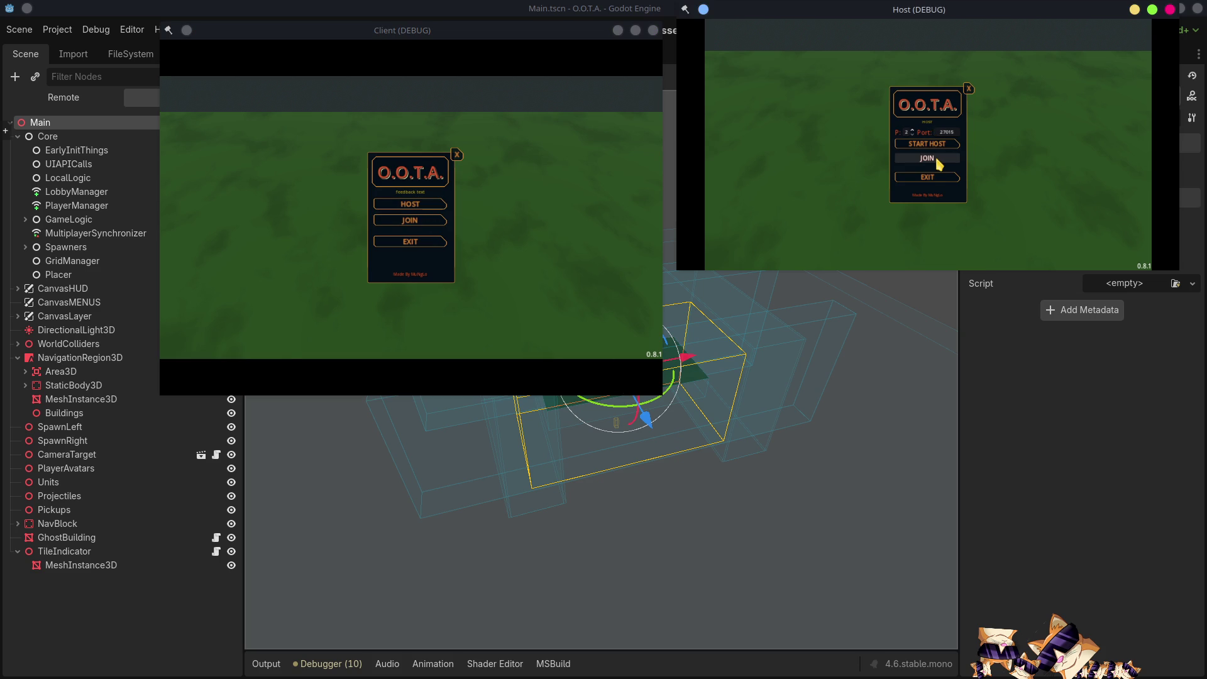
click(927, 143)
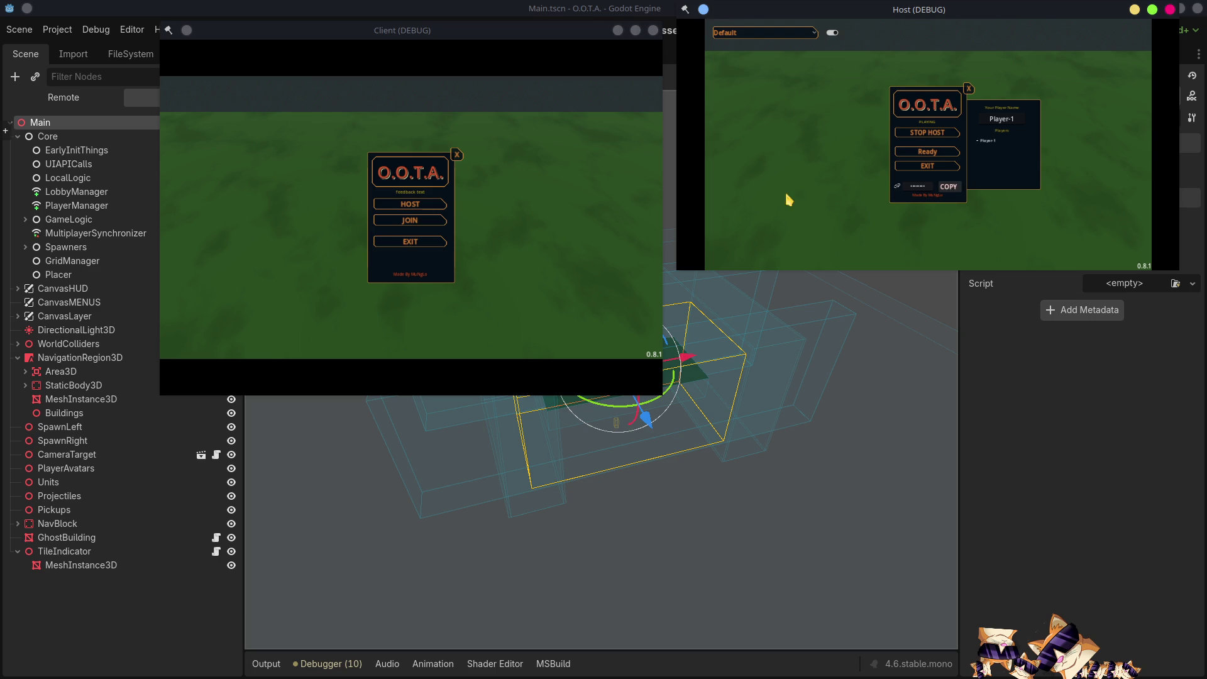
click(410, 220)
key(ctrl+v)
click(419, 234)
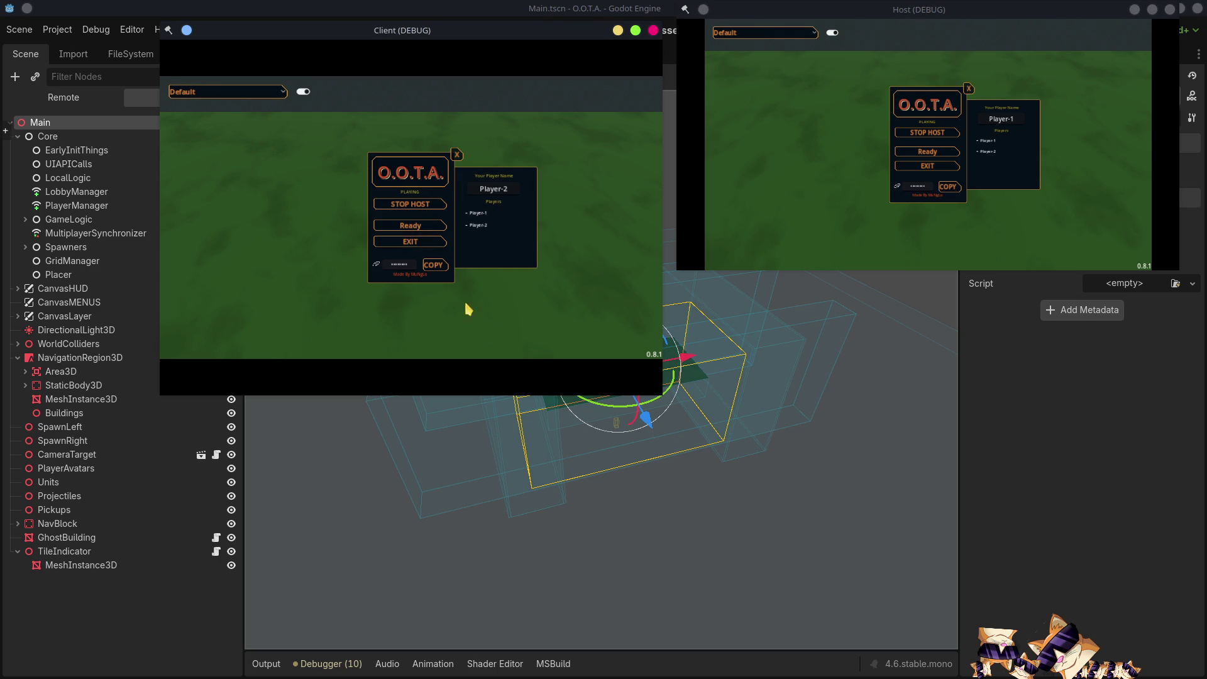
click(265, 664)
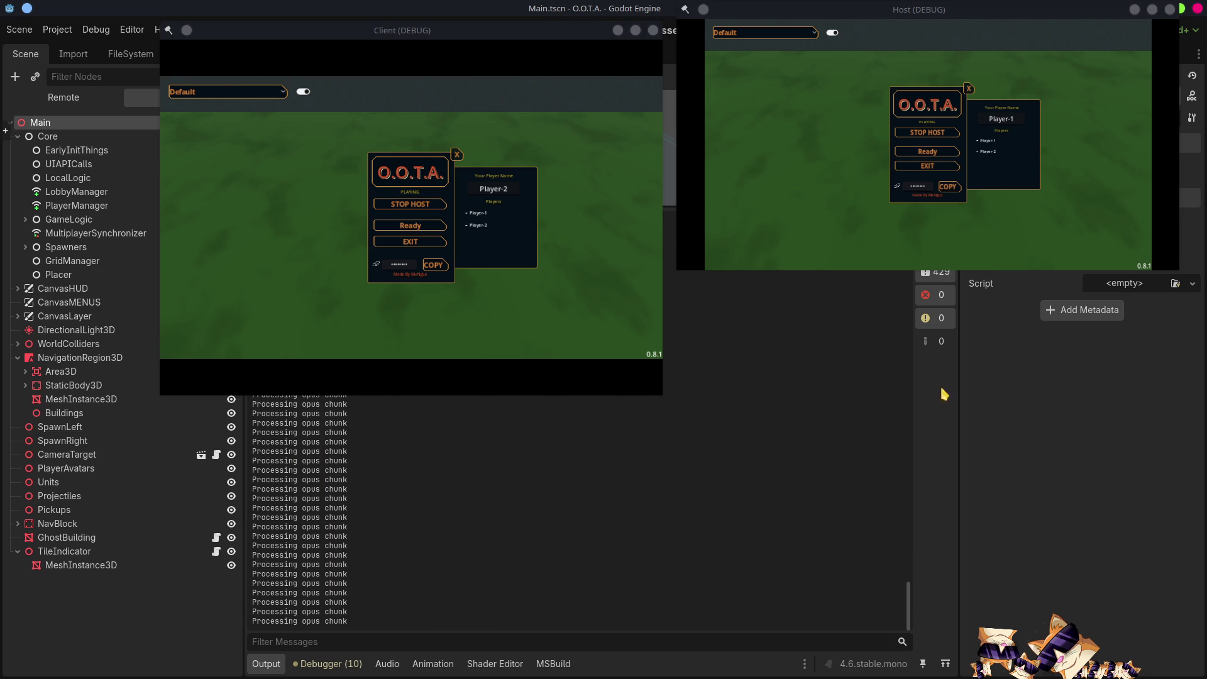
- Open OOTAPlayer, select Voip > MicIn, and uncheck its Voice Capture with the debug windows moved aside
mouse_move(590, 34)
mouse_down()
mouse_move(1010, 258)
mouse_move(1046, 234)
mouse_up()
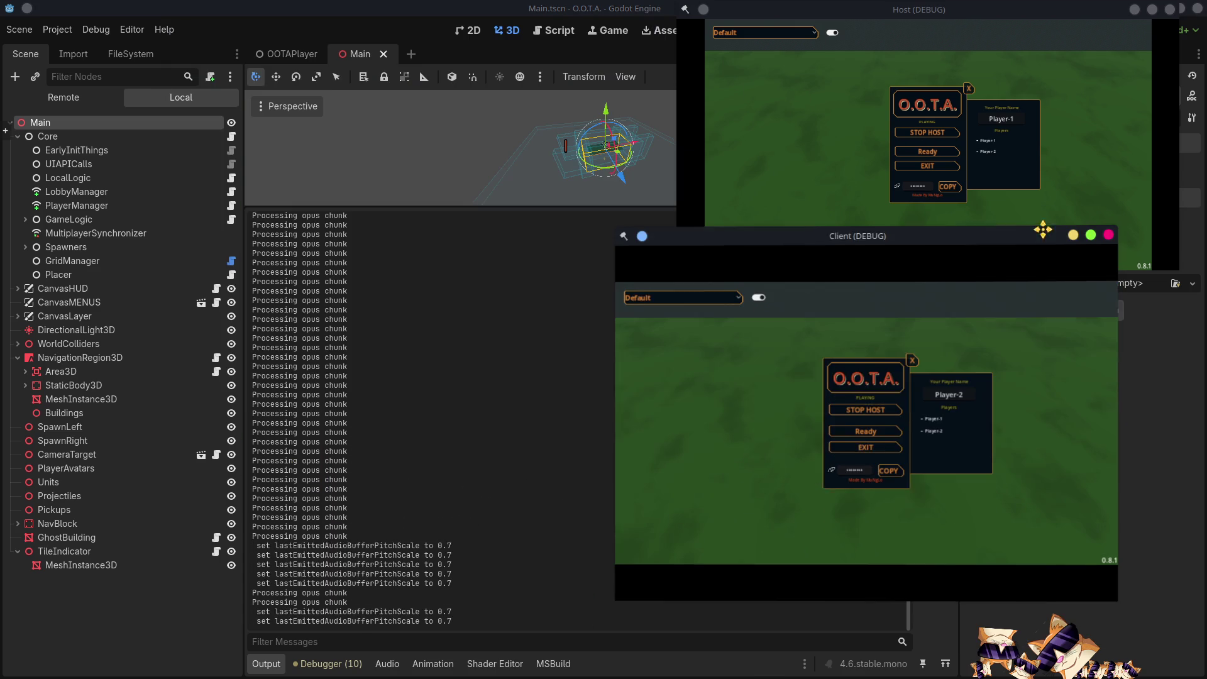
mouse_move(992, 19)
mouse_down()
mouse_move(912, 139)
mouse_move(836, 179)
mouse_up()
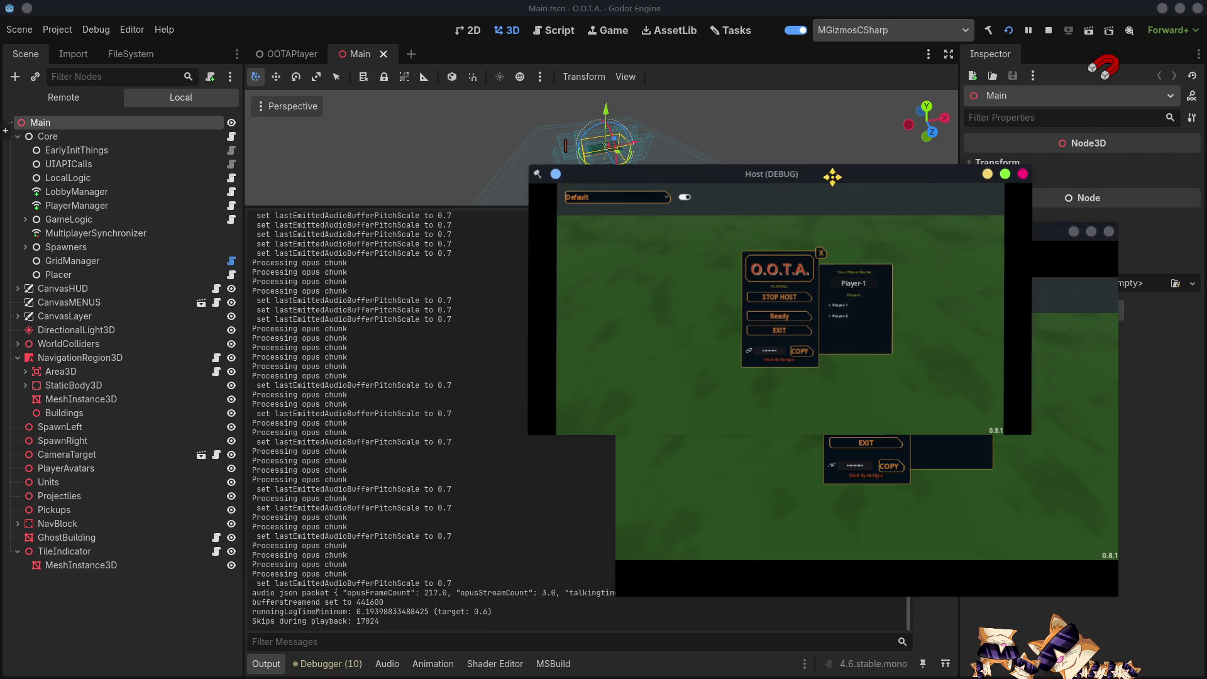
click(277, 57)
click(46, 191)
click(58, 206)
drag(926, 179, 850, 170)
drag(1027, 247, 873, 284)
click(1095, 218)
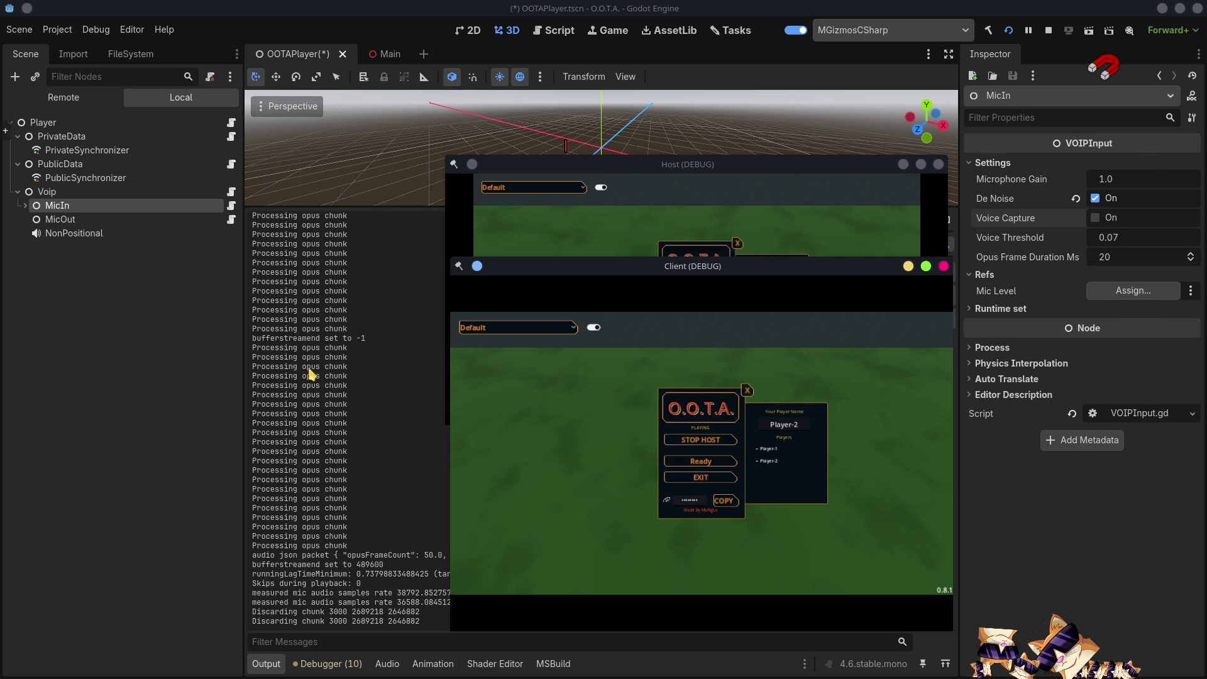
key(alt+Tab)
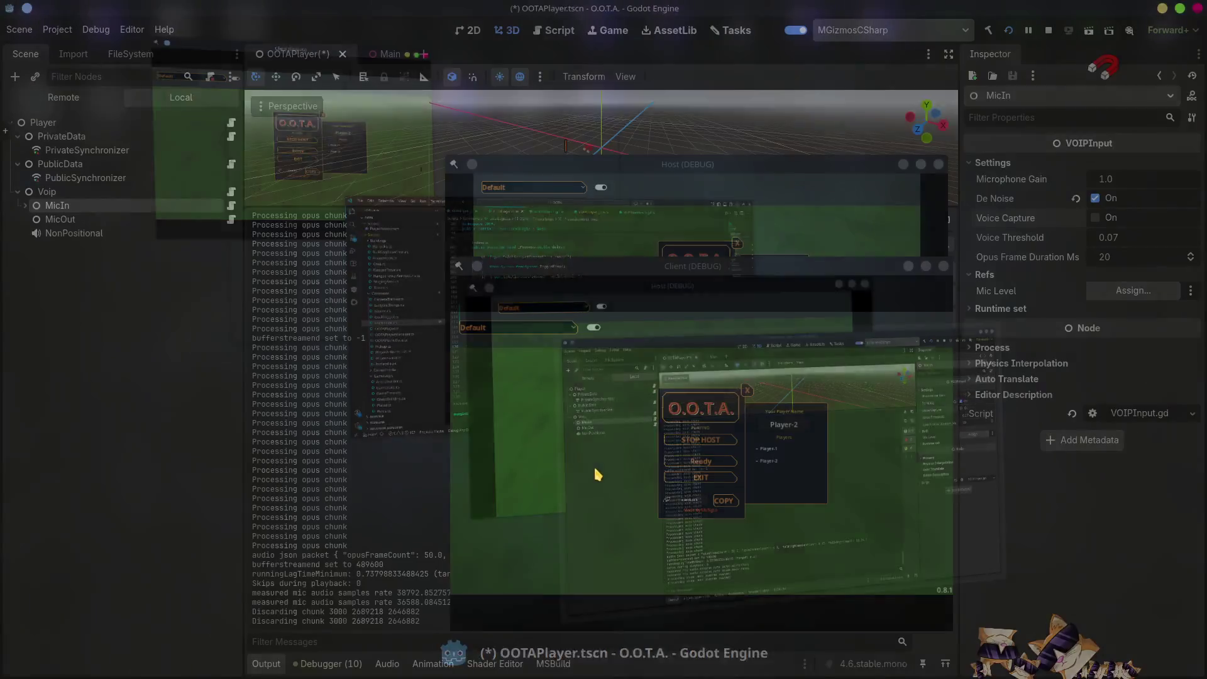
- Bring up VOIPInput.gd in VS Code and scroll down to the opus chunk print
key(alt+Tab)
key(alt+Tab)
key(alt+Tab)
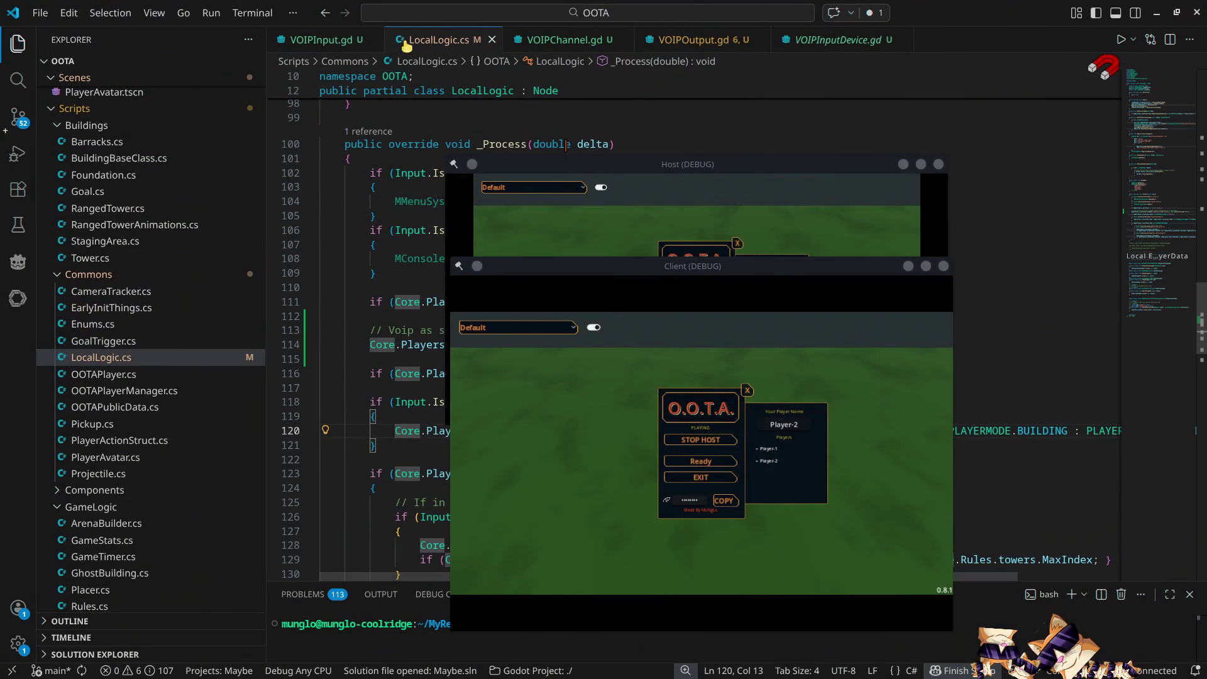
click(322, 44)
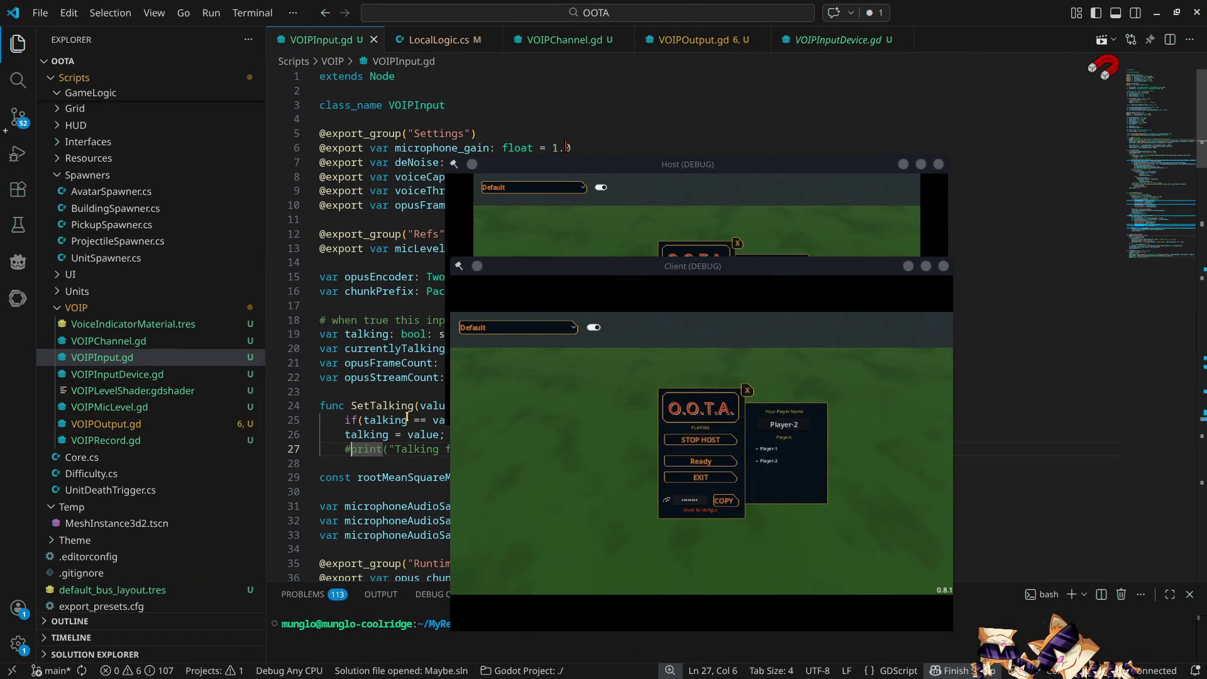
mouse_move(569, 262)
mouse_down()
mouse_move(856, 211)
mouse_move(892, 220)
mouse_up()
drag(754, 164, 861, 134)
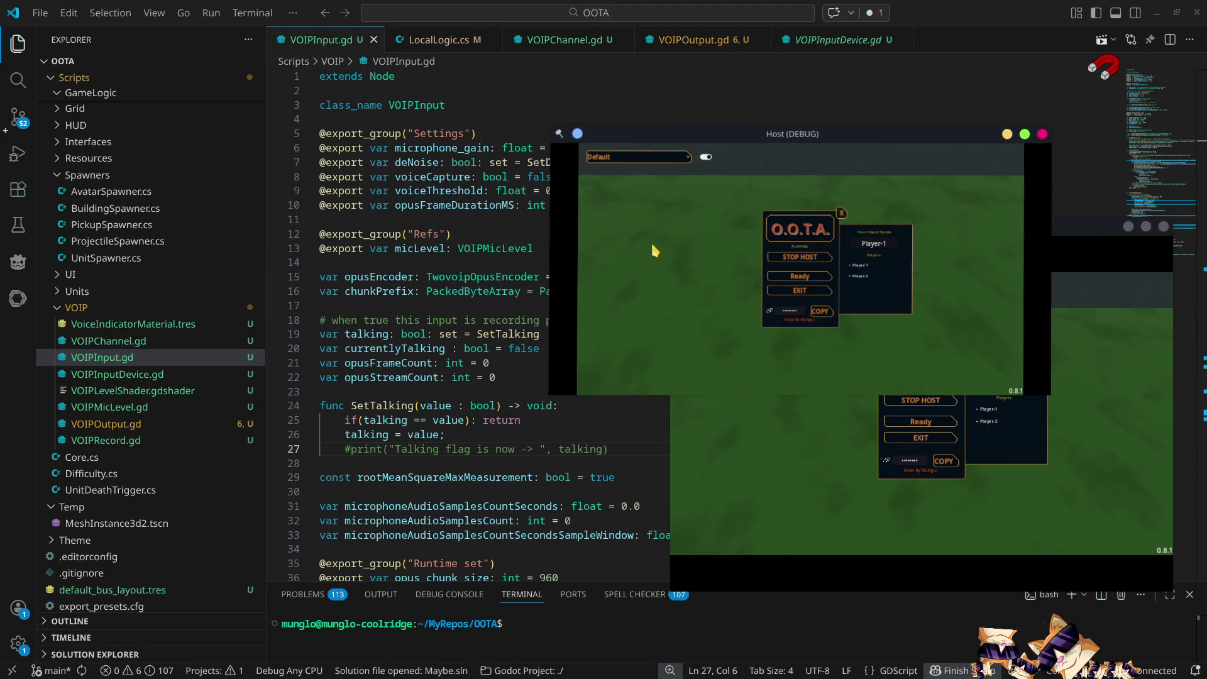
scroll(453, 447, down, 5)
scroll(454, 447, down, 13)
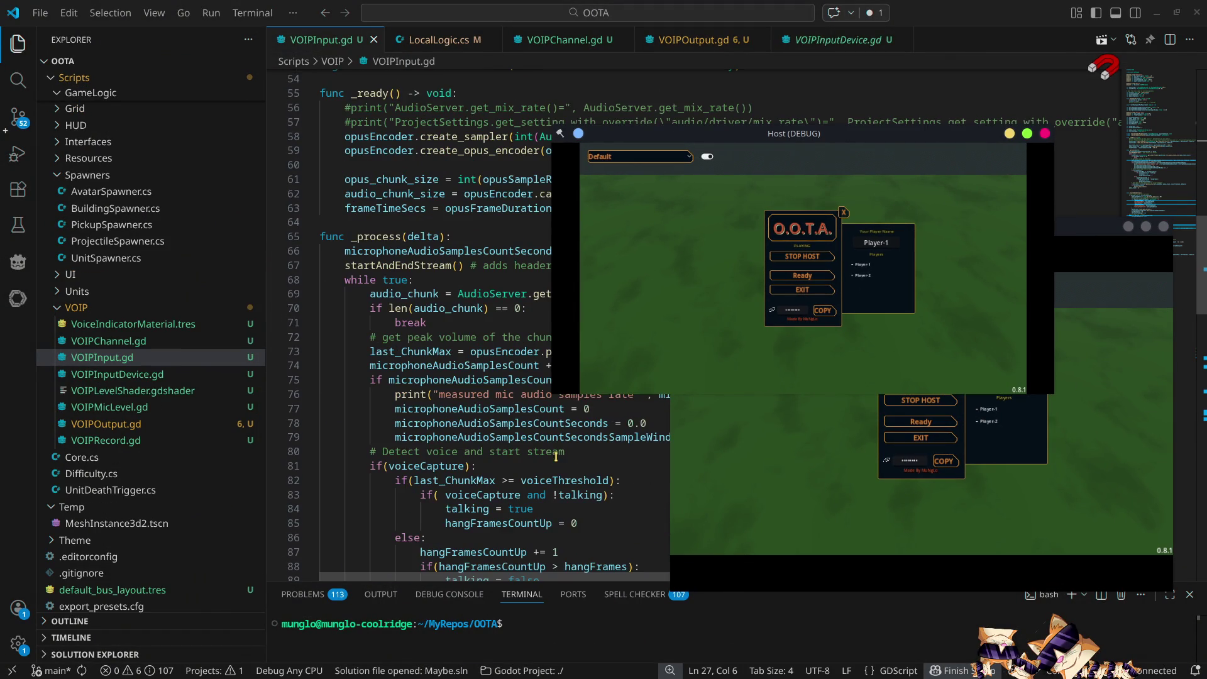
scroll(514, 413, down, 7)
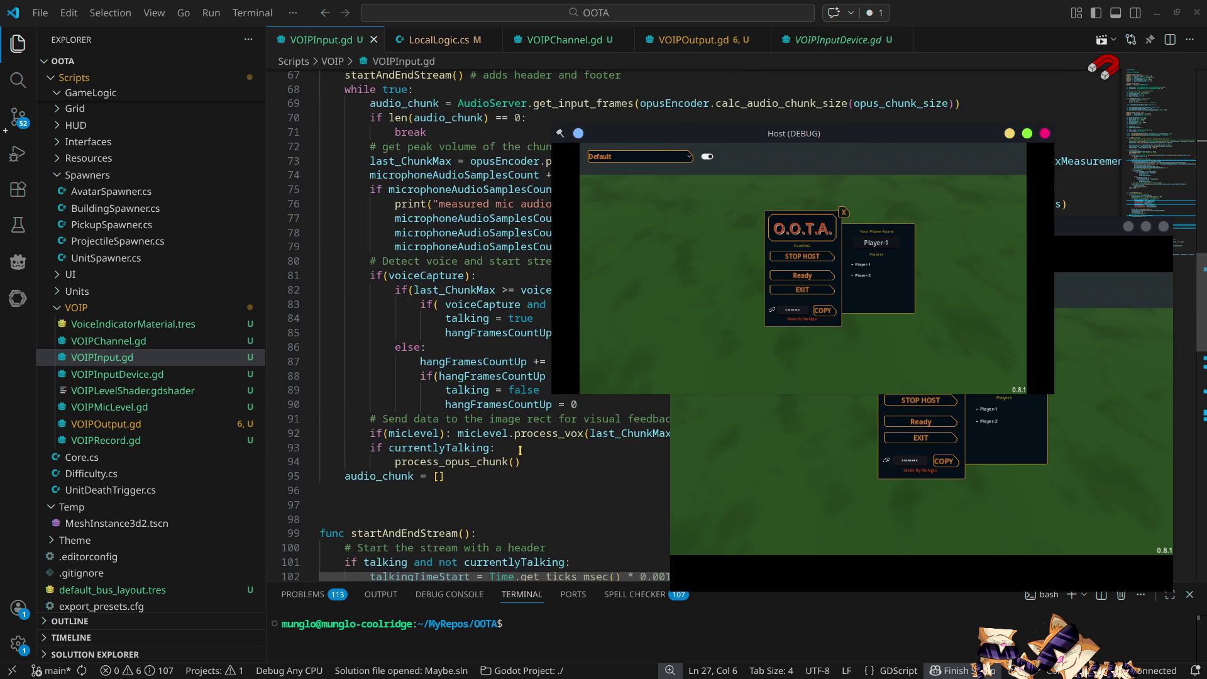
scroll(393, 460, down, 14)
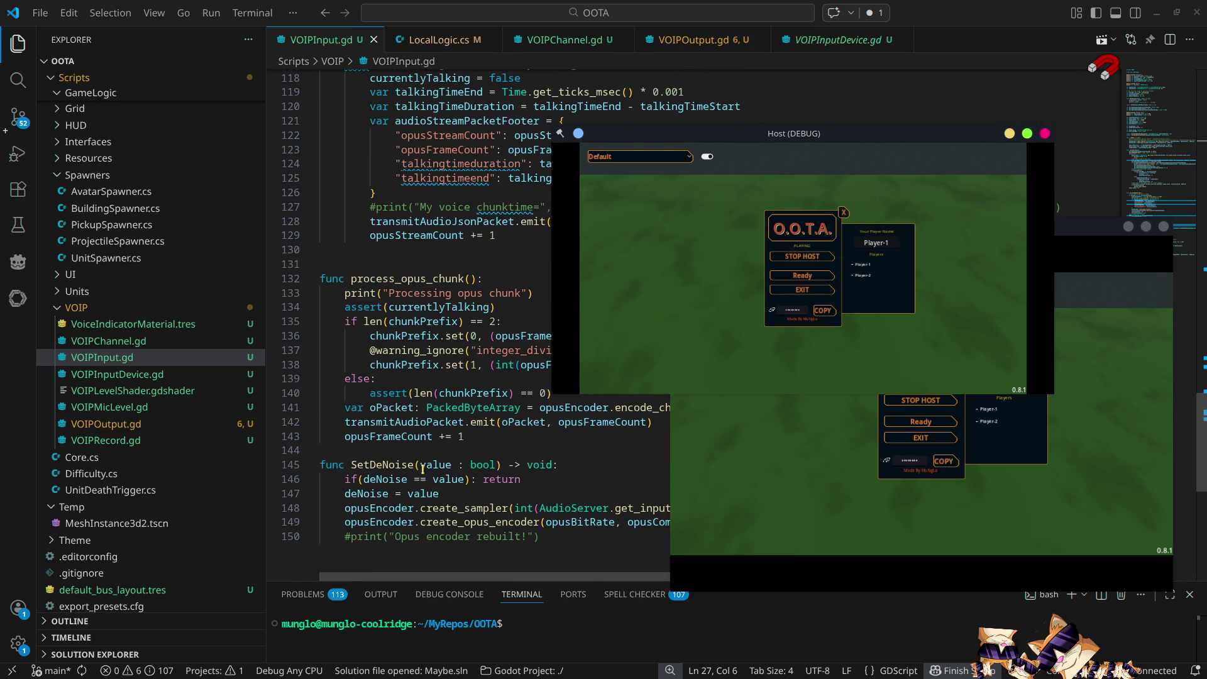
- Comment out line 133's 'Processing opus chunk' print with #, save, and return to Godot
click(345, 293)
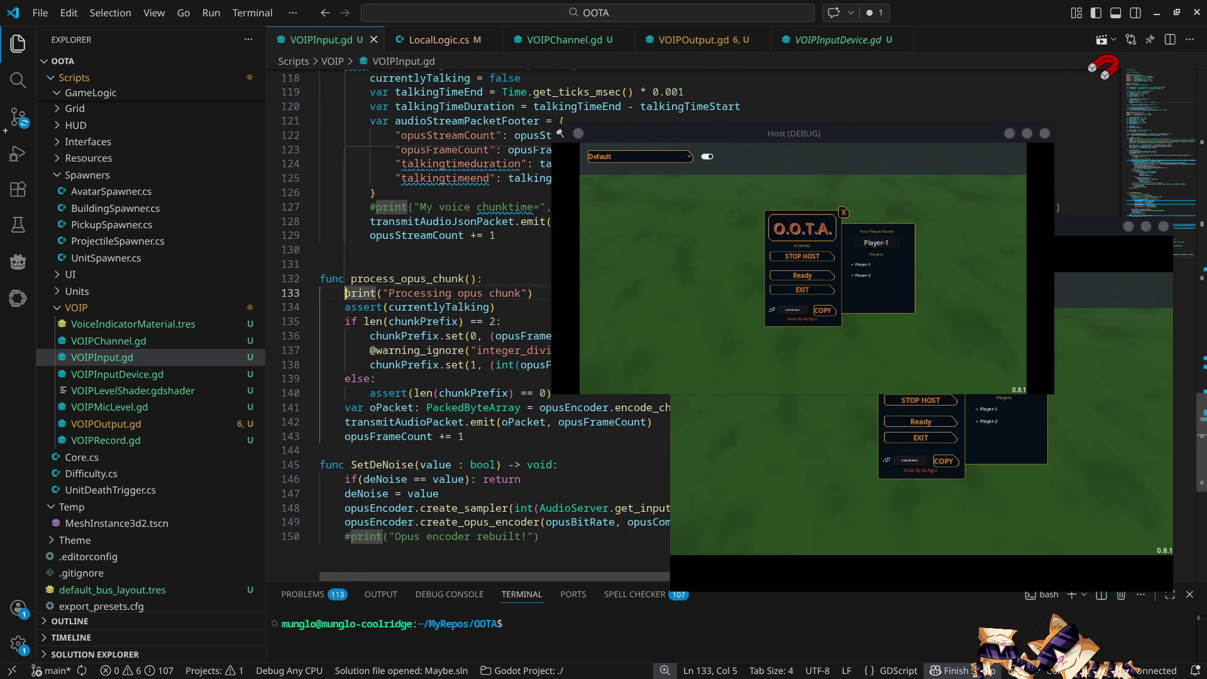
text(#)
key(ctrl+s)
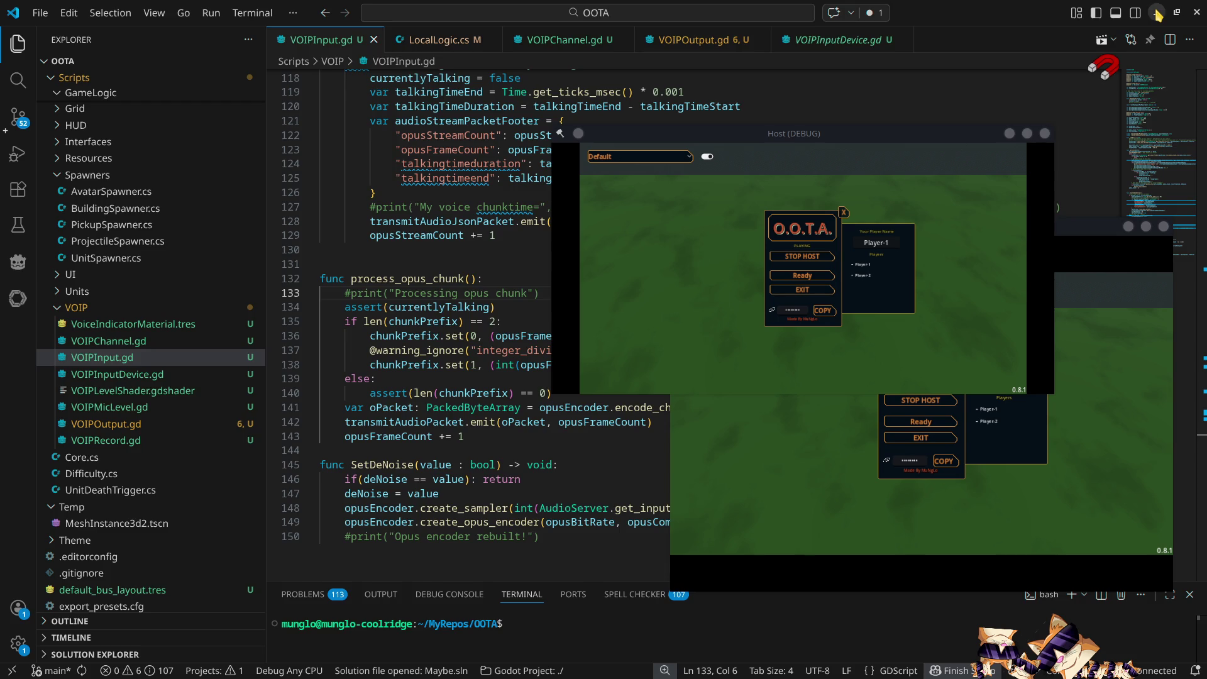
click(1157, 13)
click(429, 486)
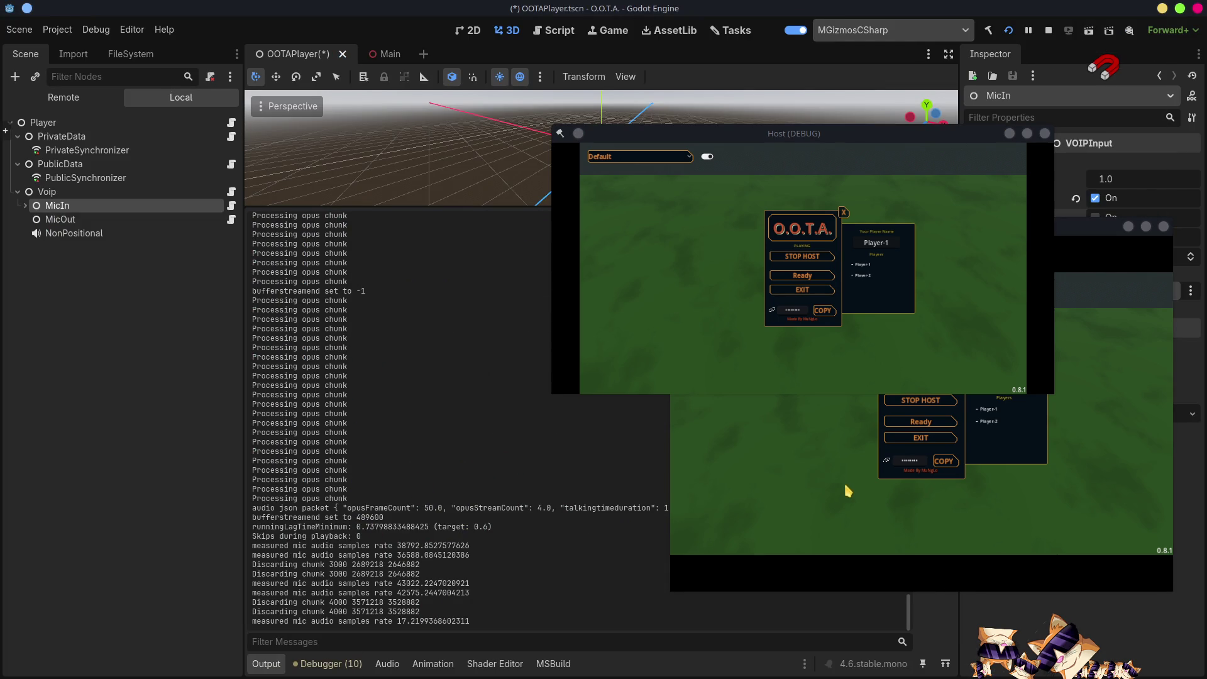
- Clear the Output log and reposition the Host and Client debug windows
drag(784, 149, 306, 69)
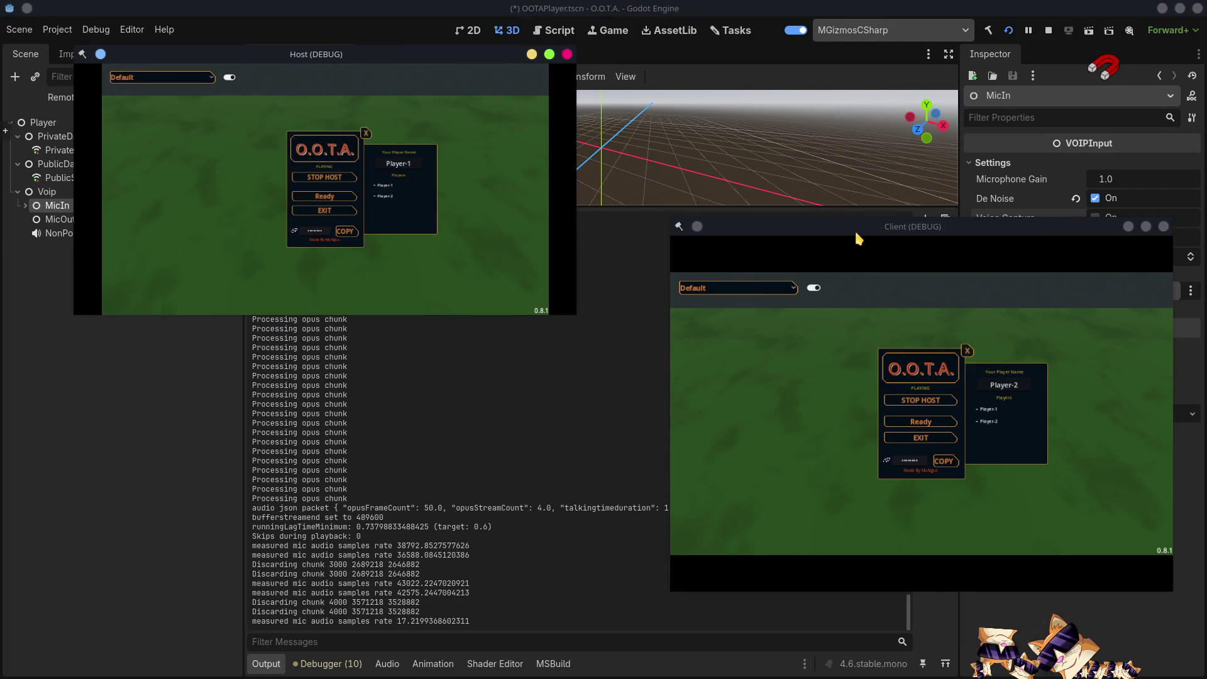
drag(943, 220, 912, 236)
click(925, 219)
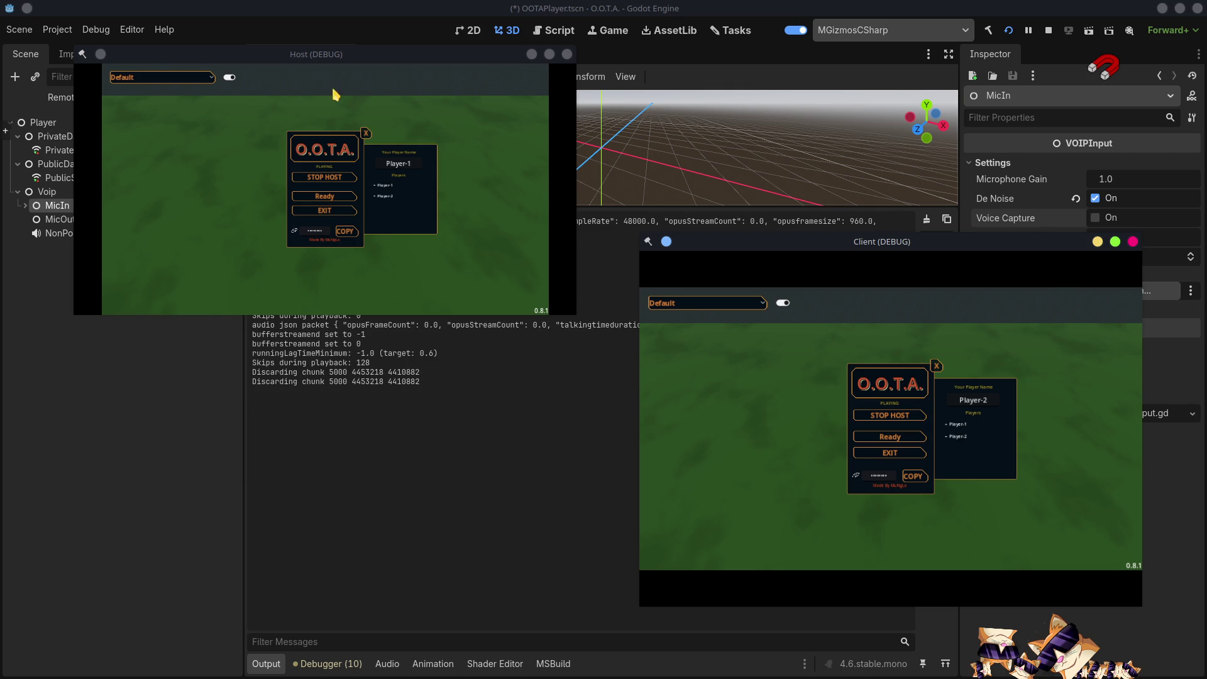
mouse_move(363, 66)
mouse_down()
mouse_move(377, 50)
mouse_move(789, 59)
mouse_move(363, 67)
mouse_move(407, 64)
mouse_up()
drag(715, 249, 753, 284)
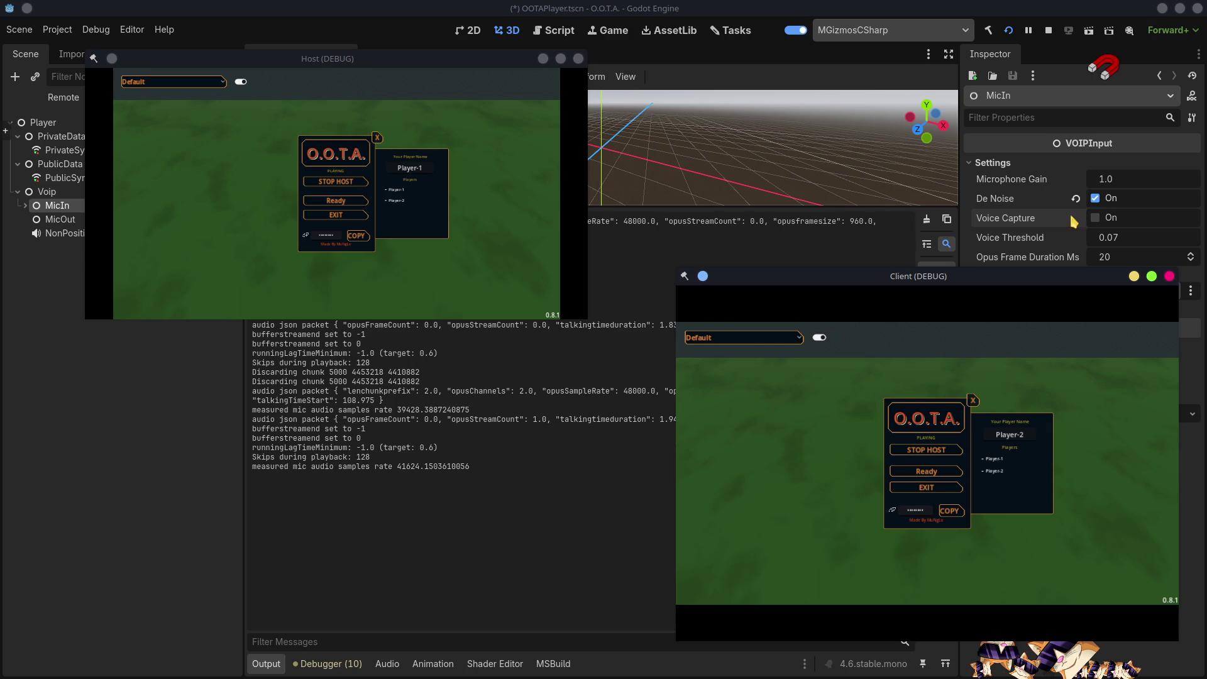
- Re-check Voice Capture on MicIn and alternate focus between the Host and Client windows
click(1093, 218)
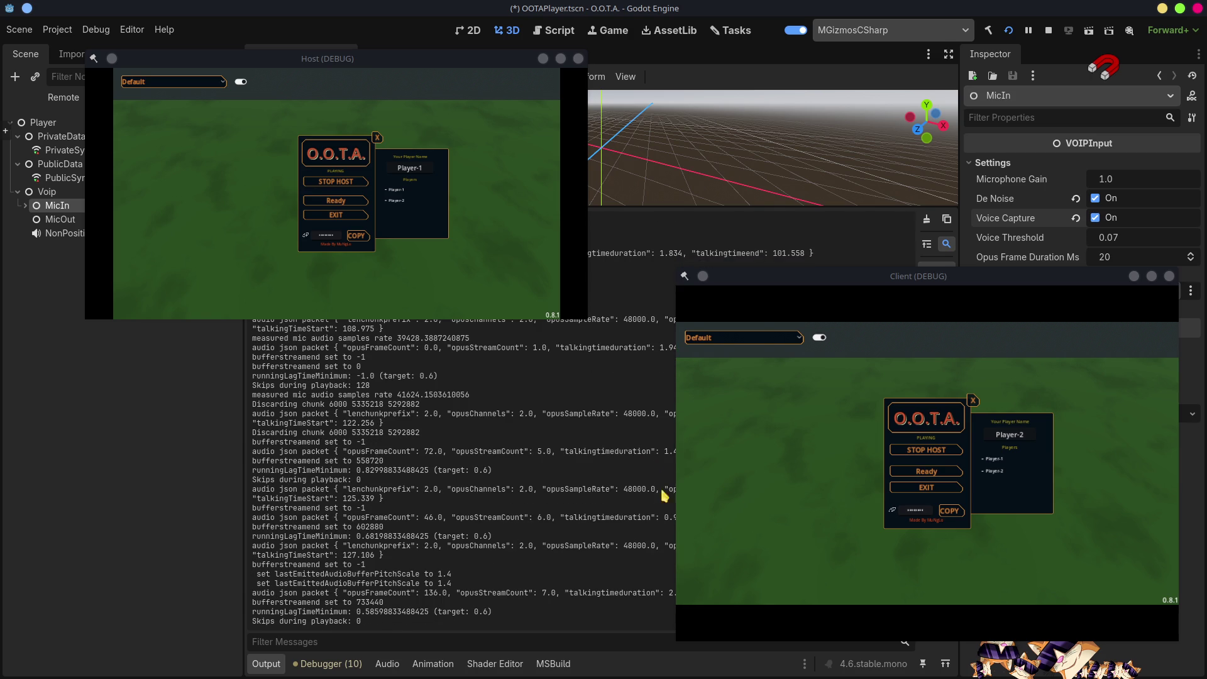
click(229, 230)
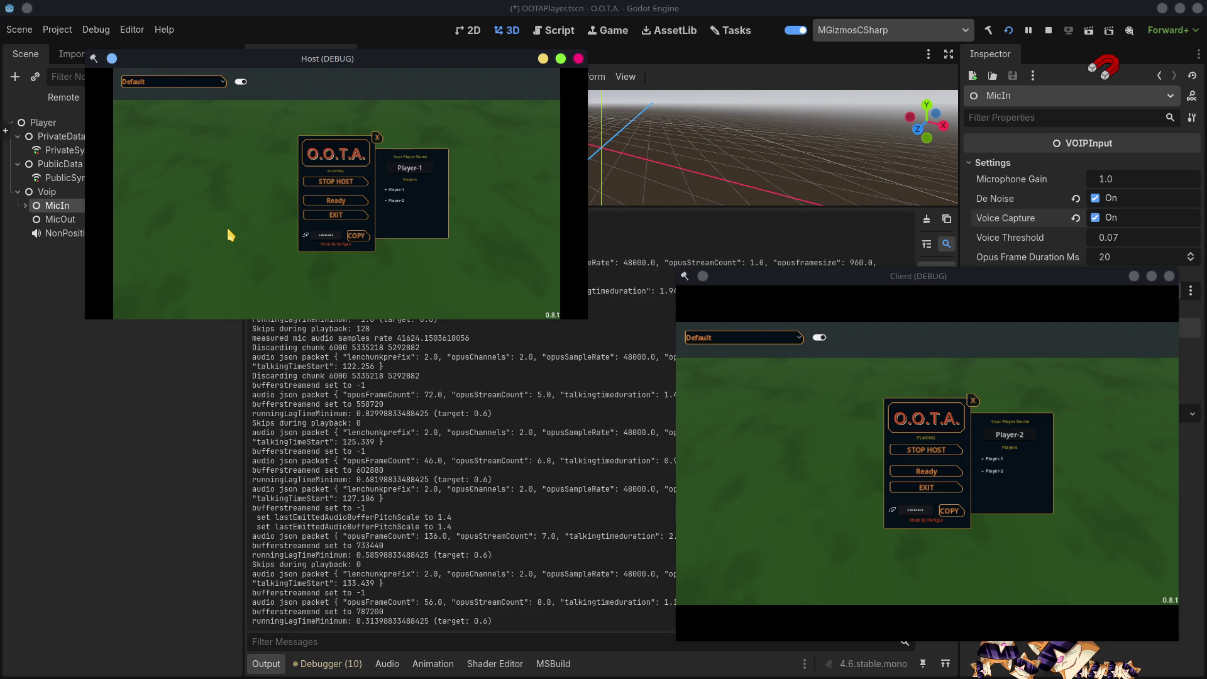
click(798, 463)
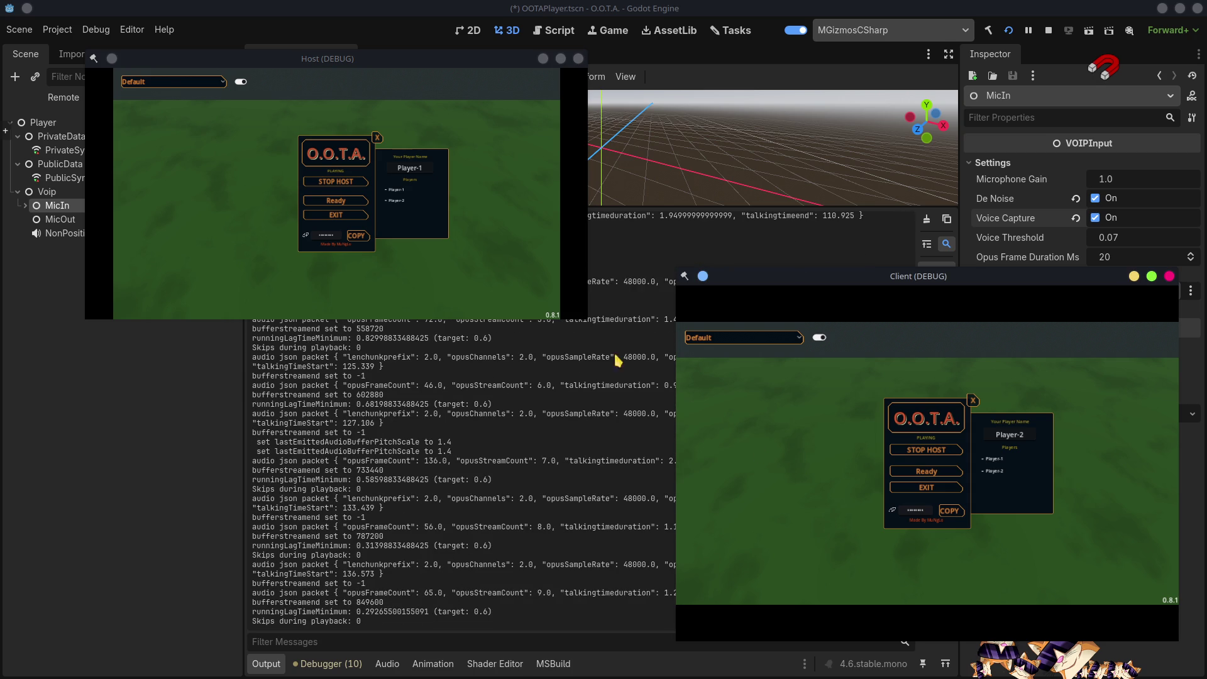
click(202, 228)
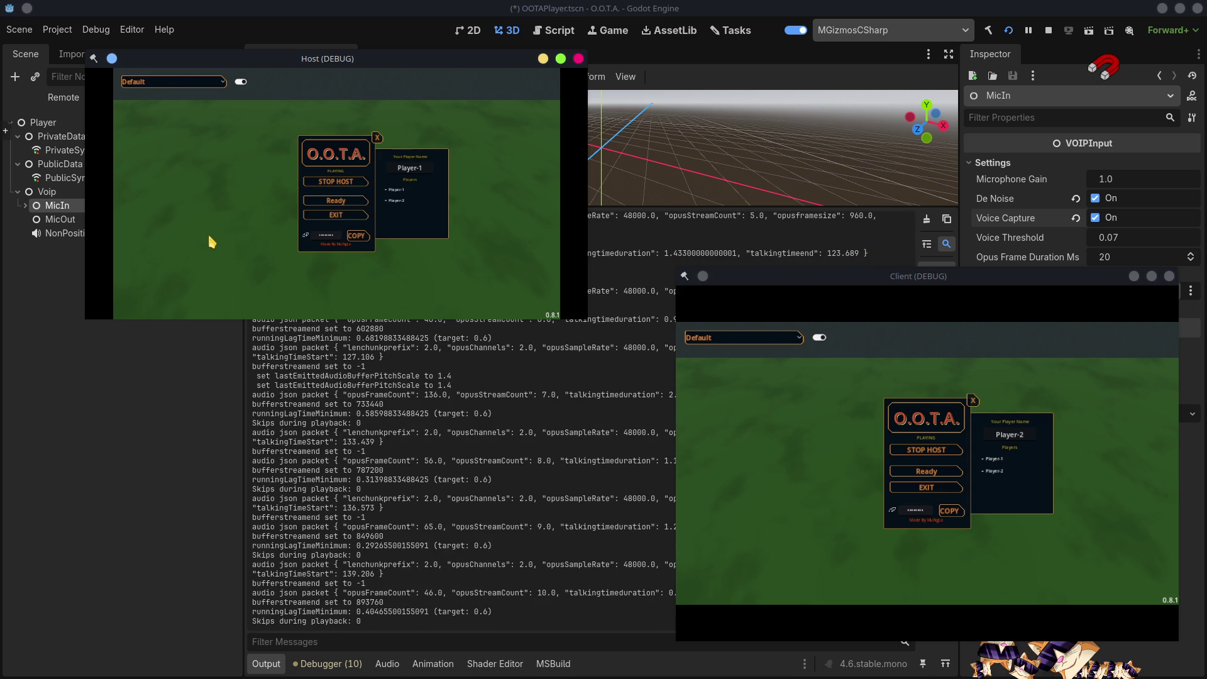
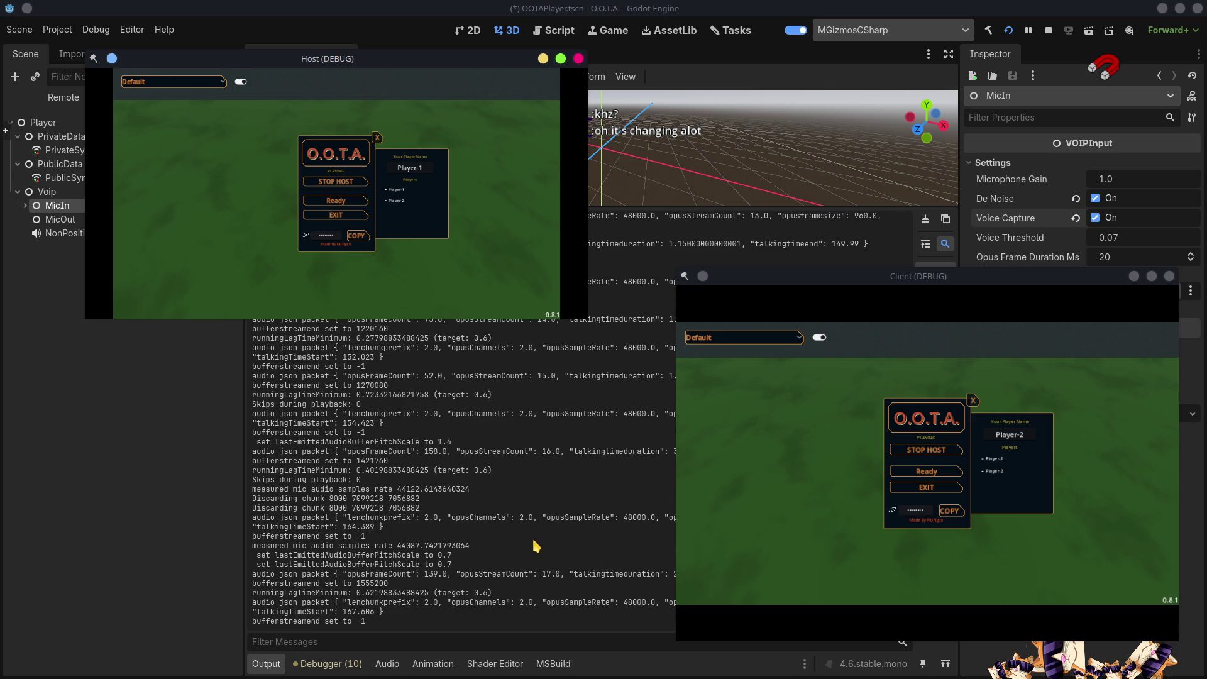
- Drag the Client window up-left and the Host window across so both show, then stop the game
mouse_move(793, 276)
mouse_down()
mouse_move(760, 150)
mouse_move(765, 121)
mouse_up()
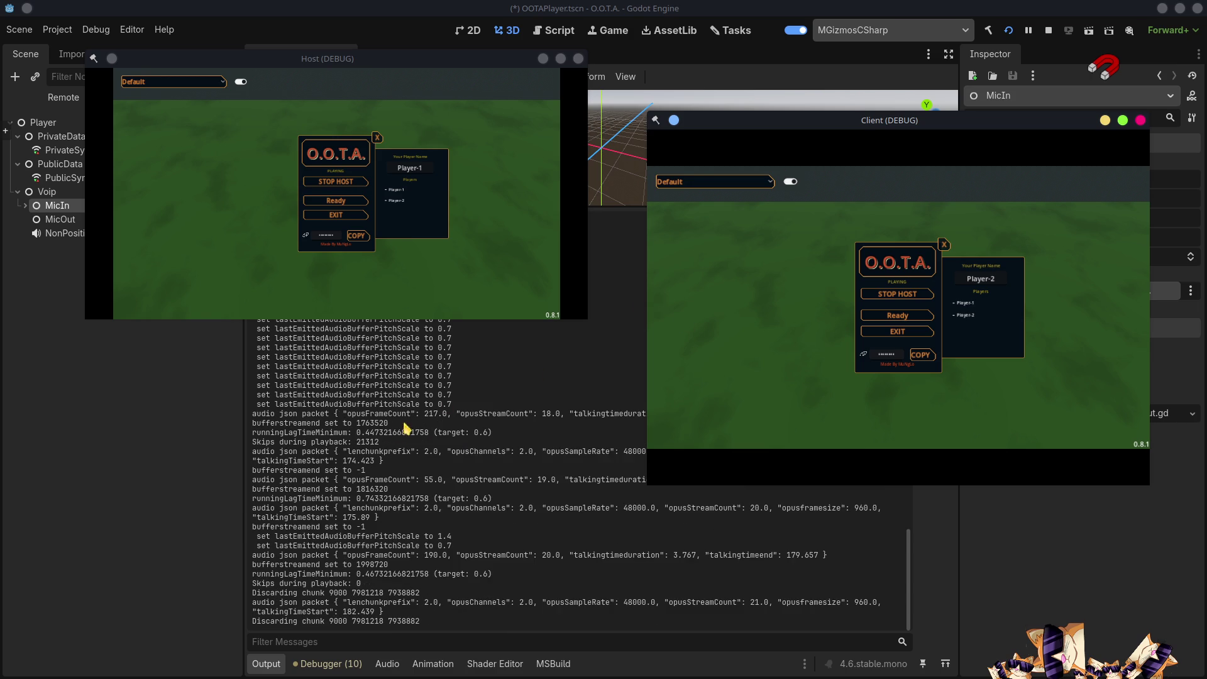
mouse_move(810, 126)
mouse_down()
mouse_move(762, 243)
mouse_move(800, 237)
mouse_move(810, 120)
mouse_up()
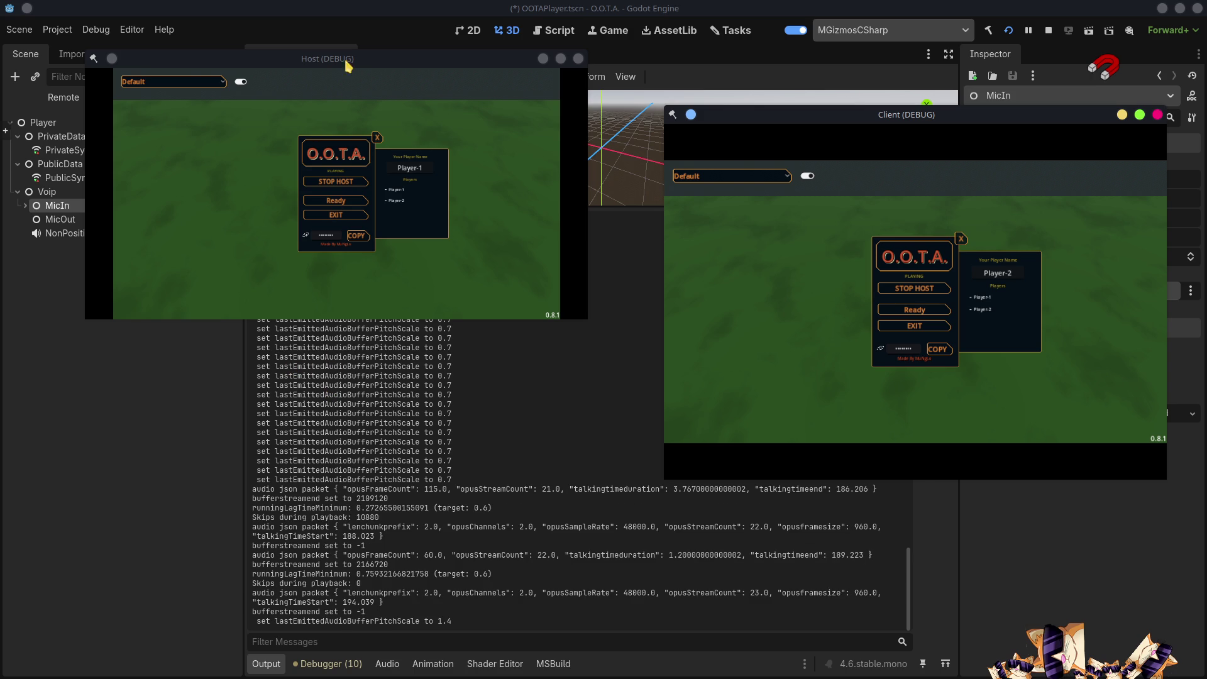
mouse_move(355, 61)
mouse_down()
mouse_move(867, 56)
mouse_move(841, 54)
mouse_up()
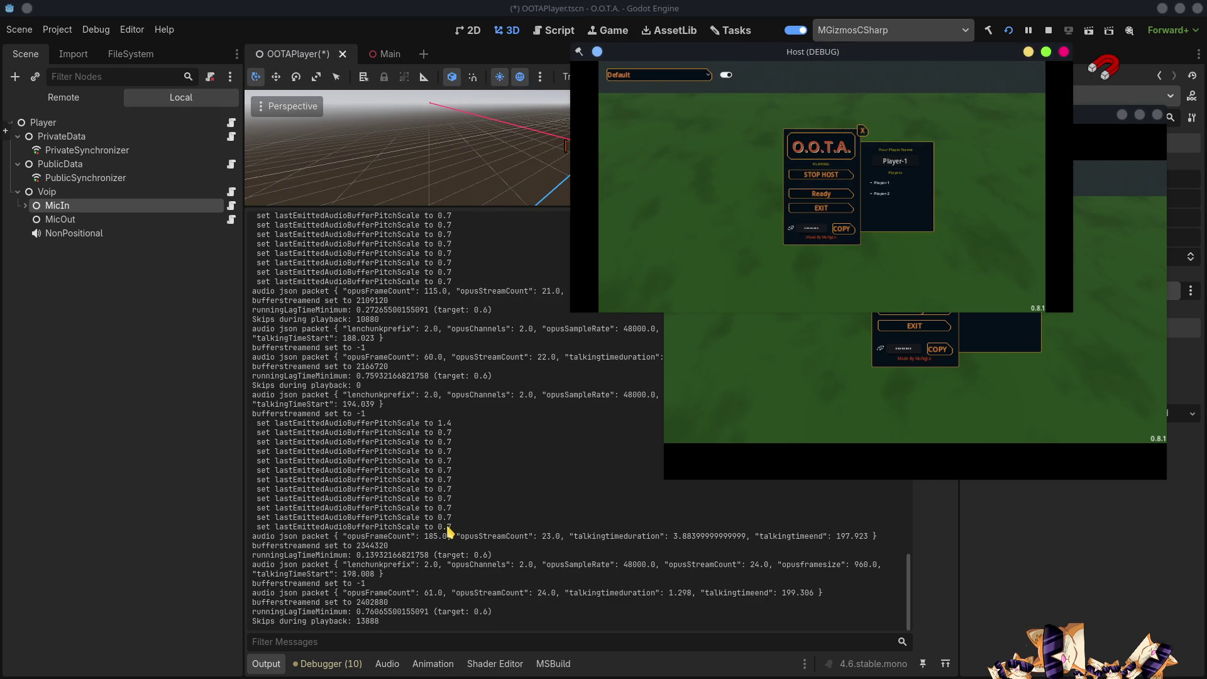
drag(755, 56, 709, 48)
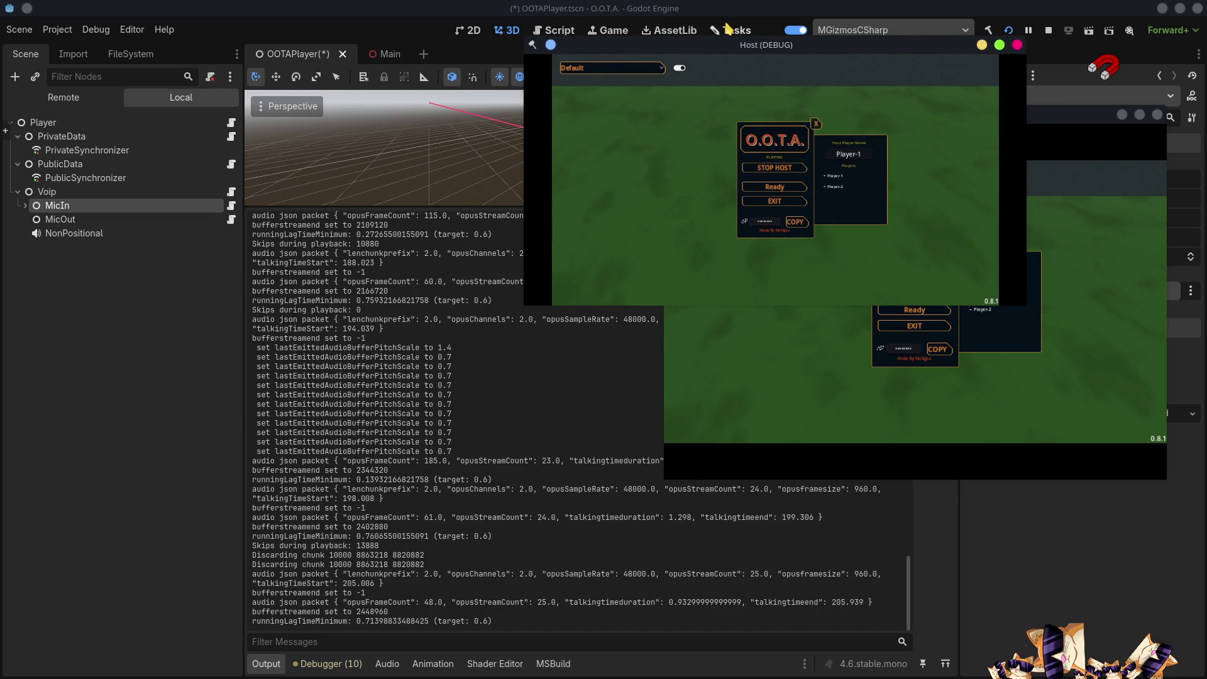
drag(713, 52, 507, 60)
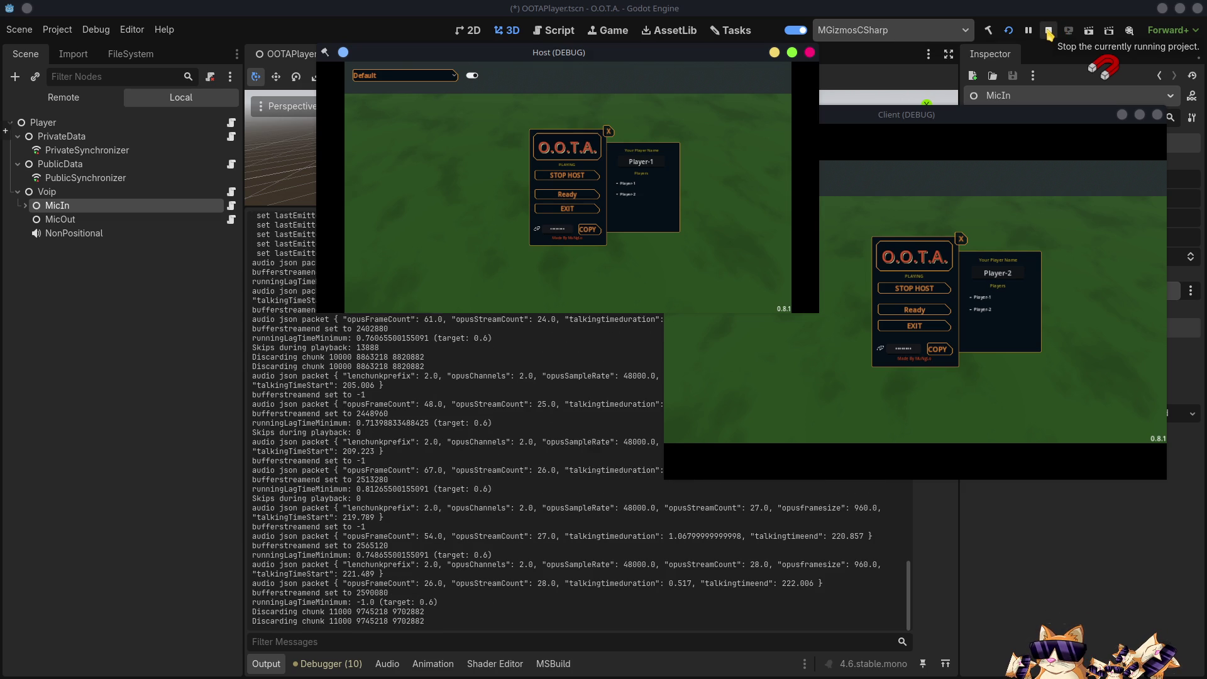
click(1049, 32)
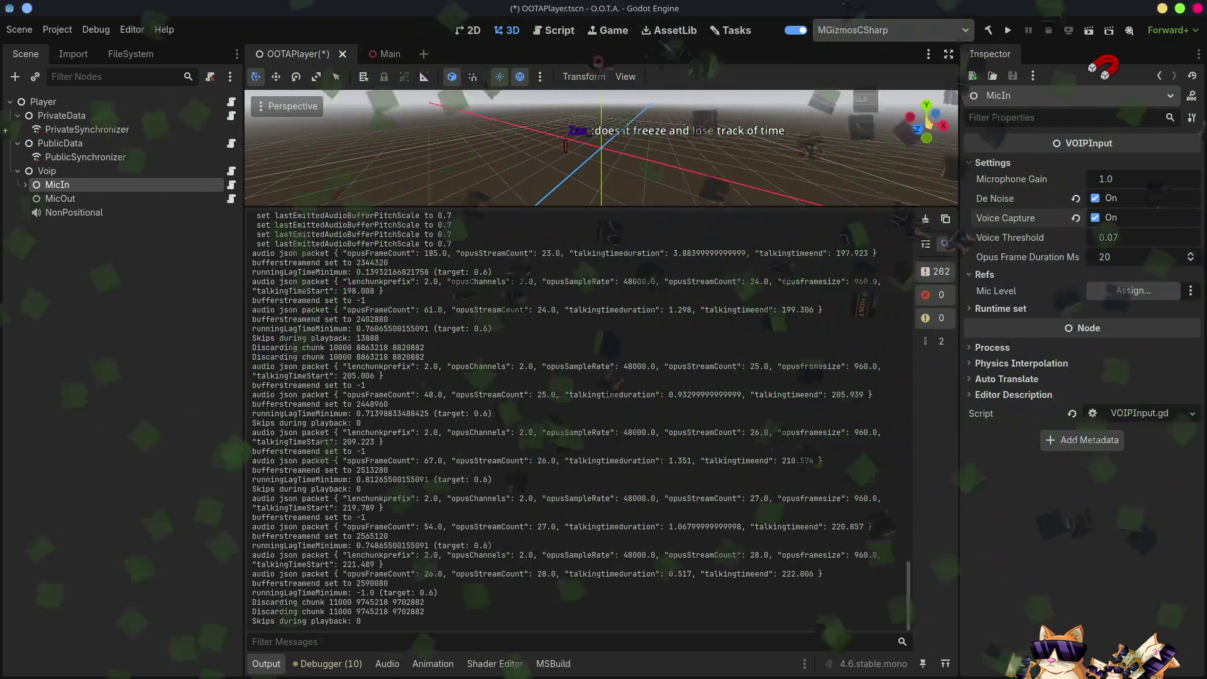
- Select lastEmittedAudioBufferPitchScale in the Output log and open MicOut's script in the code editor
scroll(461, 366, up, 10)
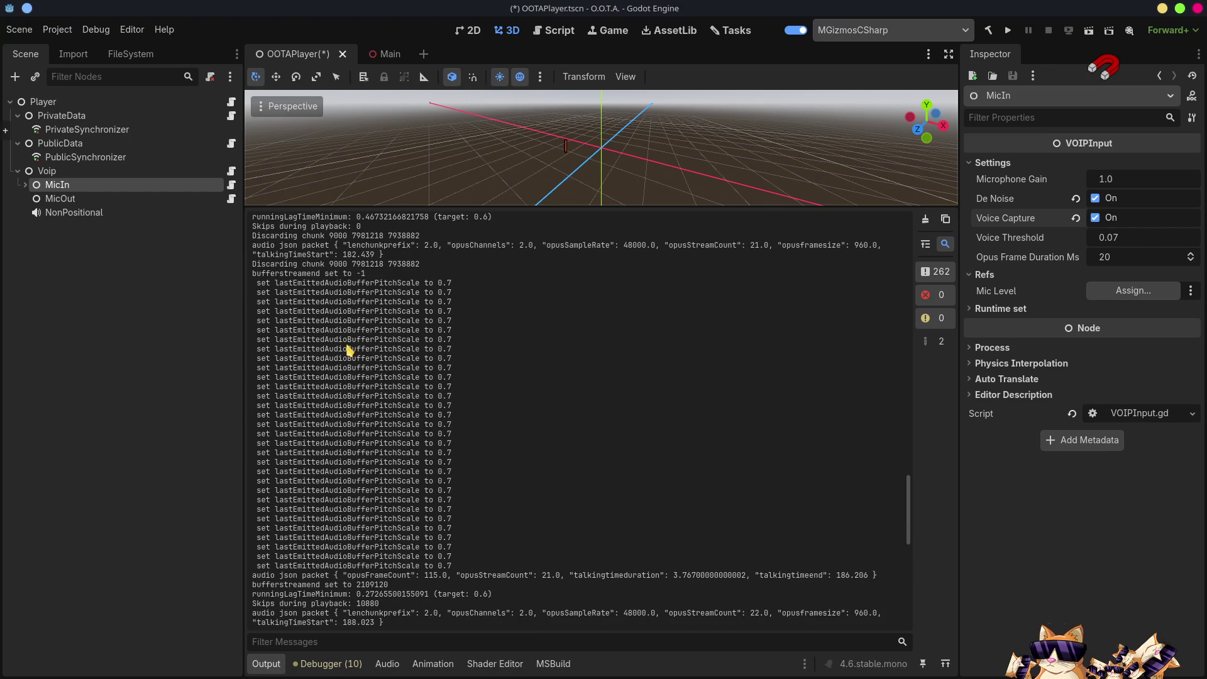
double_click(339, 340)
key(ctrl+c)
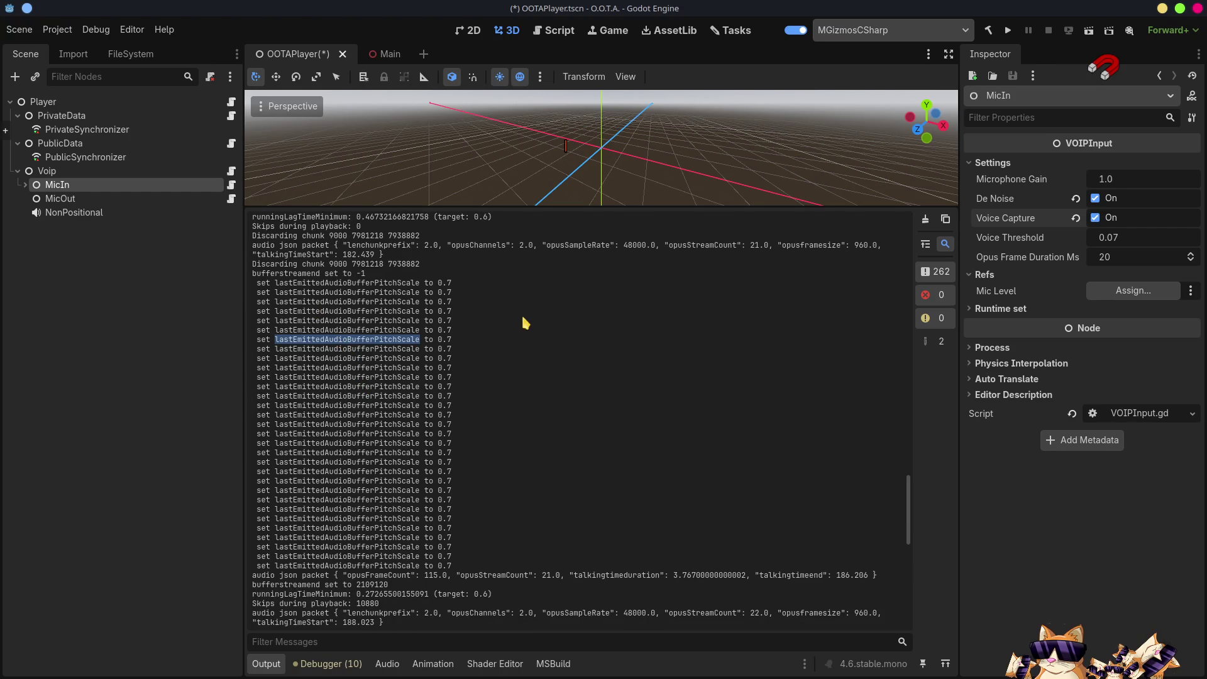
click(232, 200)
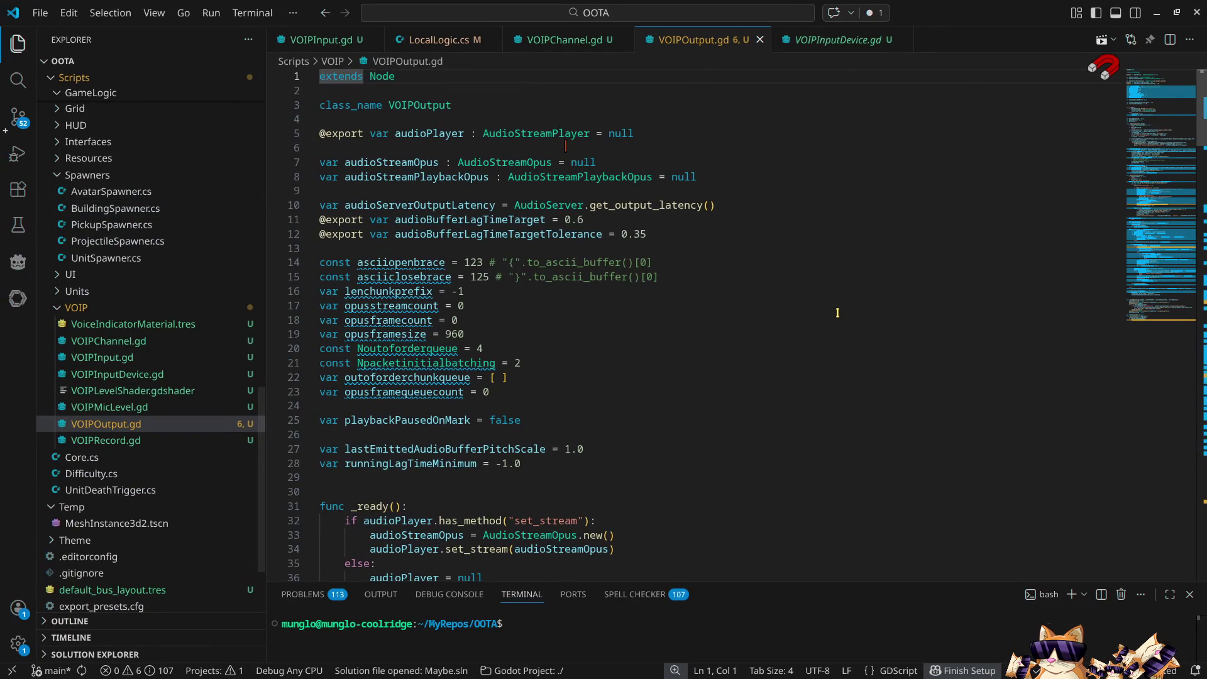
- Search VOIPOutput.gd for lastEmittedAudioBufferPitchScale and go to its declaration on line 27
key(ctrl+f)
key(ctrl+v)
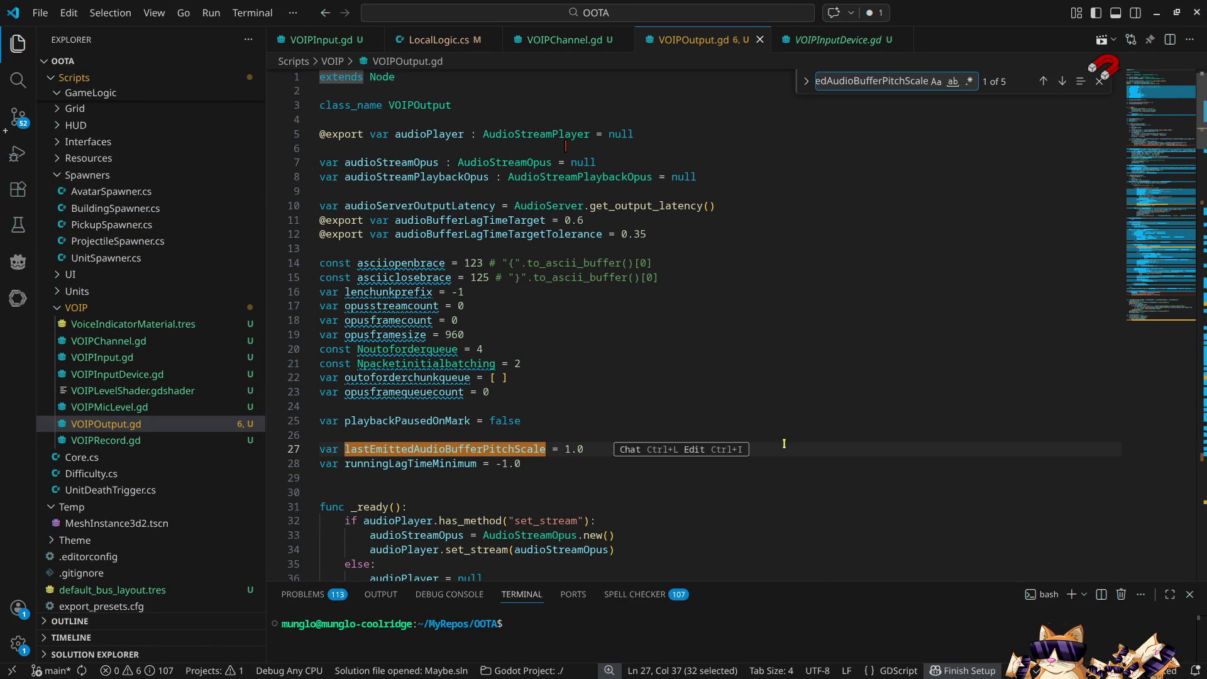
mouse_move(453, 450)
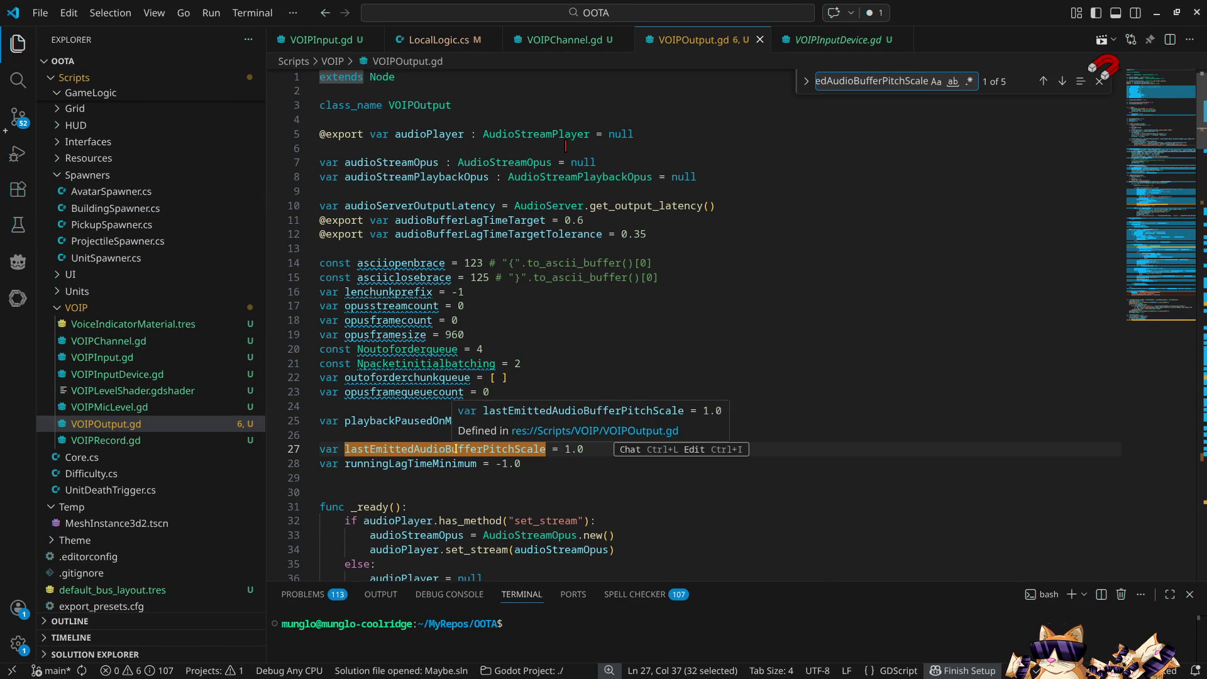
click(459, 320)
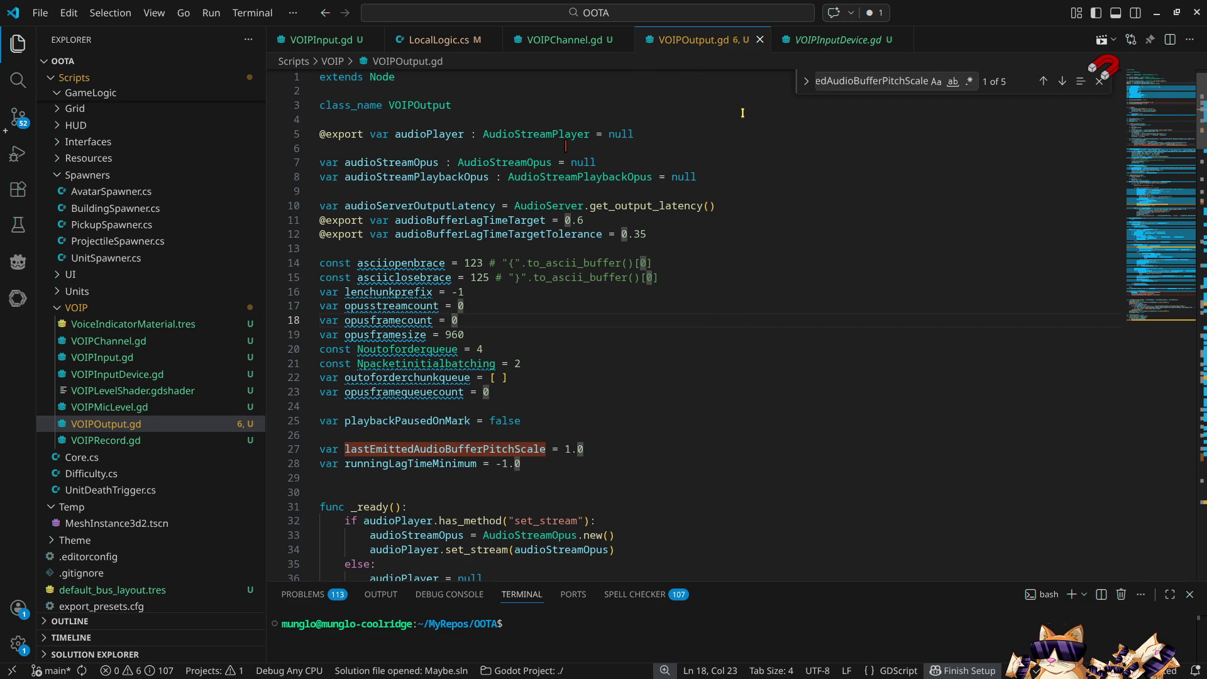
click(620, 445)
- Check the AudioStreamPlayer type on line 5, return to line 27, then close Visual Studio Code
scroll(1162, 90, up, 1)
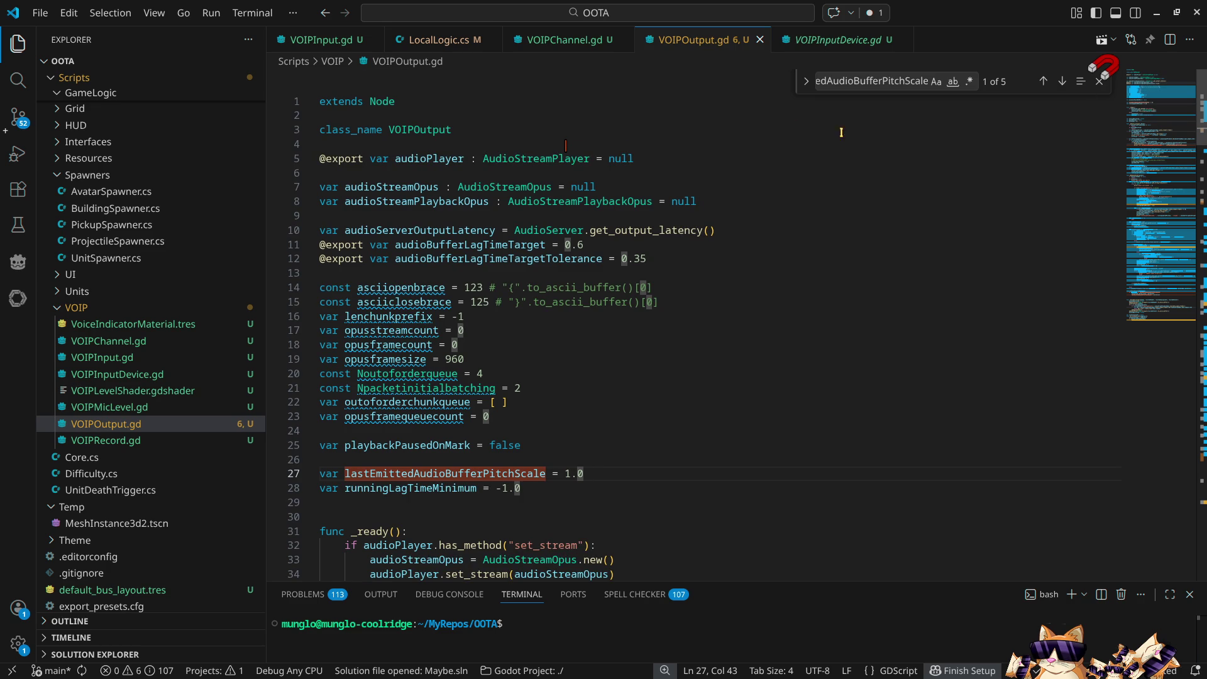
click(536, 158)
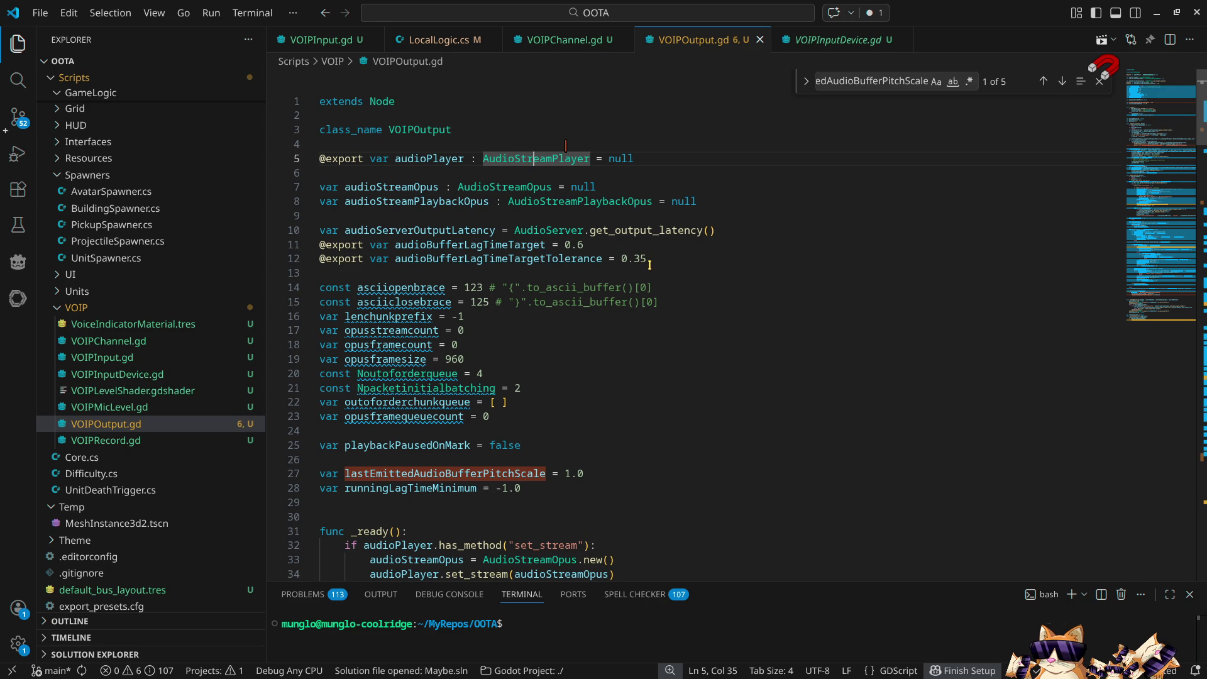
click(594, 473)
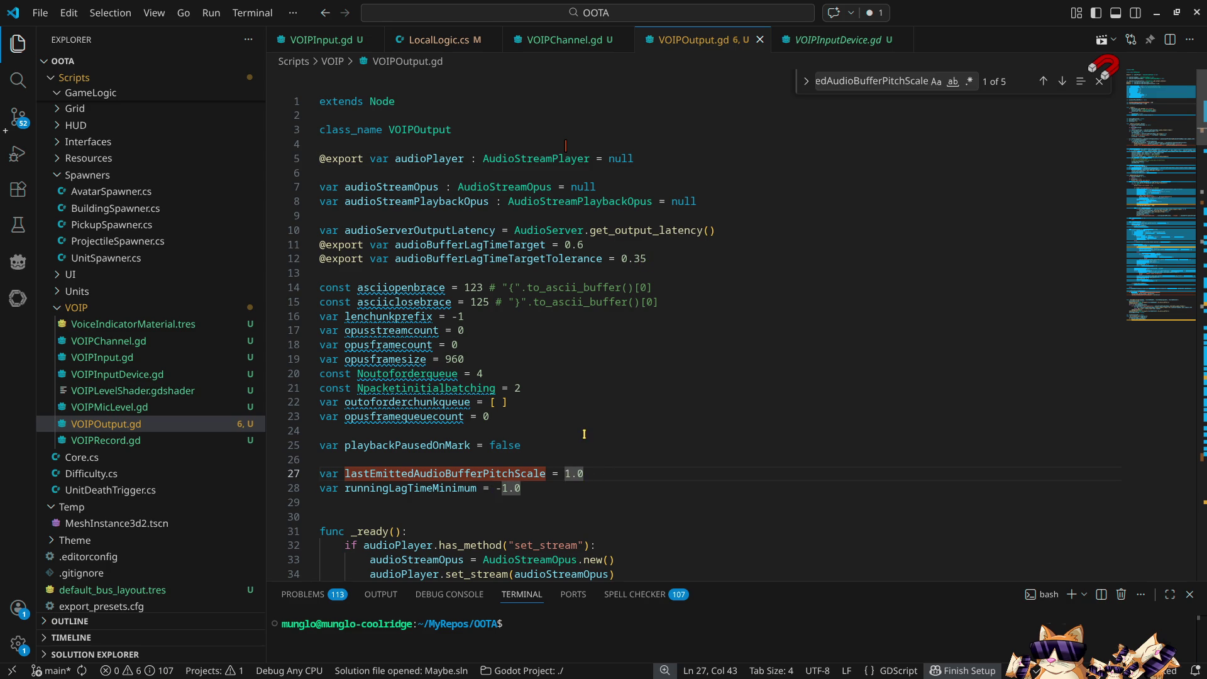
scroll(508, 350, down, 4)
double_click(502, 284)
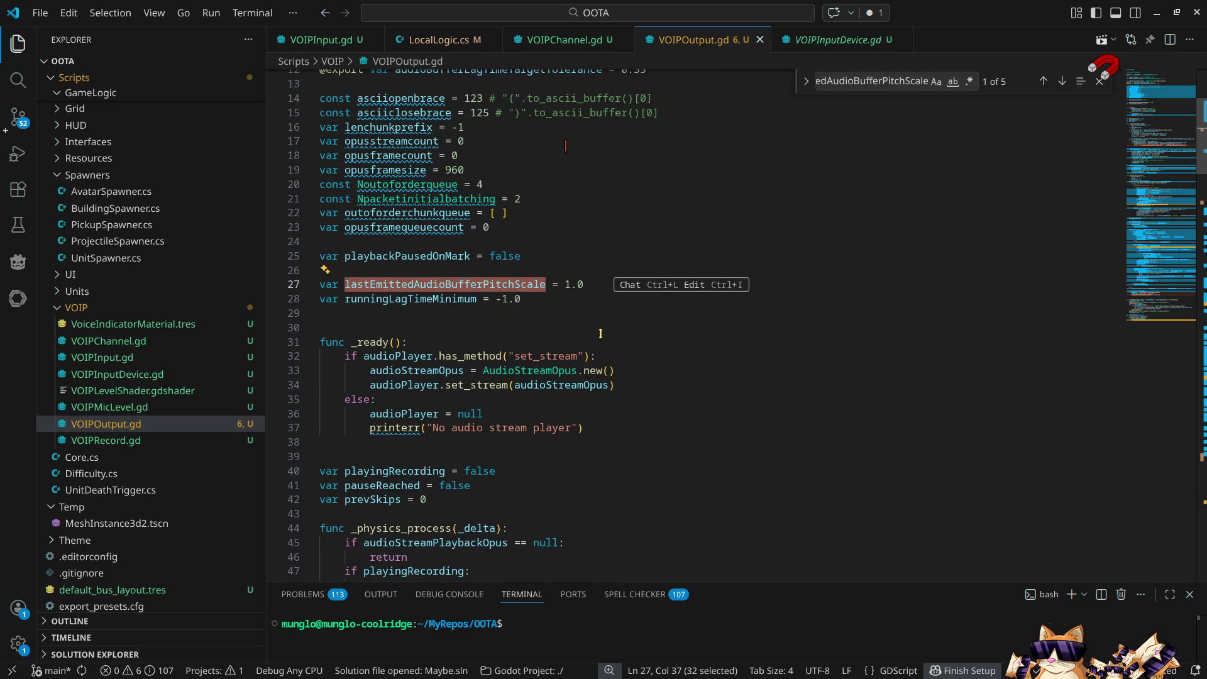
click(577, 247)
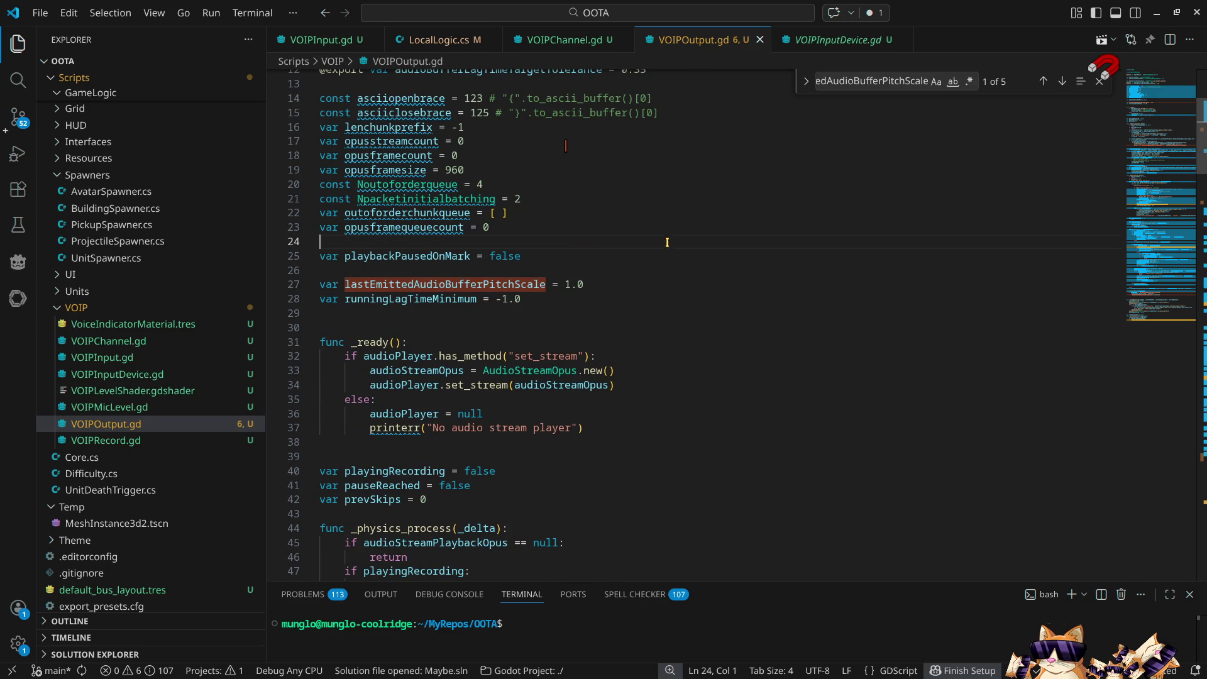
click(1198, 13)
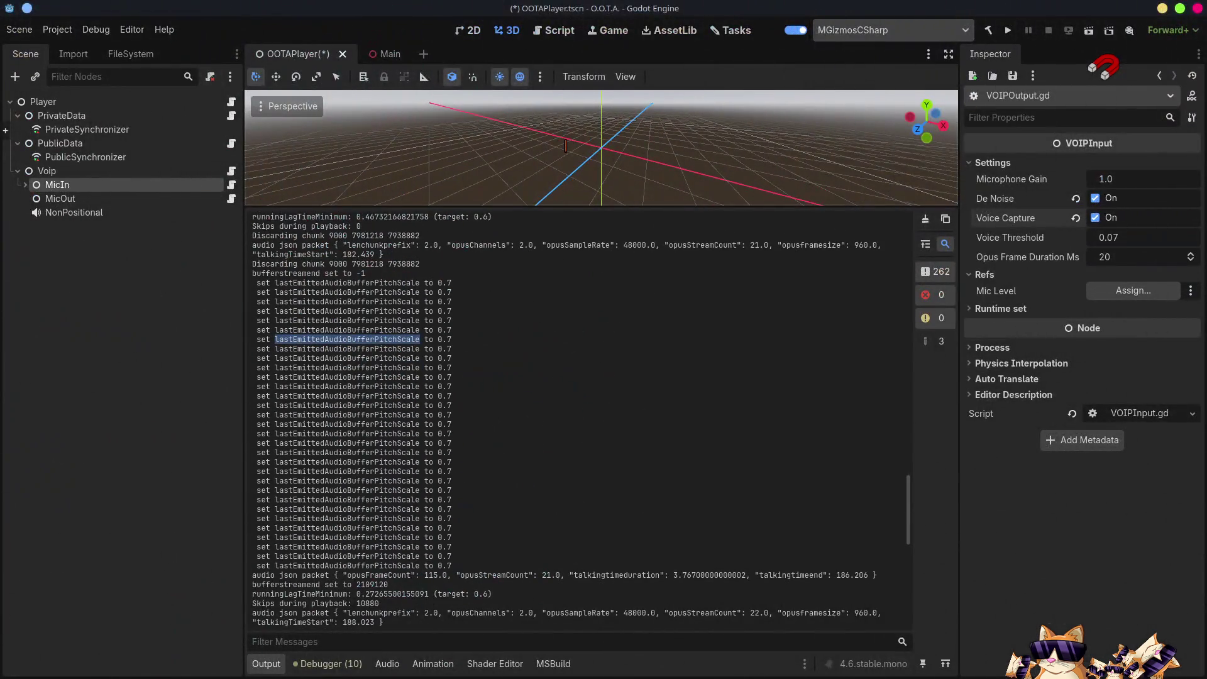
- Quit the Godot editor, saving the OOTAPlayer scene with Save & Close
key(super+d)
key(super+d)
click(1197, 9)
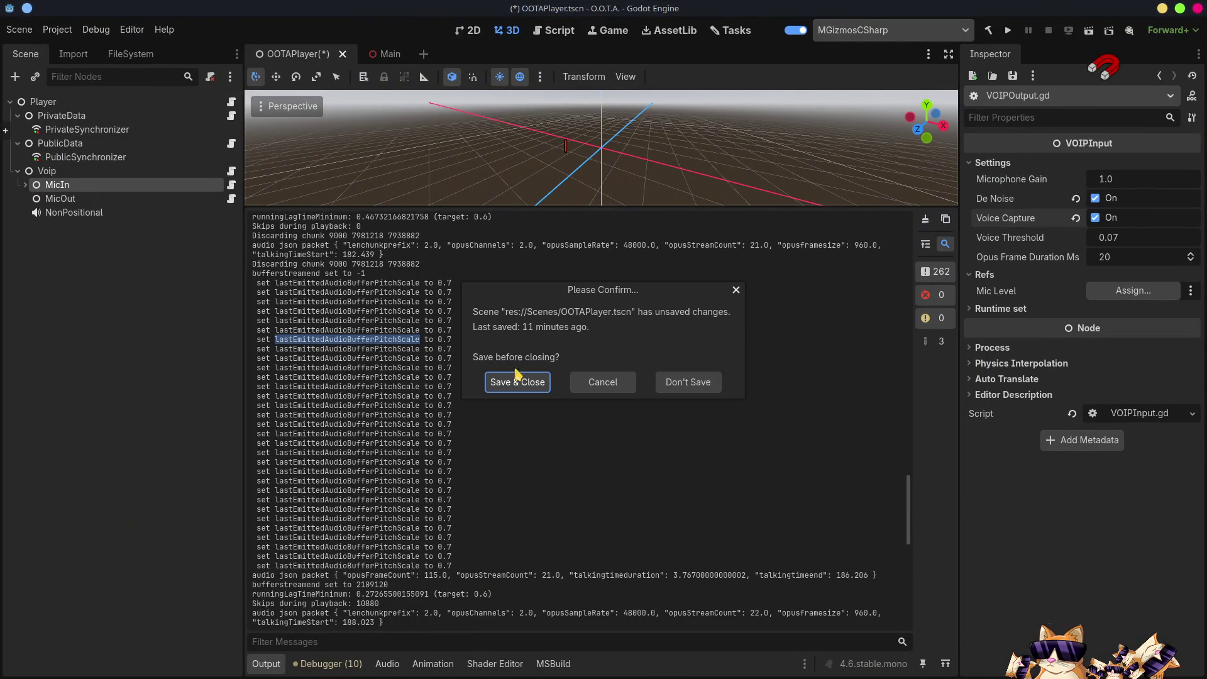
click(544, 383)
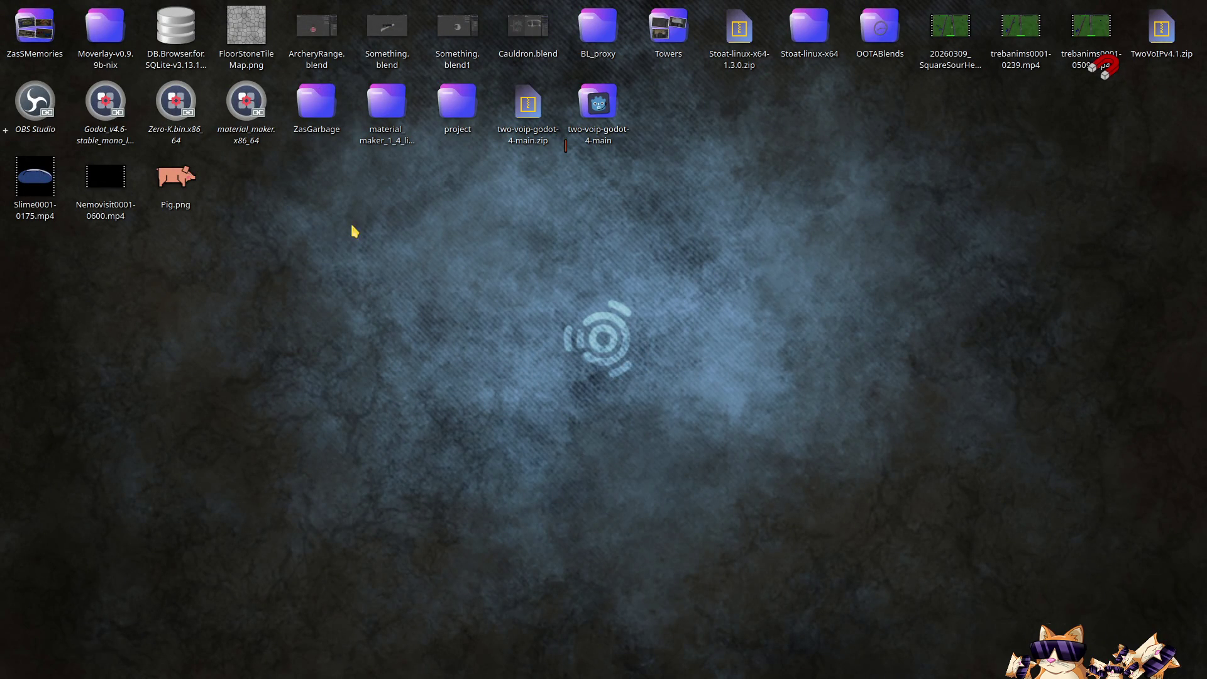
- Relaunch Godot, open the O.O.T.A. project, and open MicOut's script in the code editor
click(106, 110)
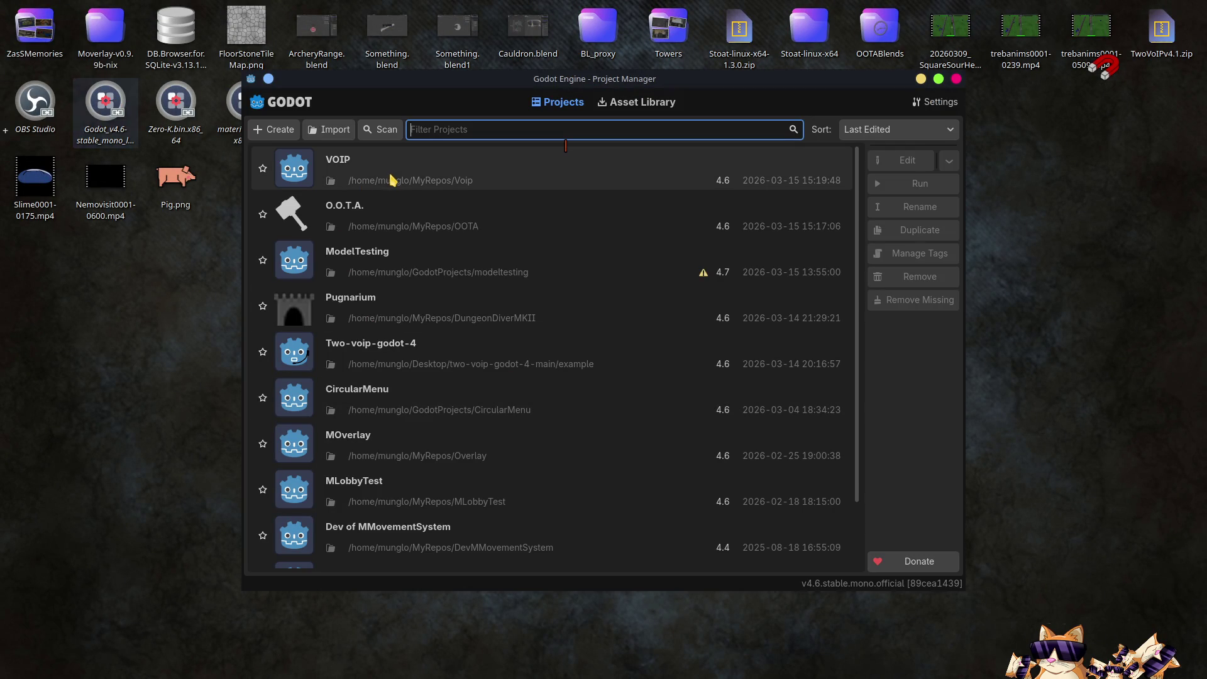
double_click(398, 208)
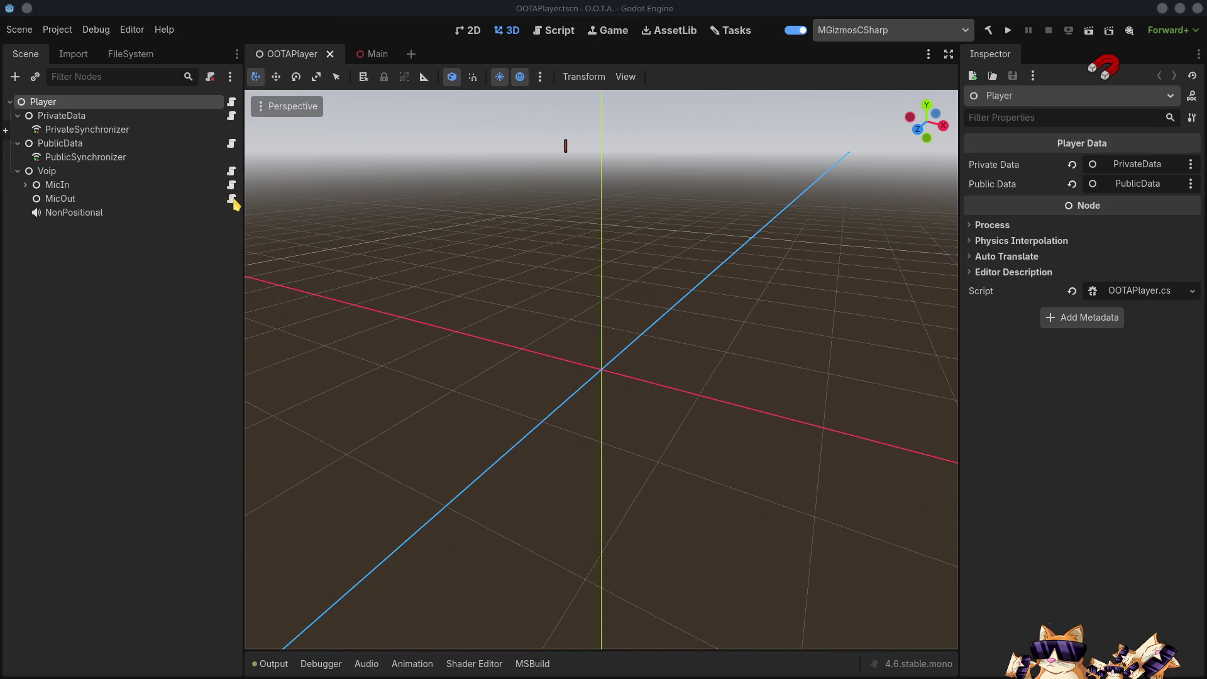
click(232, 199)
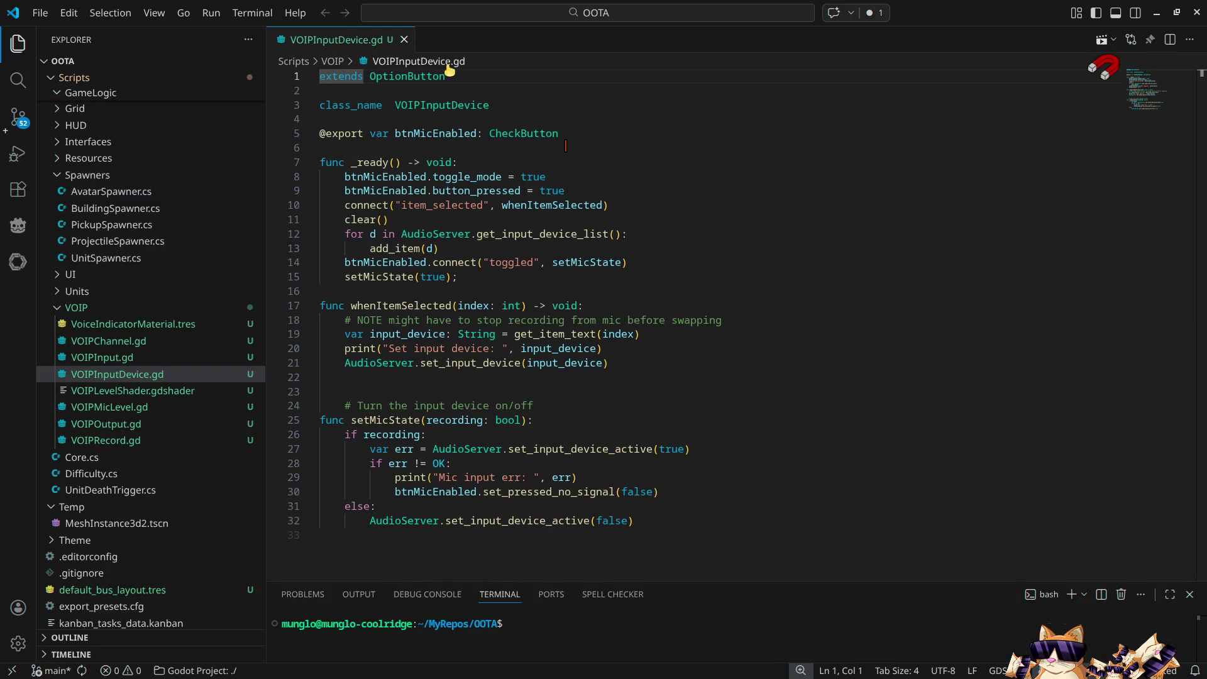
- In VOIPOutput.gd, list all references to lastEmittedAudioBufferPitchScale and jump to its print statement
click(132, 424)
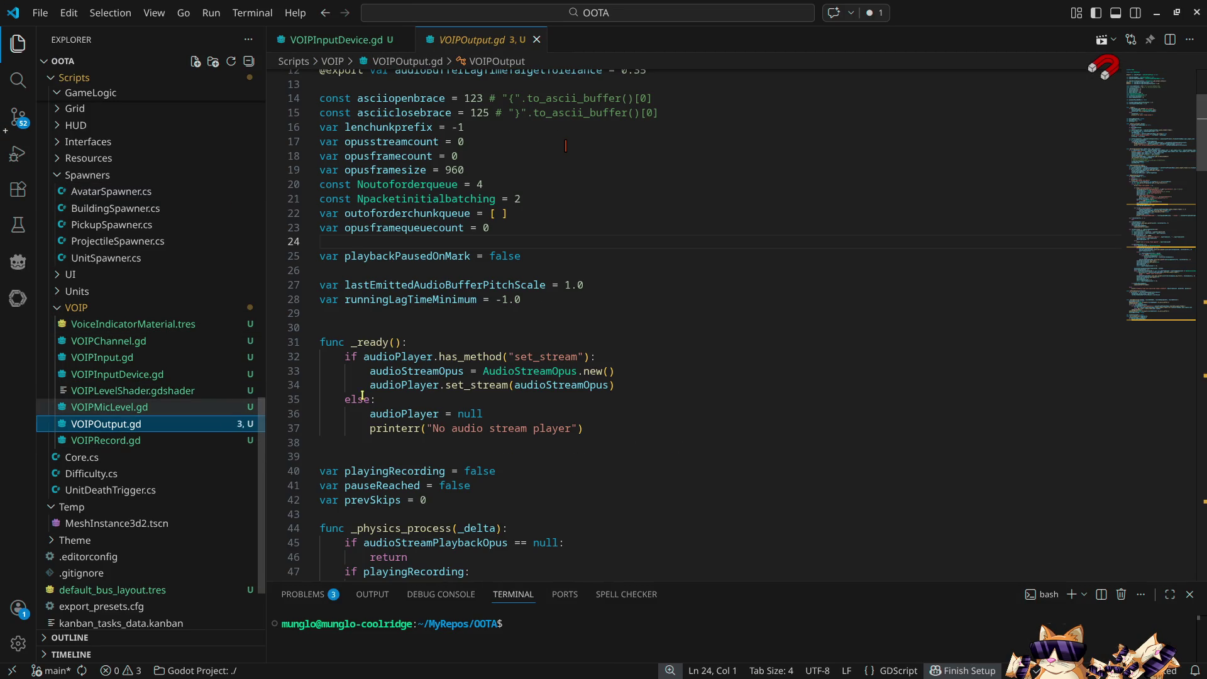
double_click(398, 284)
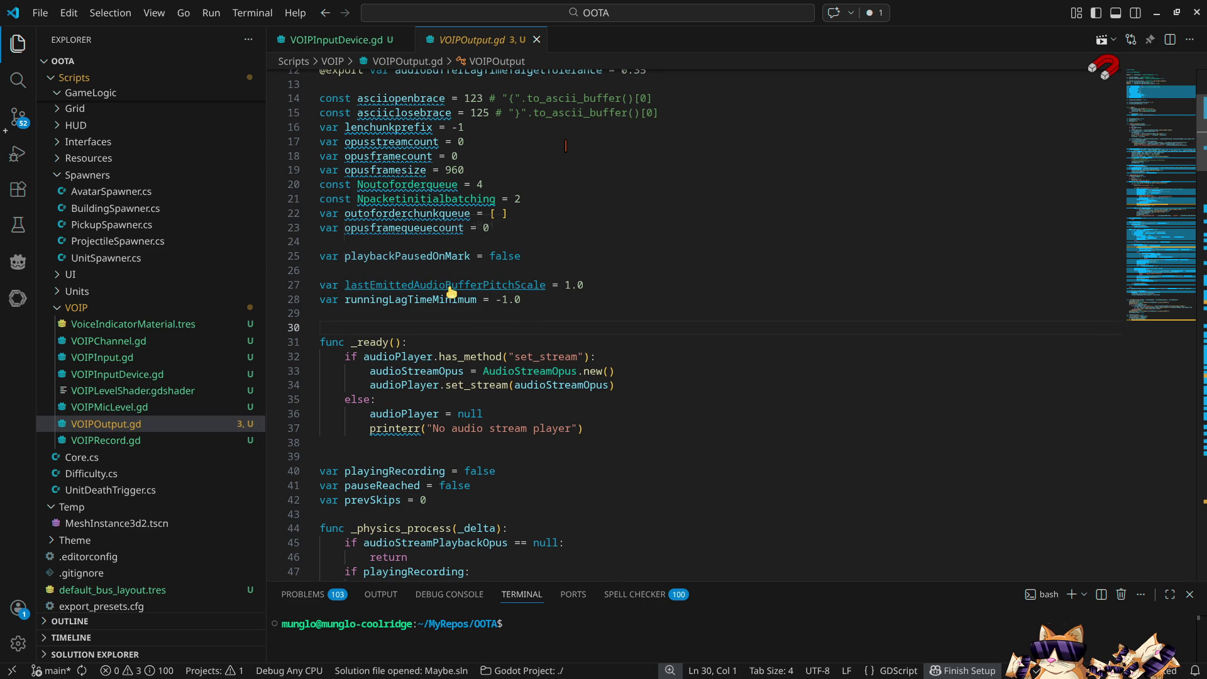
ctrl+click(452, 285)
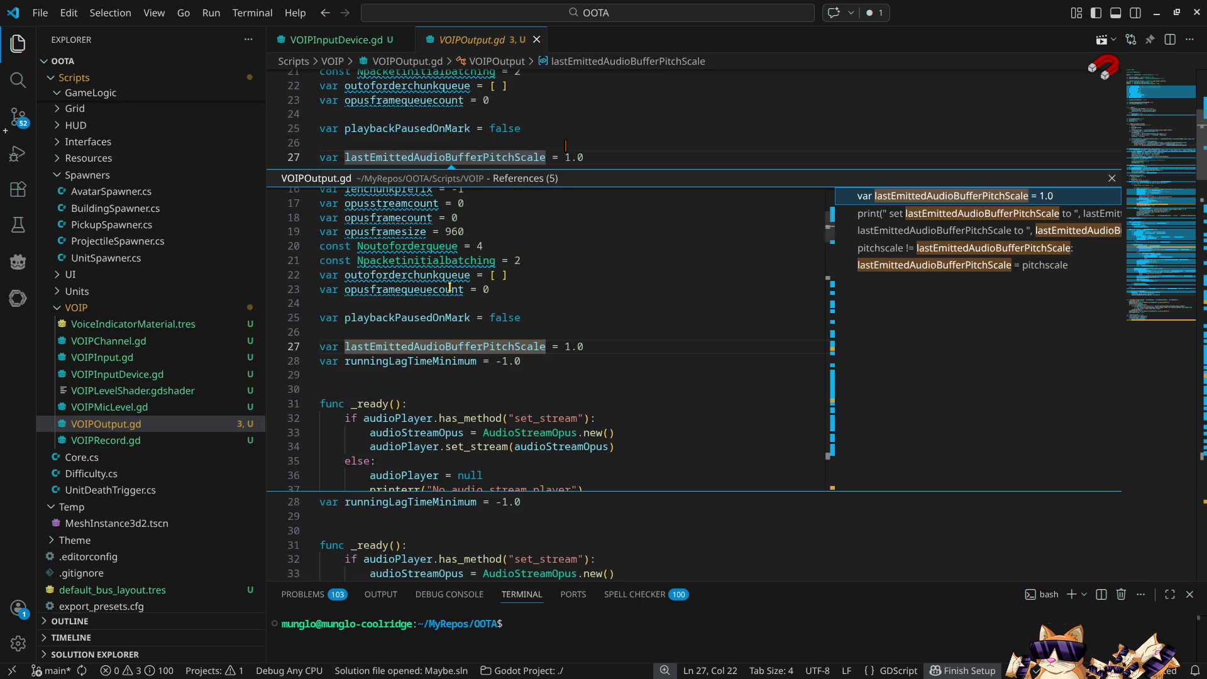
click(905, 216)
- Scroll through the reference results and jump to the setPitchScale function definition
scroll(521, 347, up, 2)
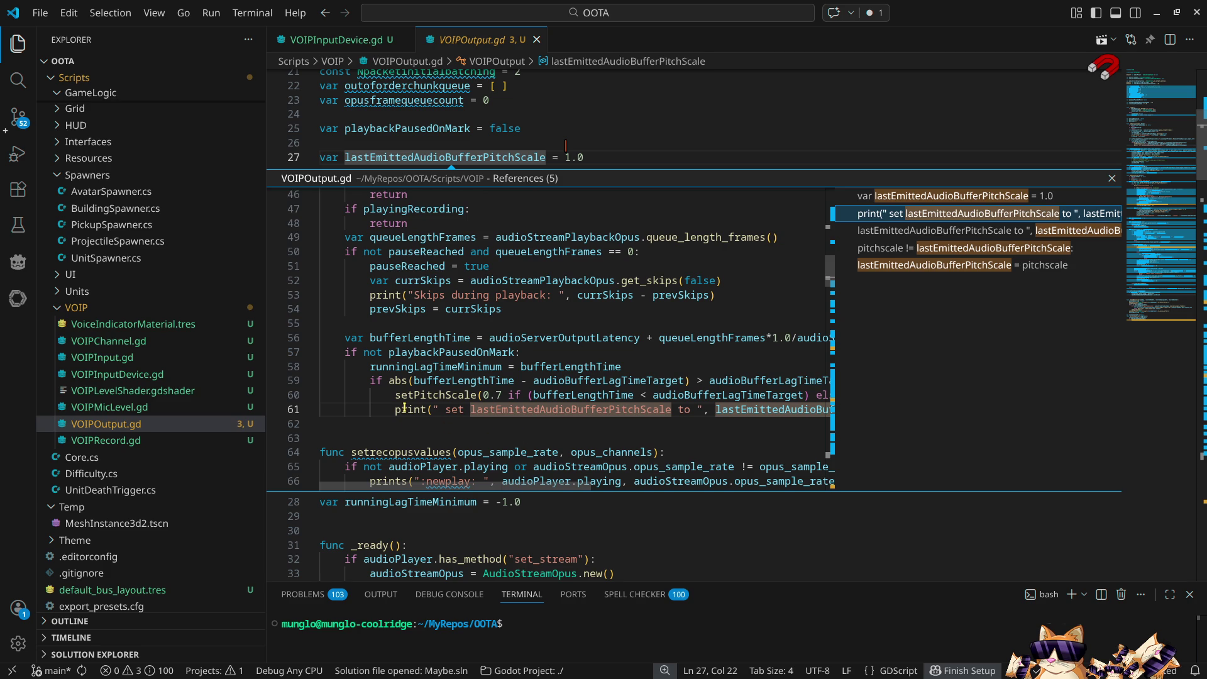
mouse_move(434, 356)
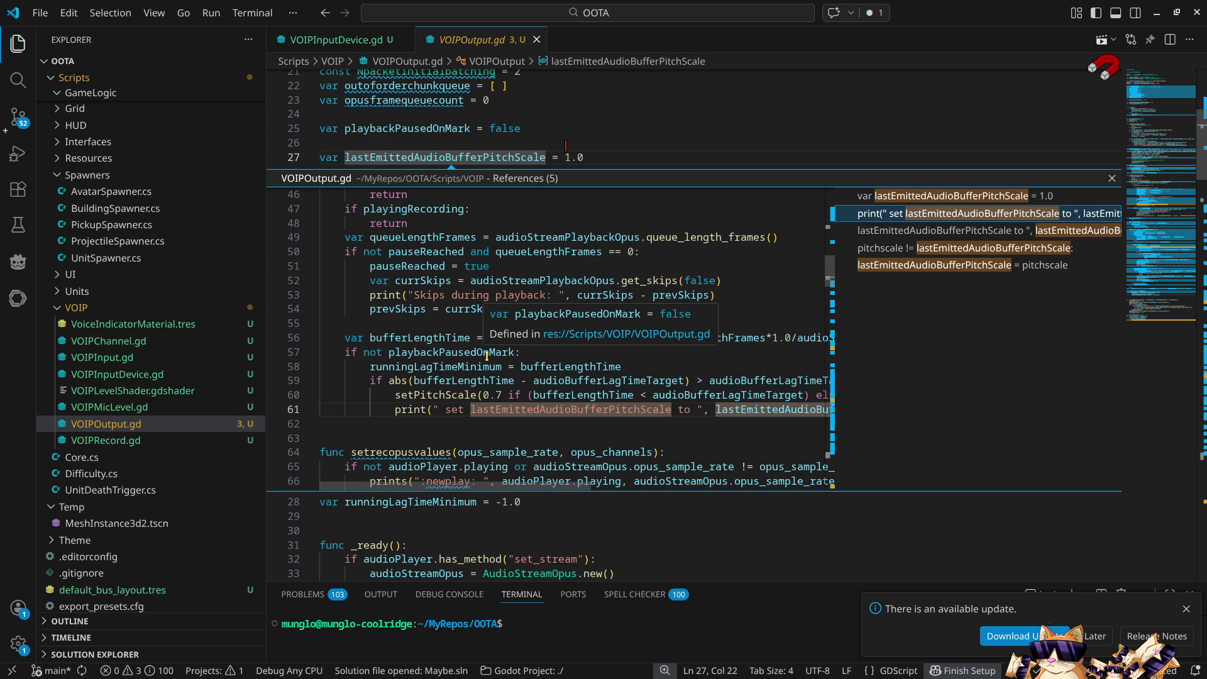
mouse_move(441, 485)
mouse_down()
mouse_move(593, 496)
mouse_move(312, 509)
mouse_up()
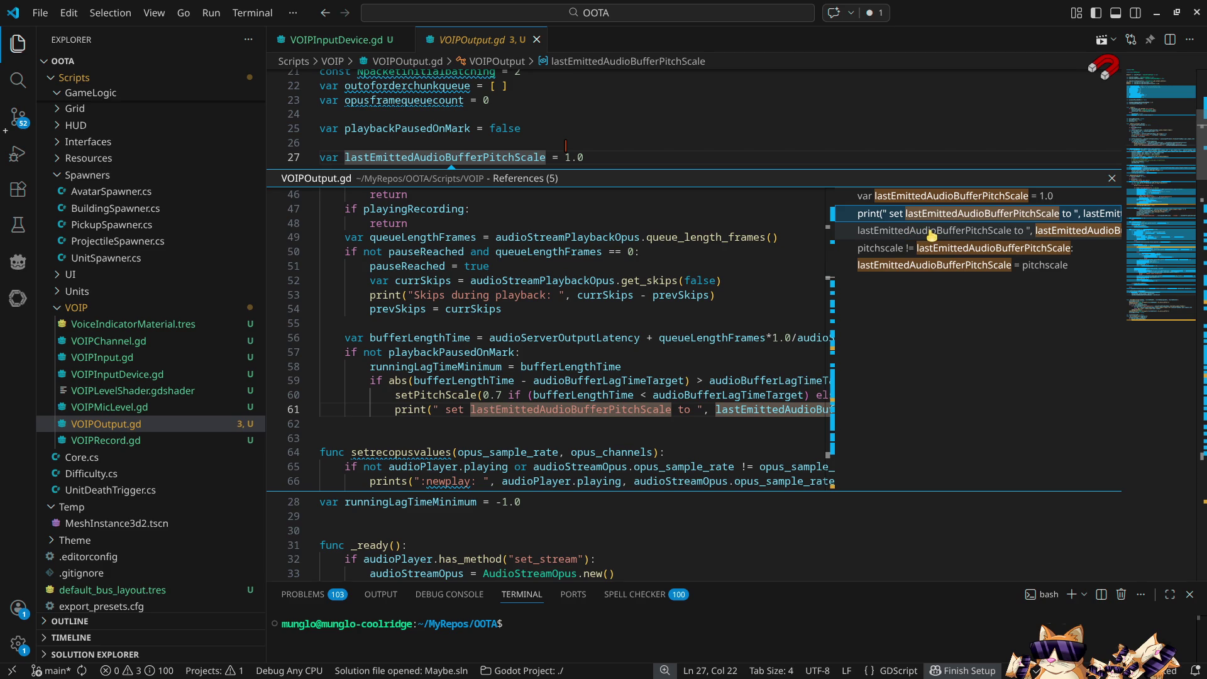
scroll(482, 392, up, 4)
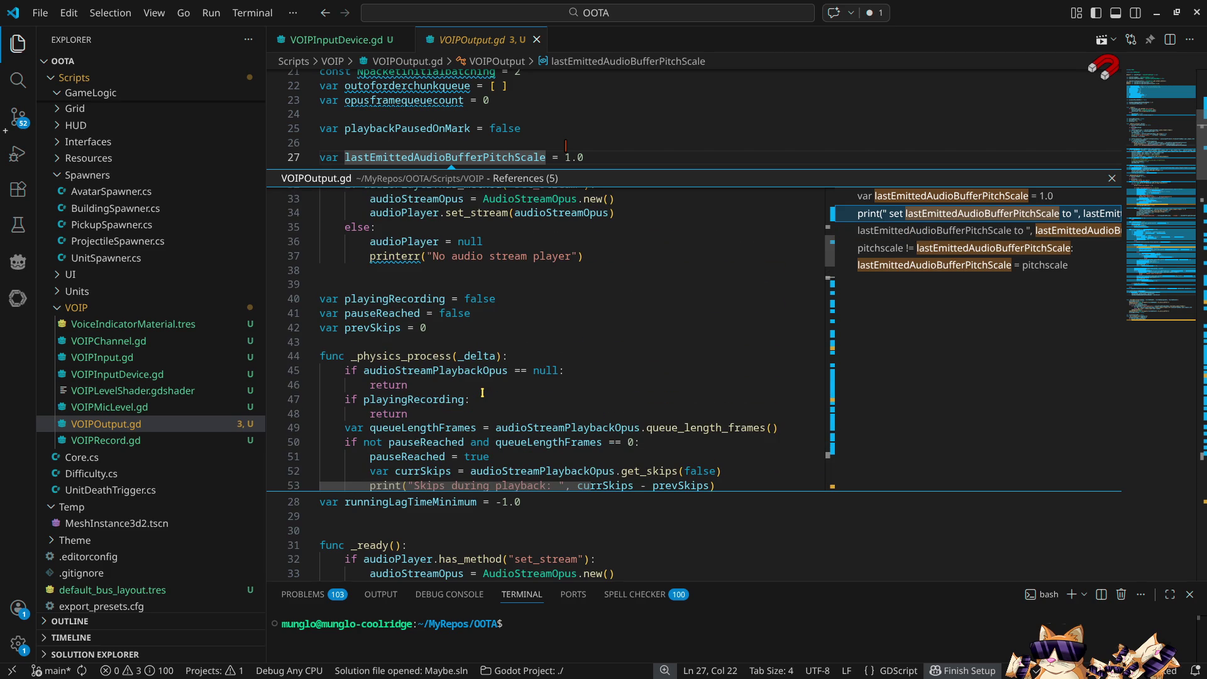
scroll(482, 392, down, 4)
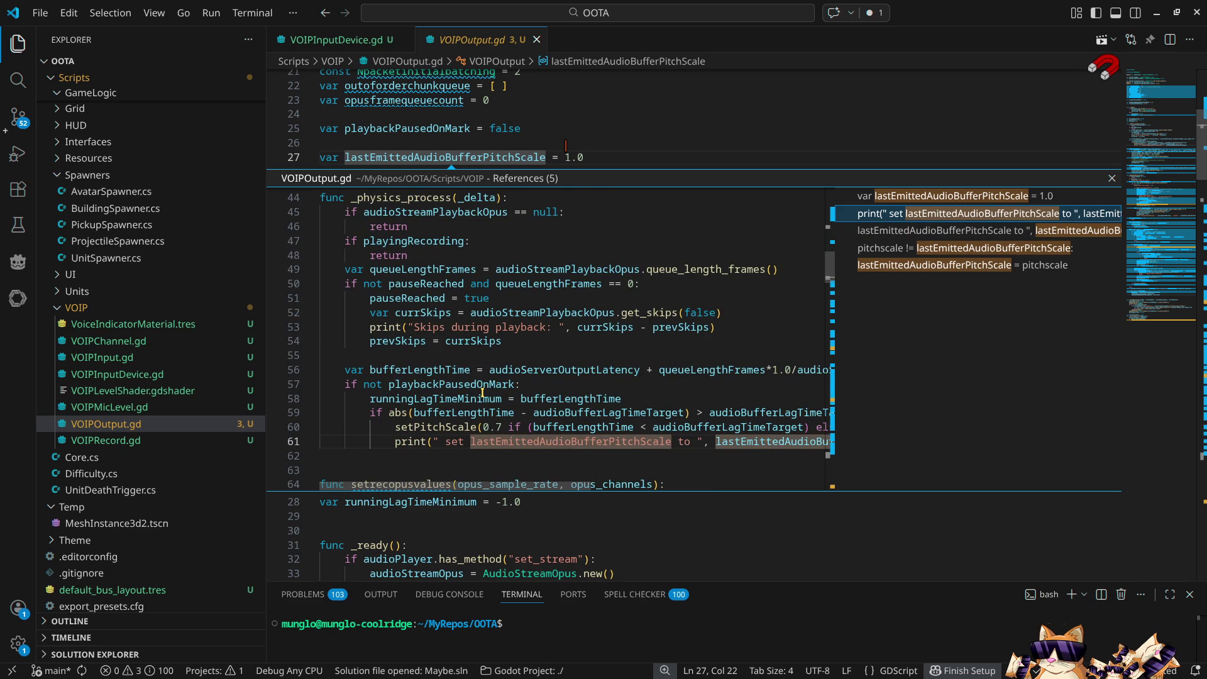
scroll(485, 487, down, 2)
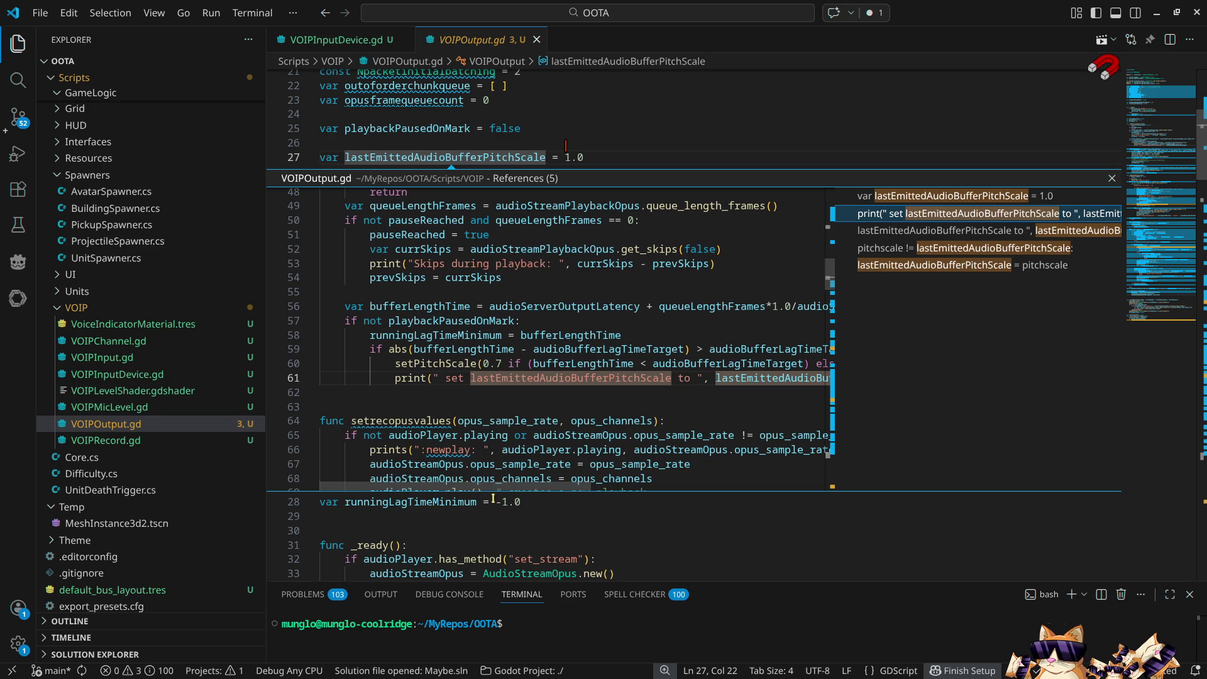
scroll(485, 491, right, 5)
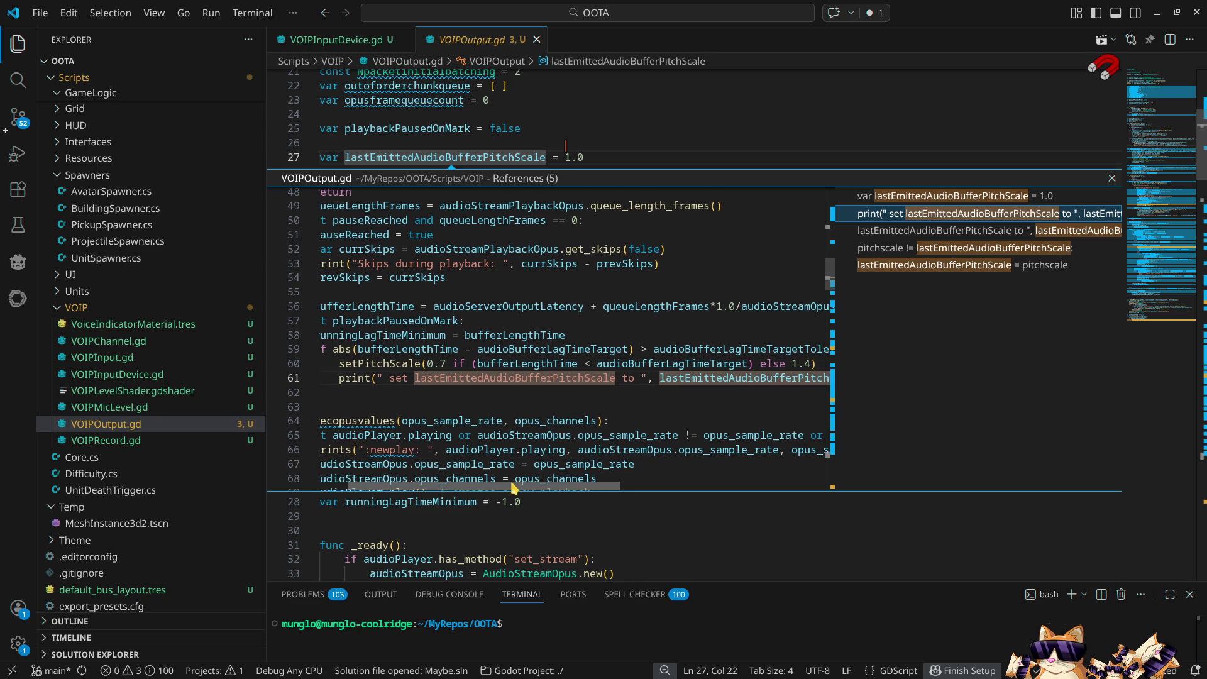
scroll(556, 481, right, 2)
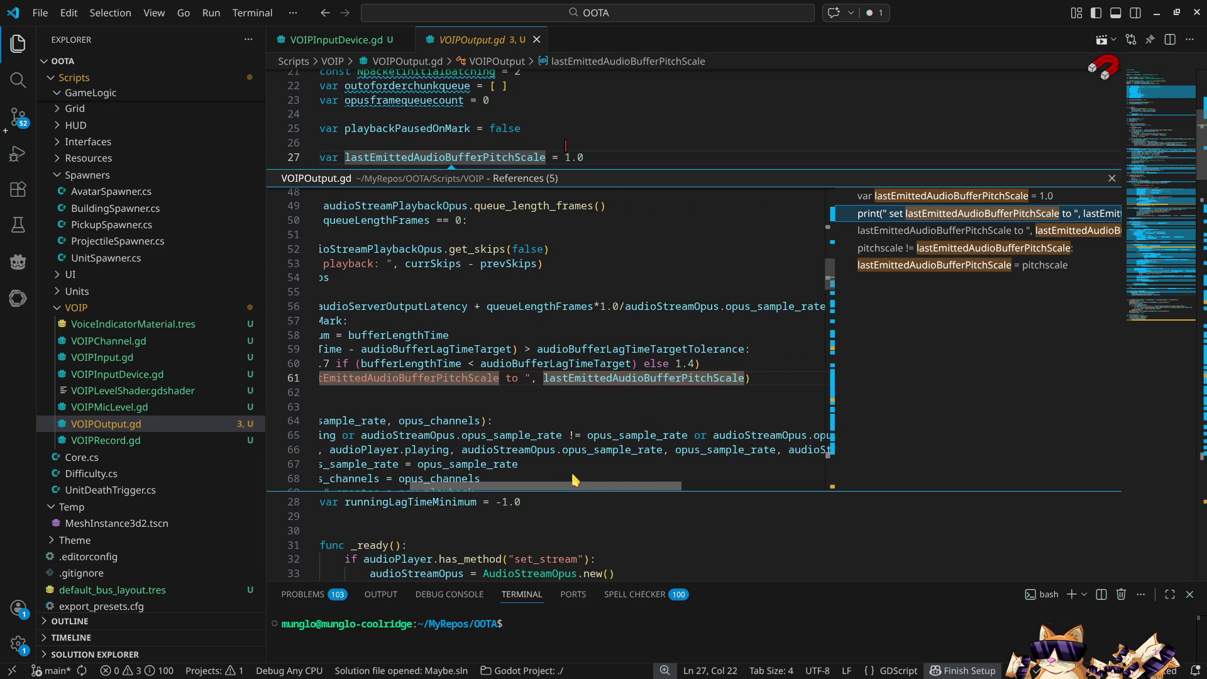
scroll(572, 476, left, 6)
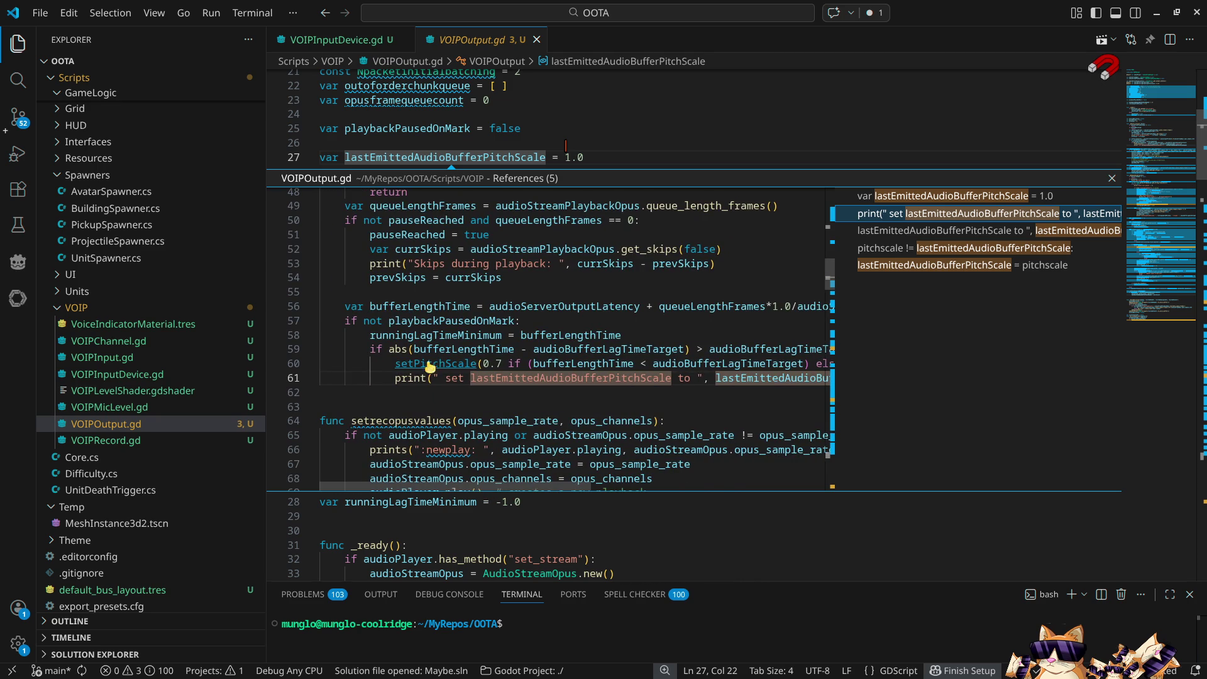
ctrl+click(431, 366)
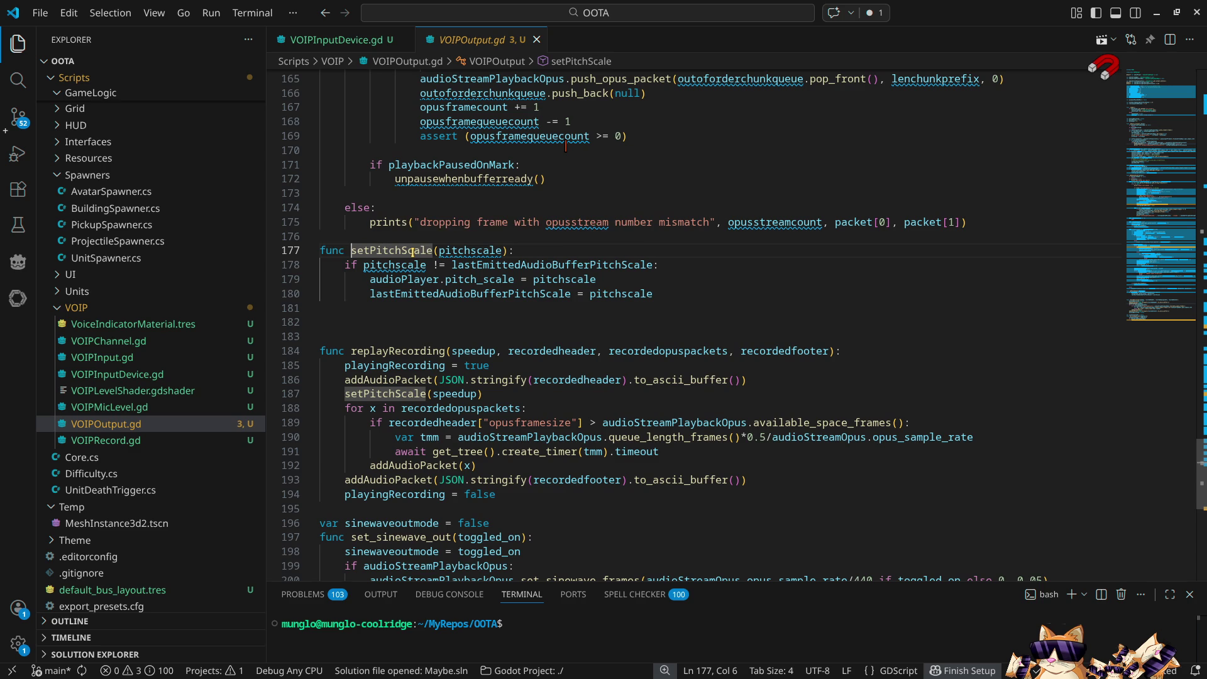
- Review the pitch_scale assignment, comparison and lastEmittedAudioBufferPitchScale lines in setPitchScale
click(682, 285)
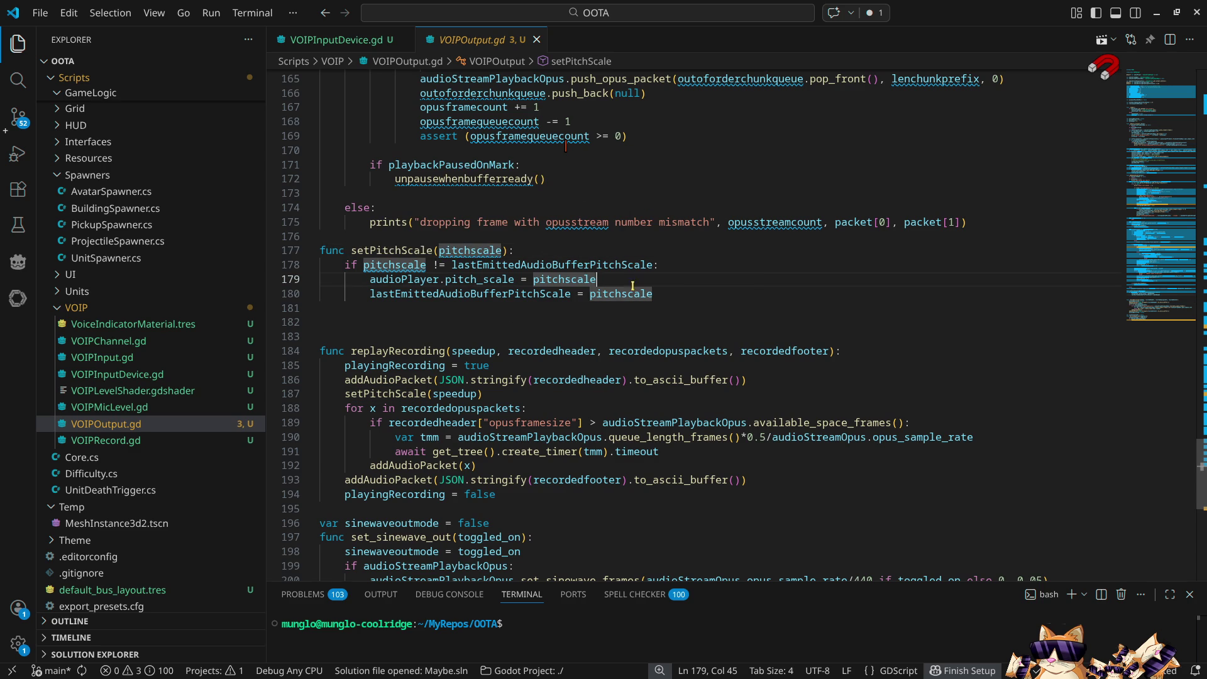
click(413, 265)
click(396, 293)
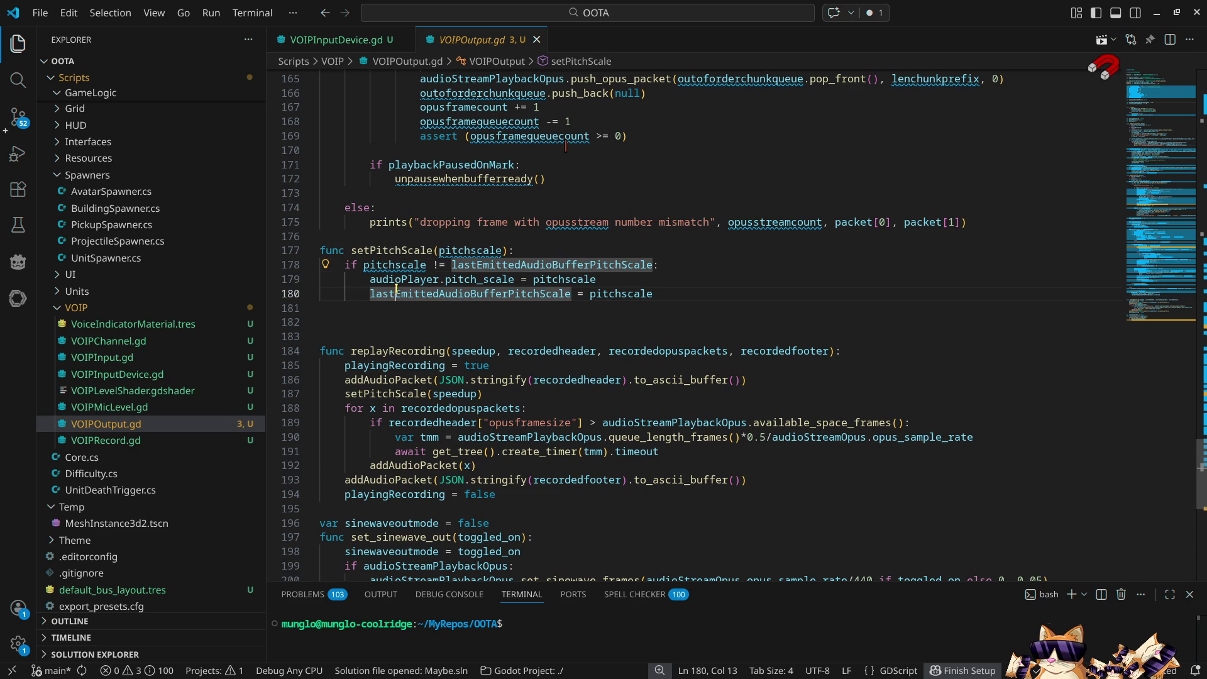
mouse_move(400, 282)
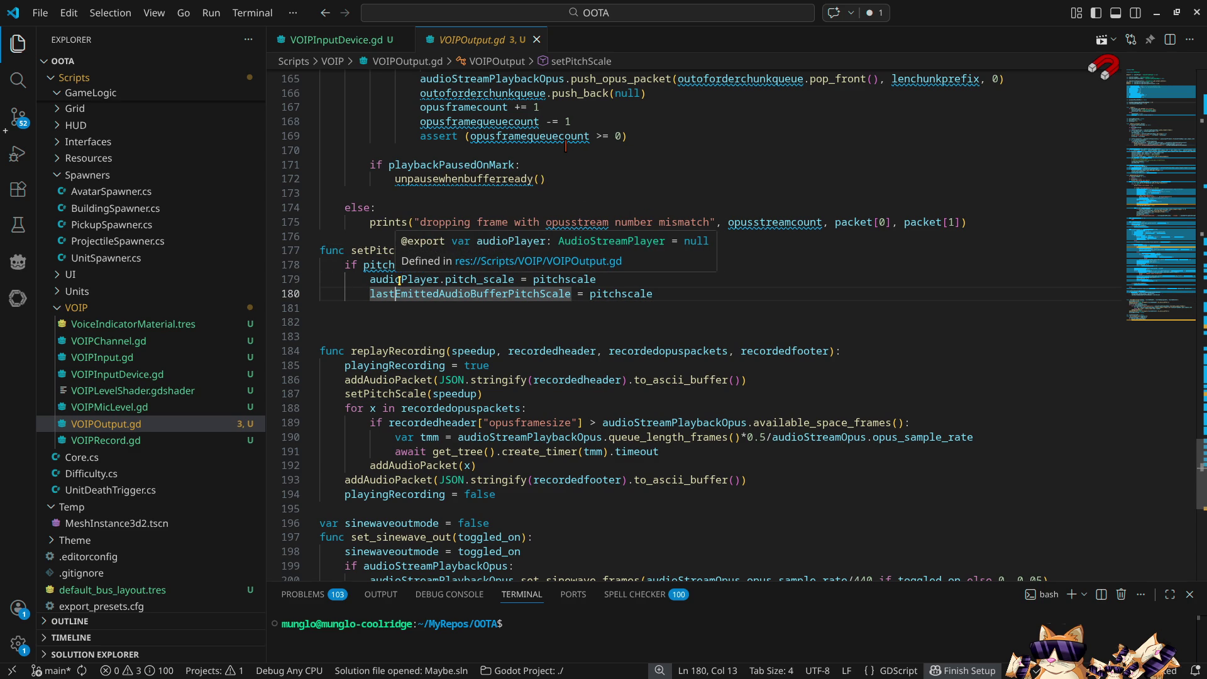
double_click(469, 279)
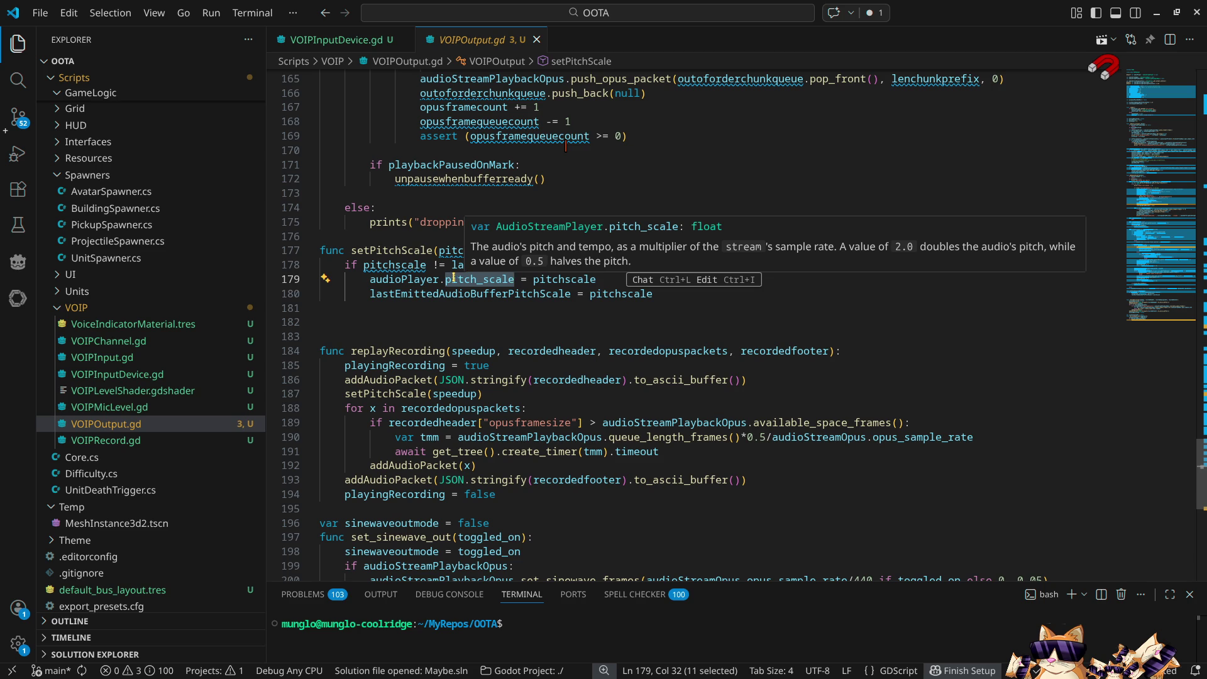
- Comment out the audioPlayer.pitch_scale line 179 with # and minimize the editor
key(Home)
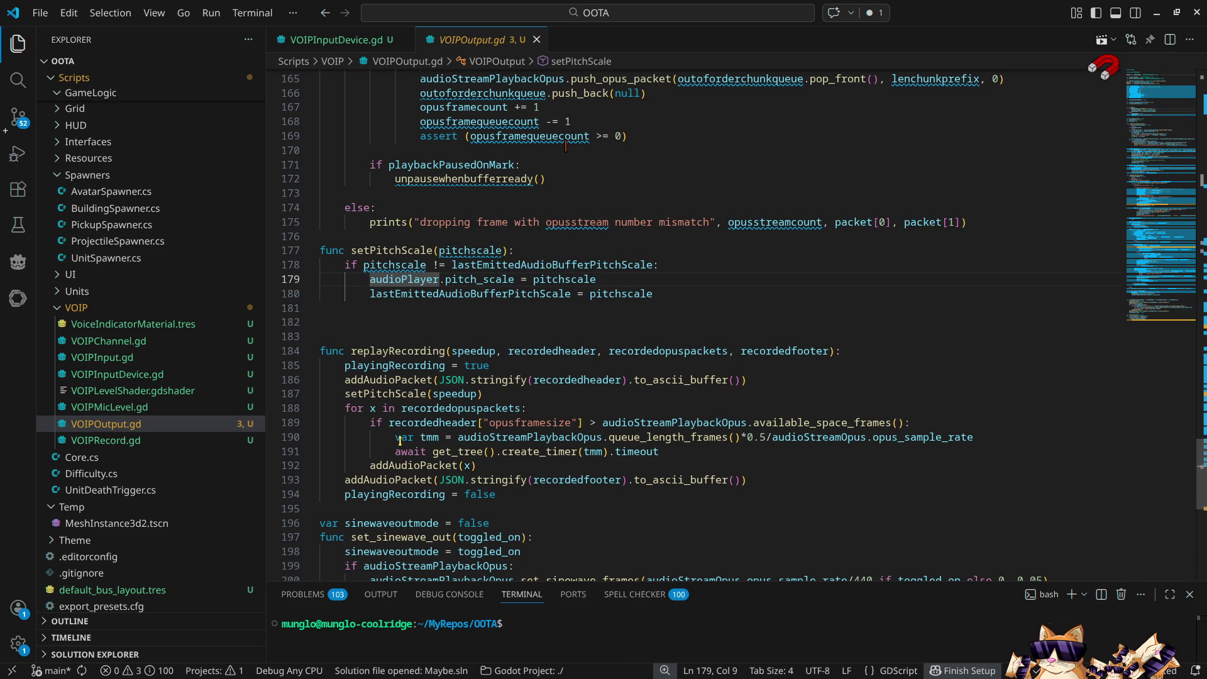
text(c)
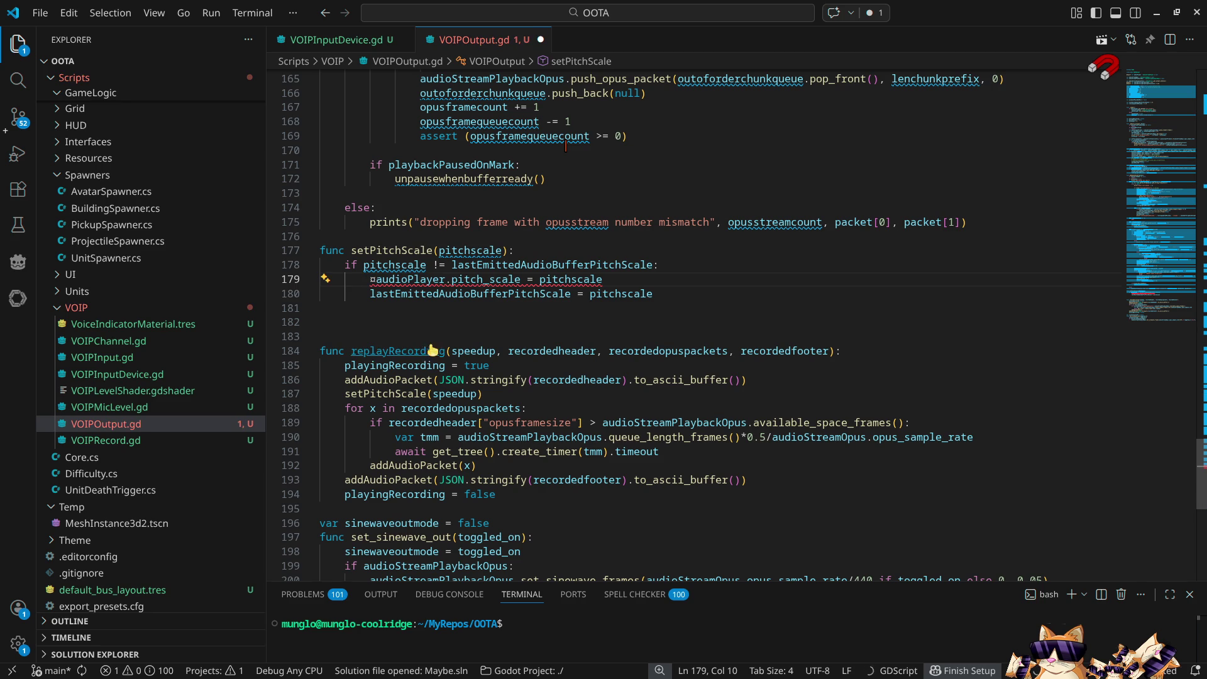
key(BackSpace)
text(#)
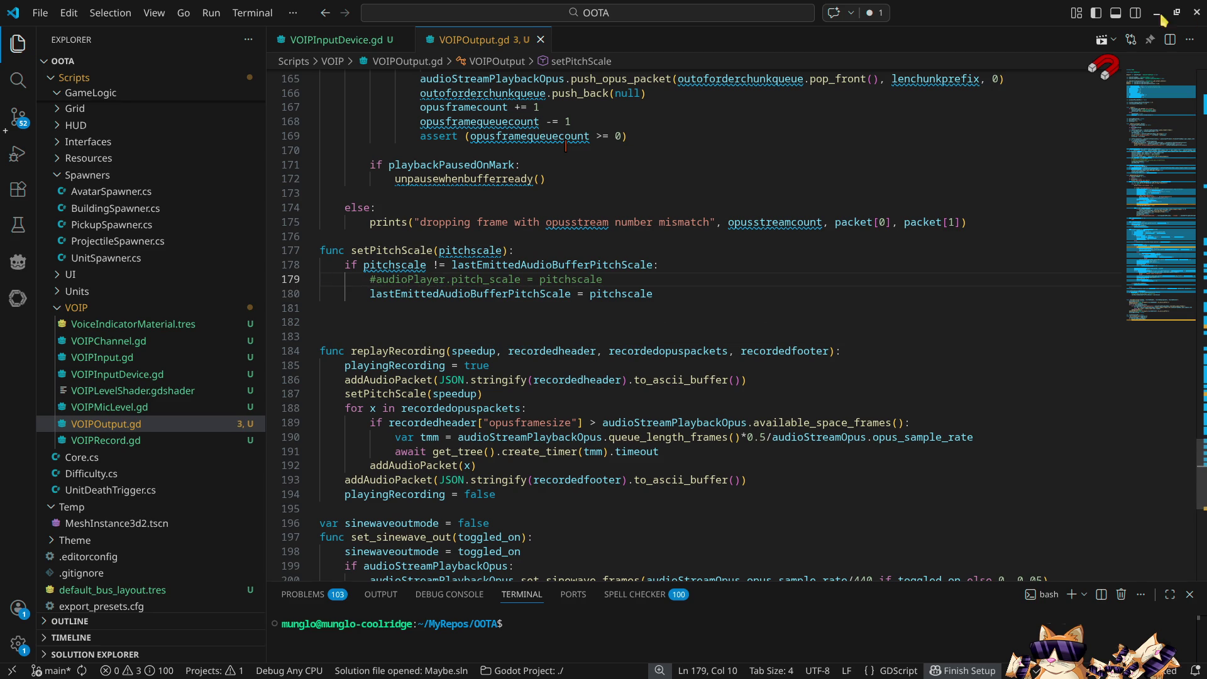
click(1159, 14)
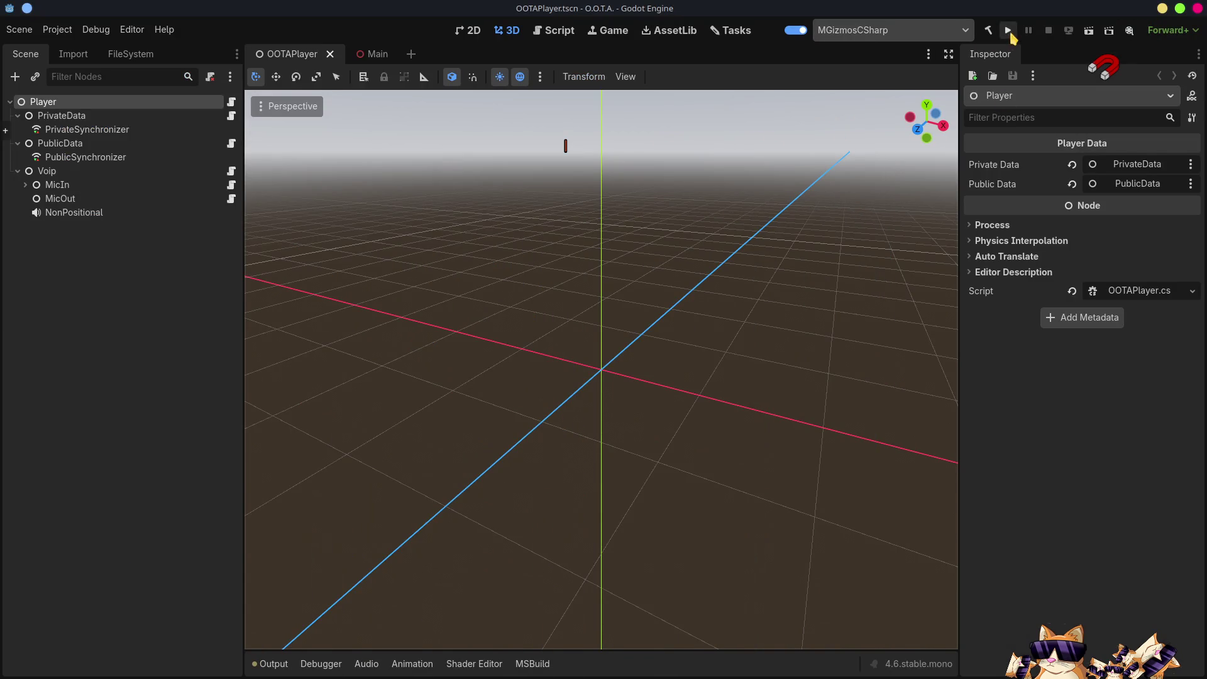
- Run the project and start hosting from the Host game's HOST menu
click(1008, 30)
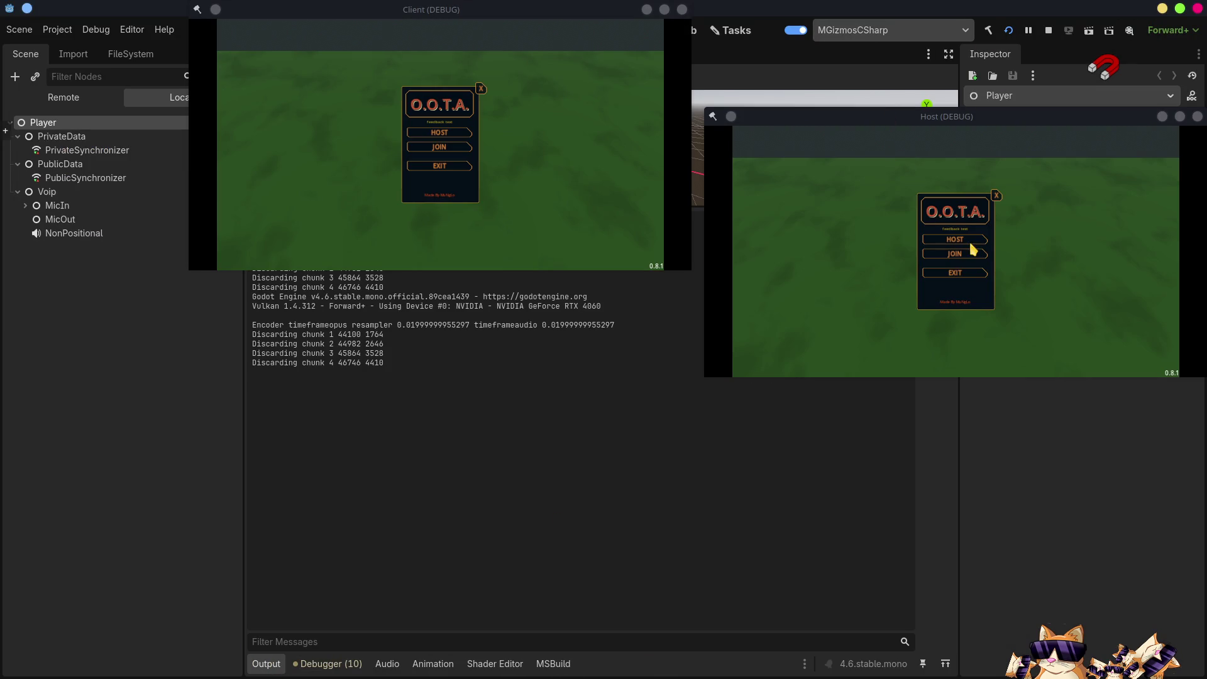
click(972, 242)
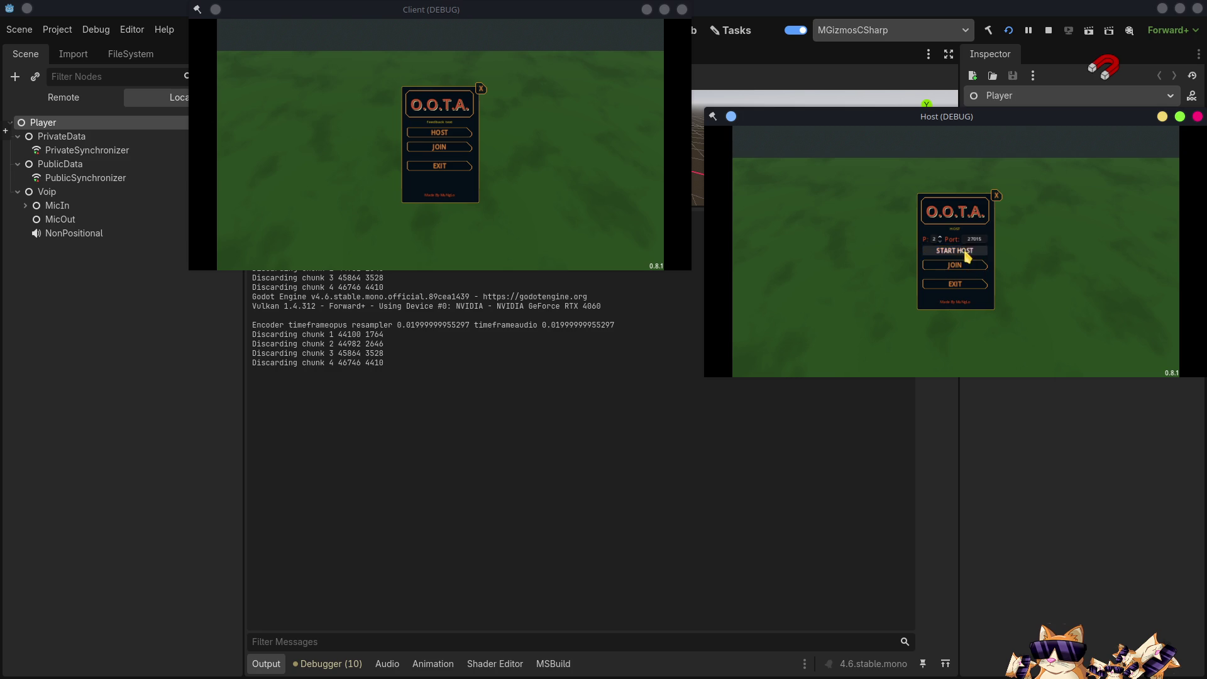
click(959, 251)
- Join the Client to the host's lobby by pasting the copied lobby key and connecting
click(435, 151)
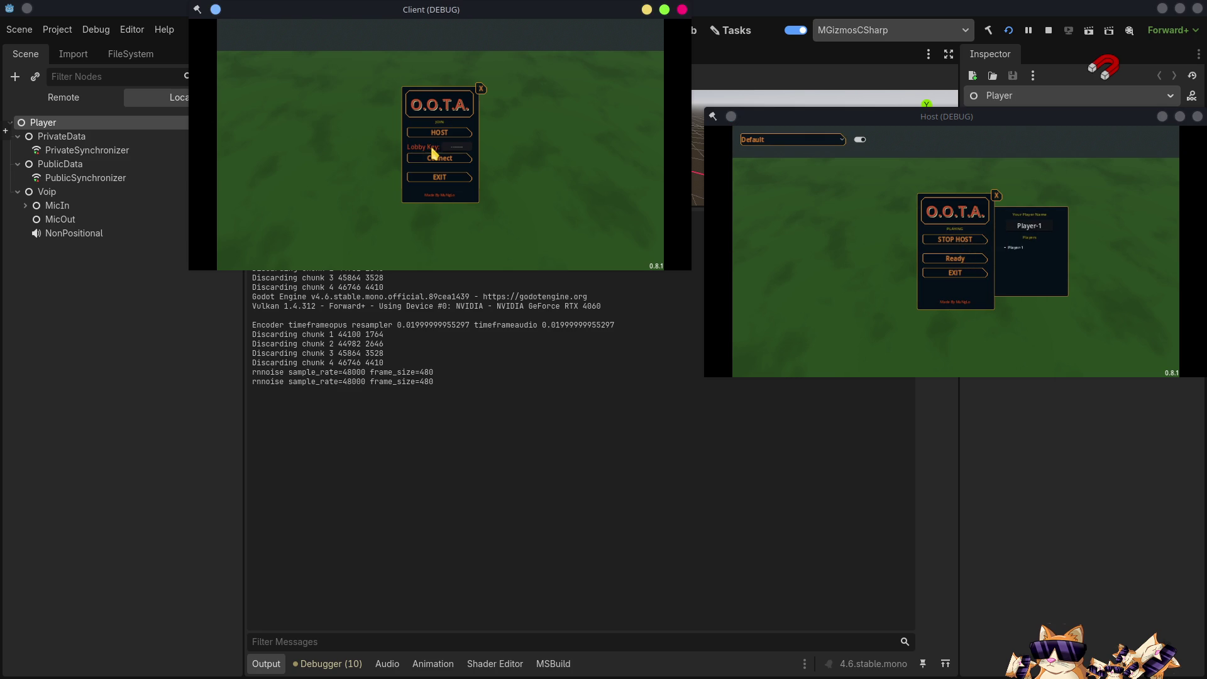
click(980, 299)
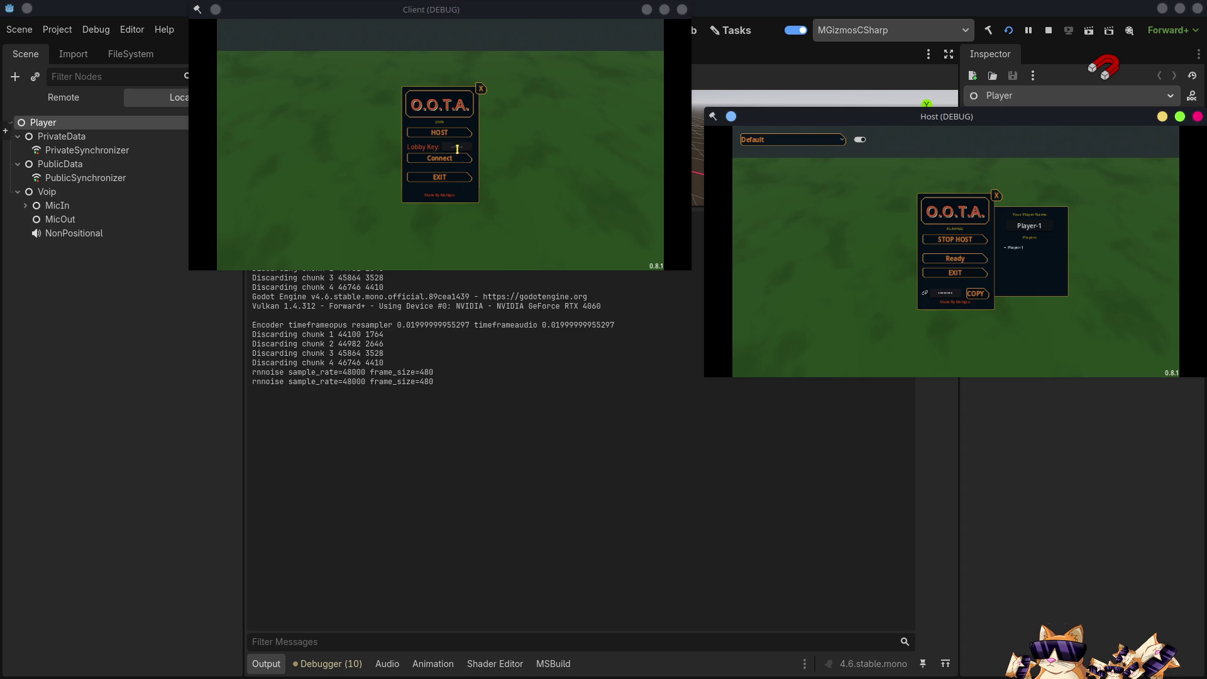
click(457, 147)
key(ctrl+v)
click(450, 159)
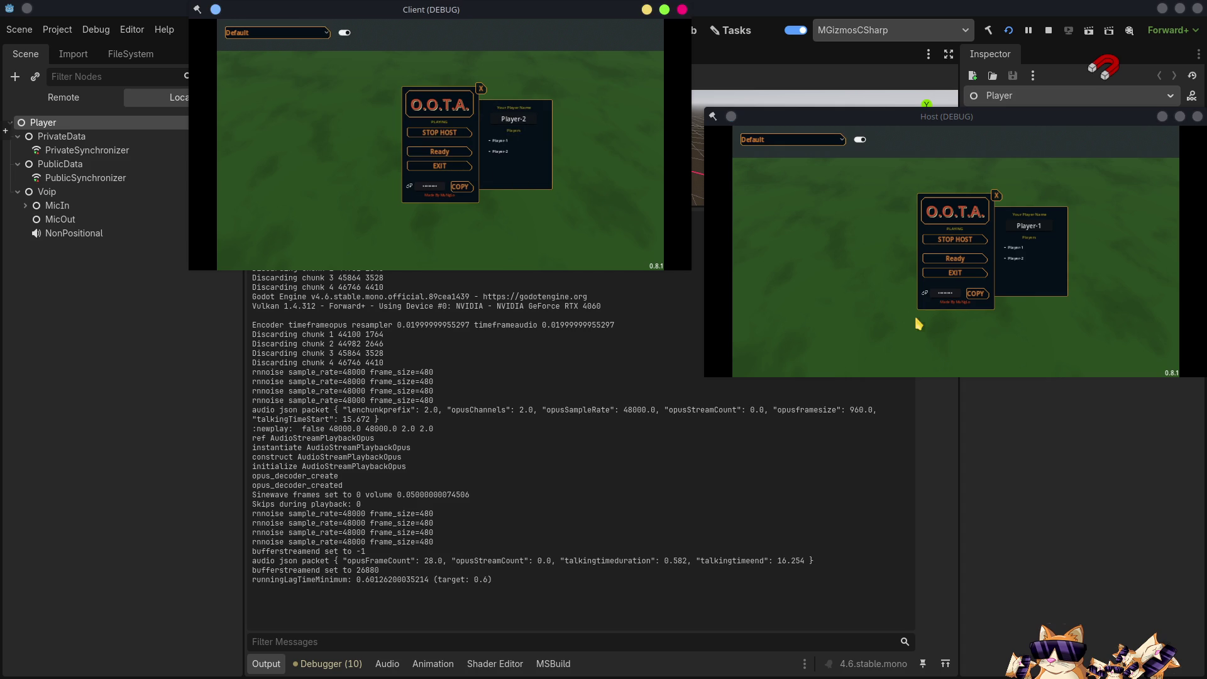
click(822, 275)
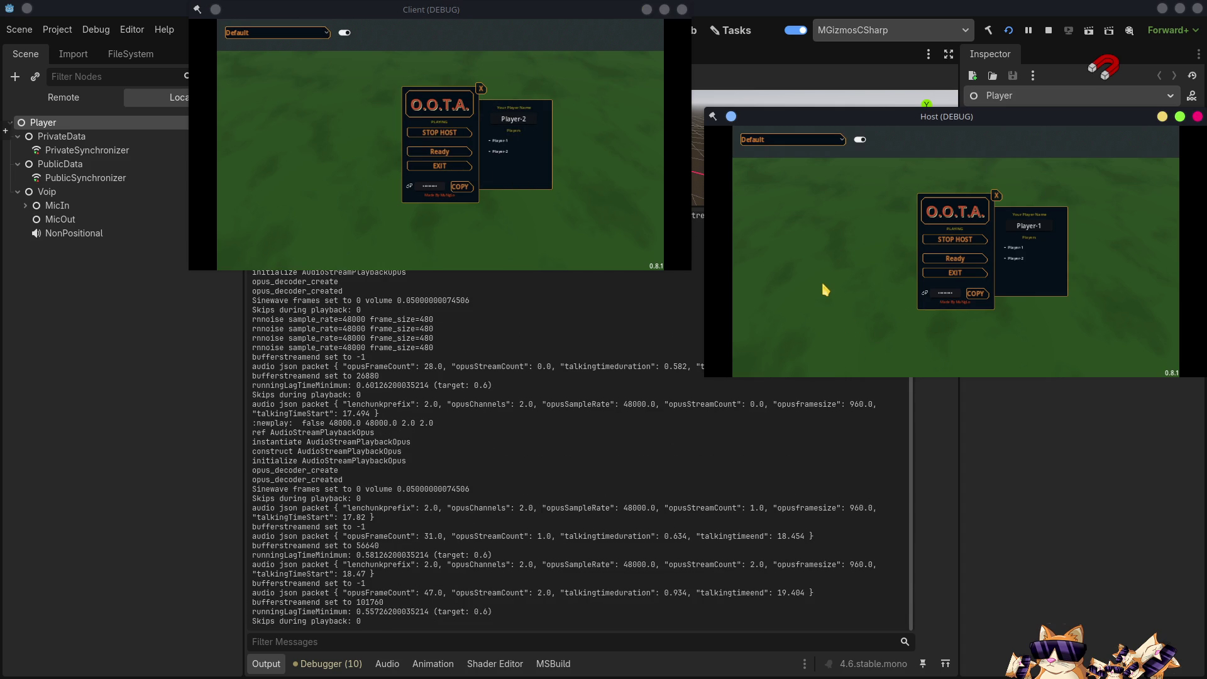
- Move the Client game window to the top-left and focus the Host window
mouse_move(403, 17)
mouse_down()
mouse_move(352, 165)
mouse_move(358, 120)
mouse_move(291, 98)
mouse_up()
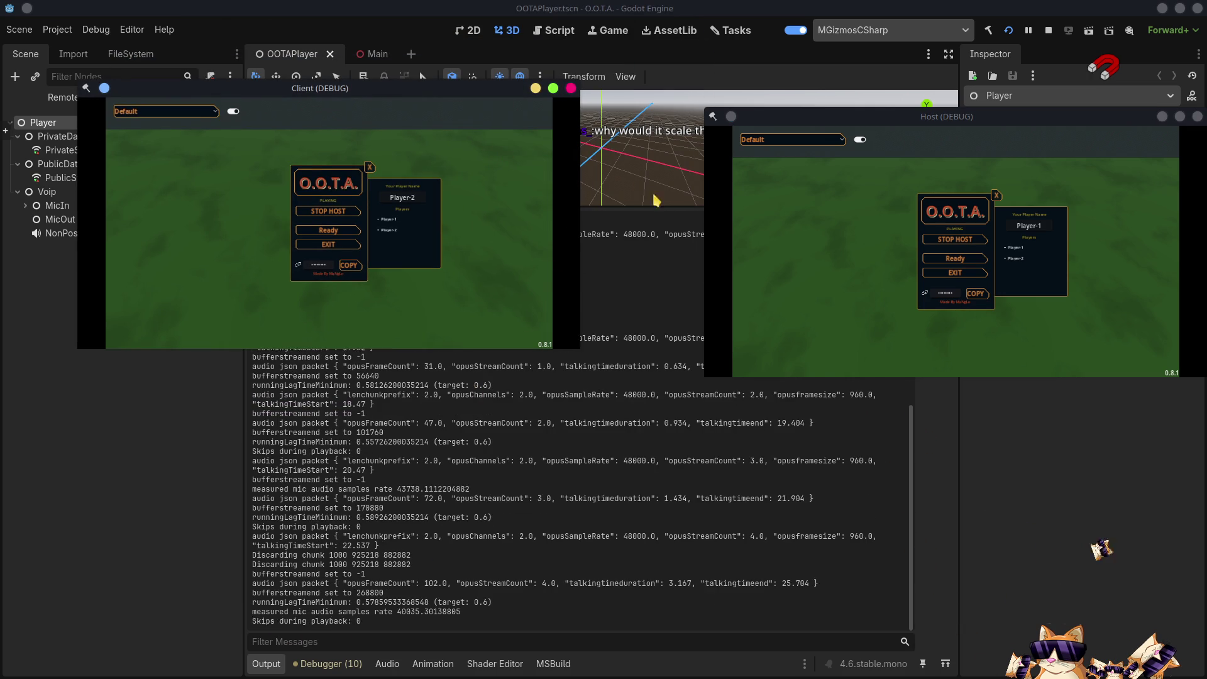
mouse_move(431, 89)
mouse_down()
mouse_move(809, 109)
mouse_move(391, 100)
mouse_move(691, 180)
mouse_up()
drag(617, 254, 428, 80)
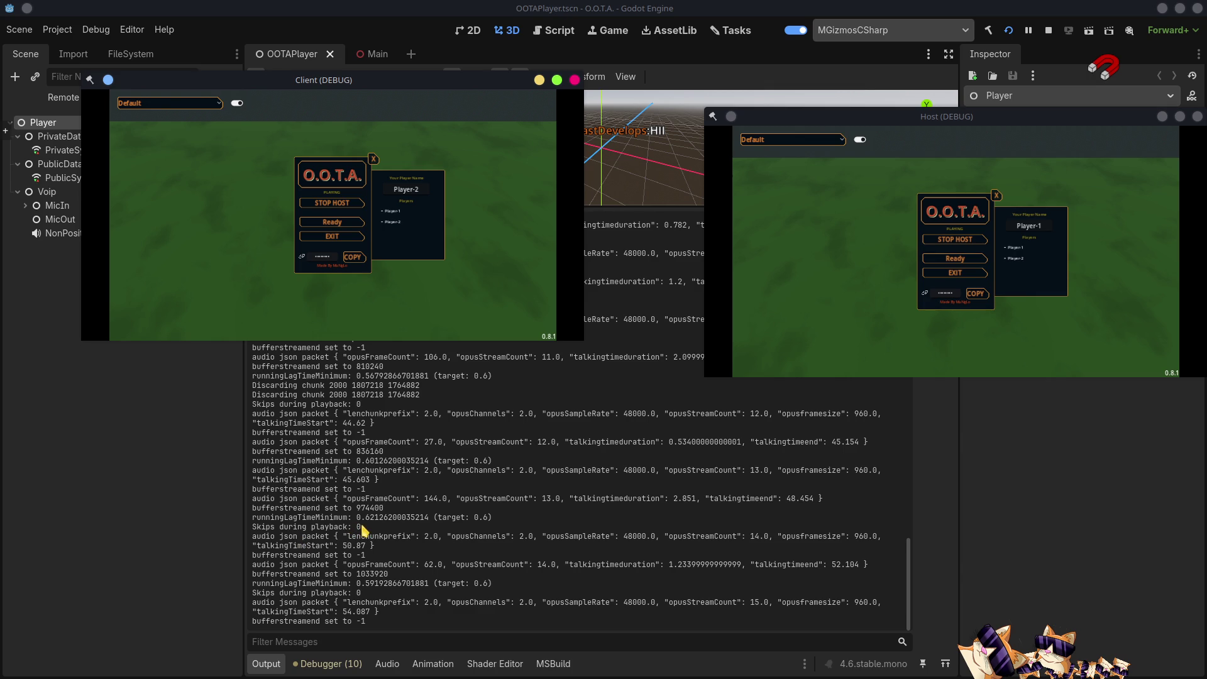
click(809, 247)
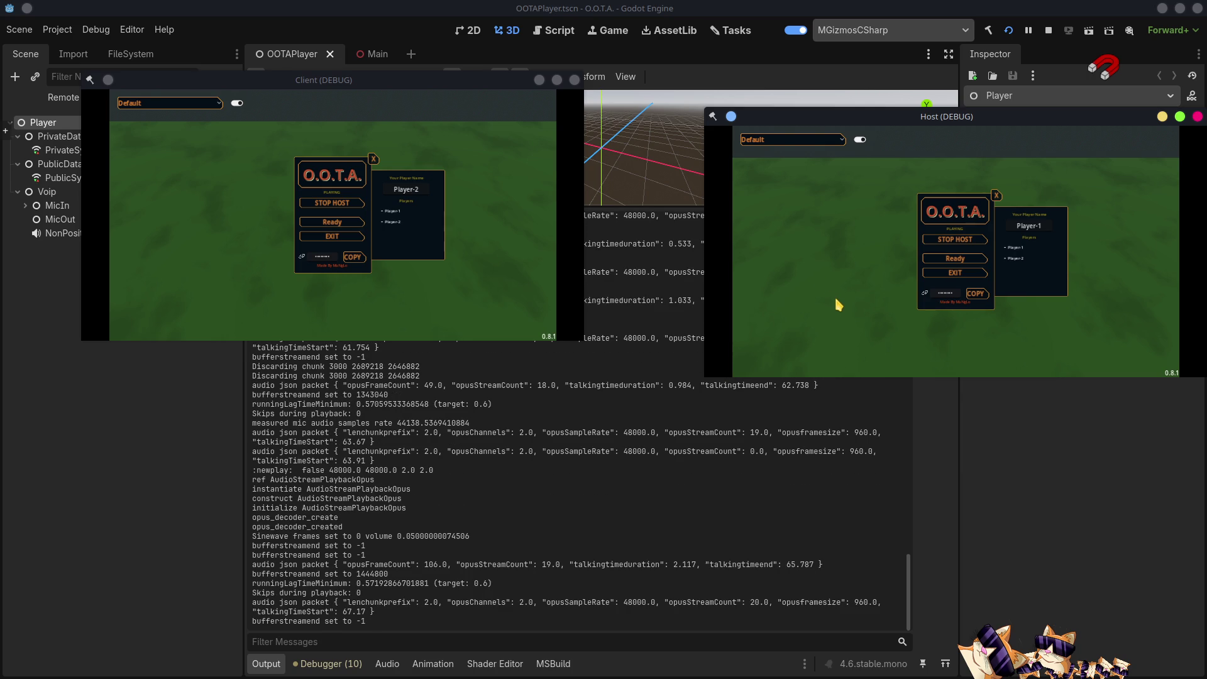
- Flip the Default-side switches in Client and Host several times, then shift the Host window left
click(860, 140)
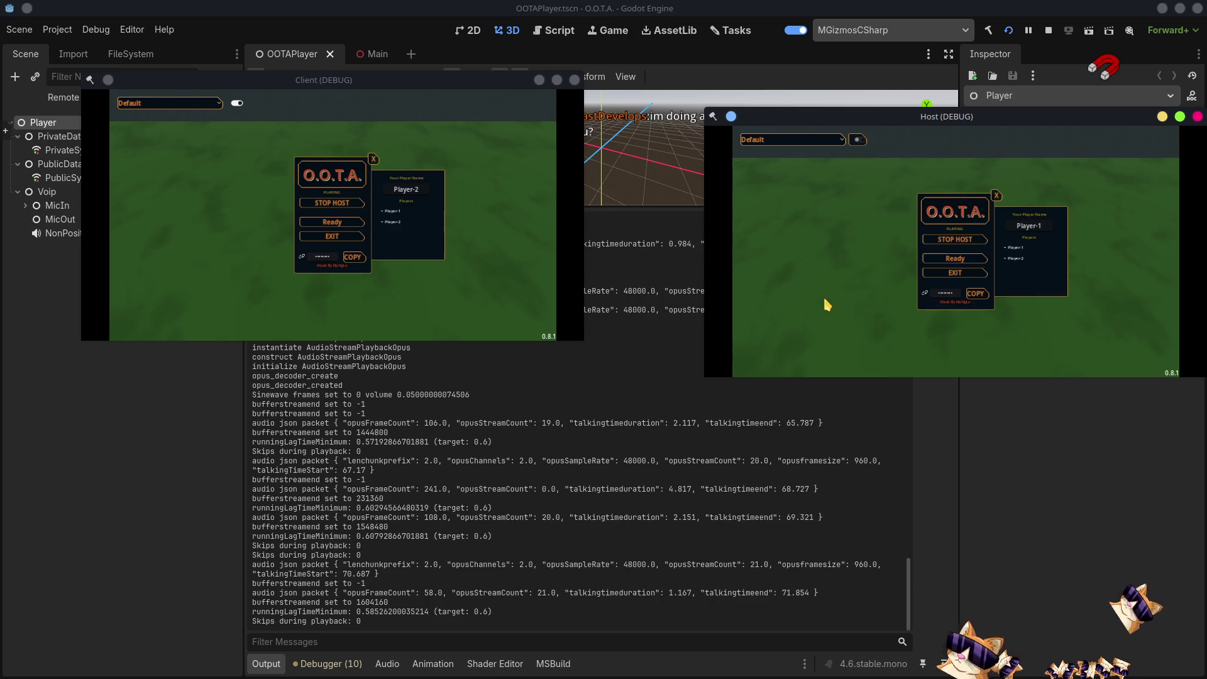
click(236, 103)
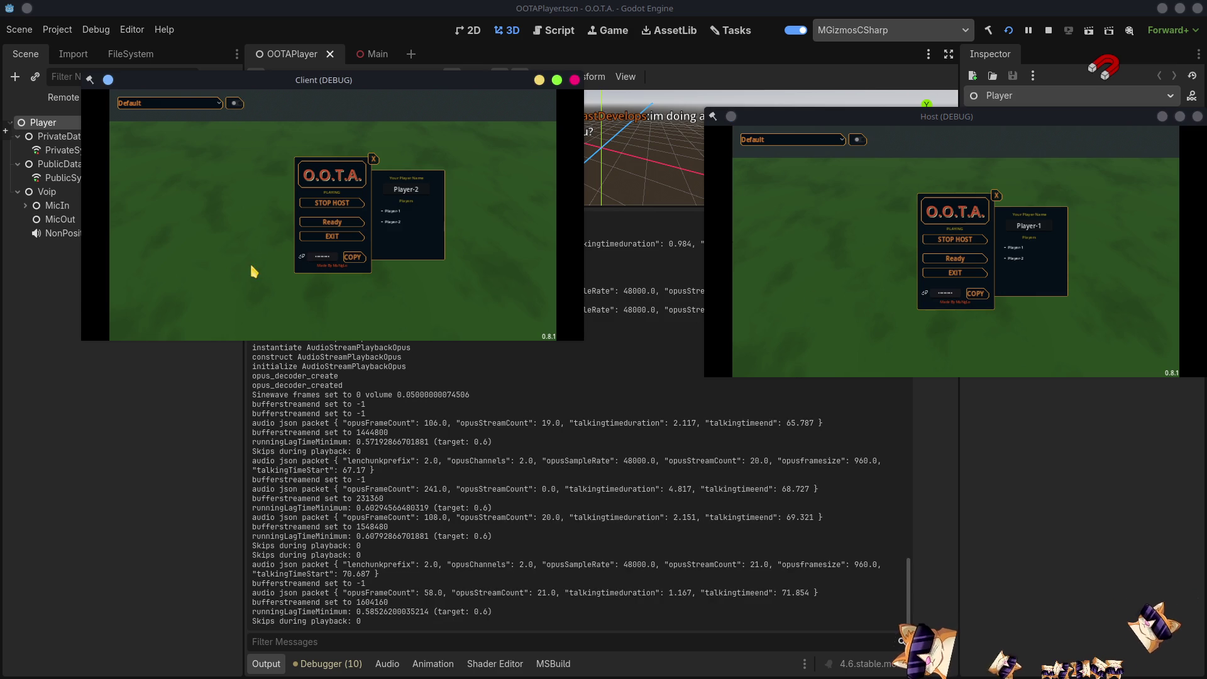
click(237, 103)
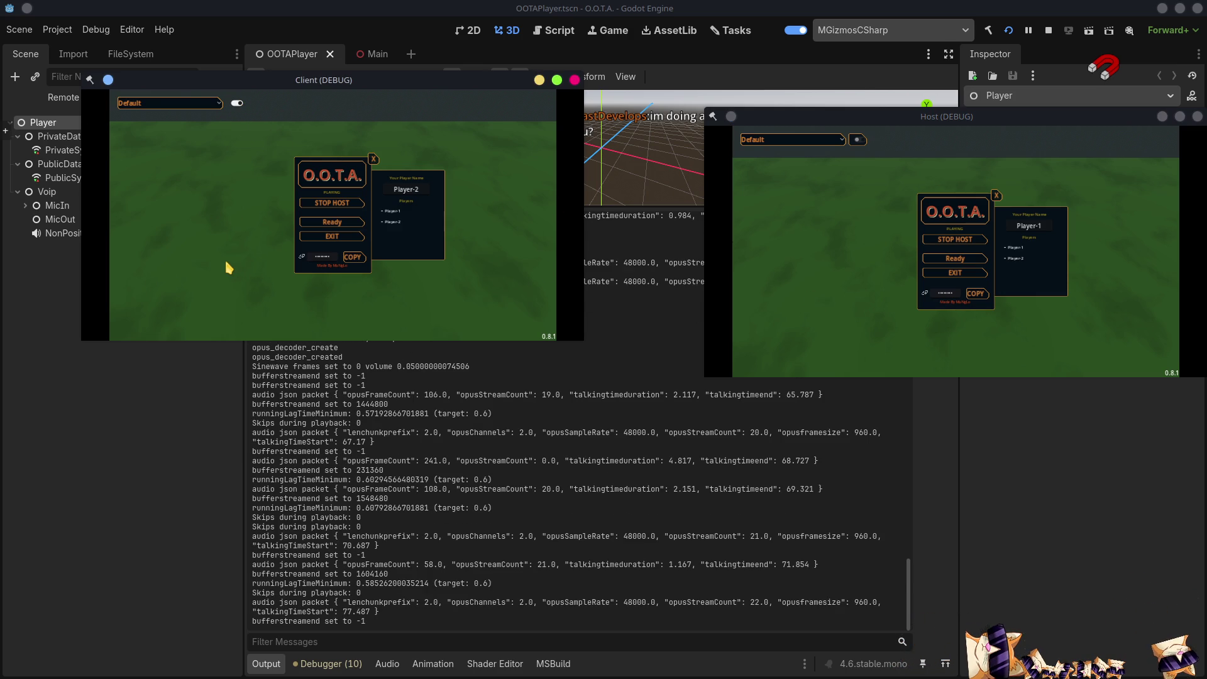
click(237, 103)
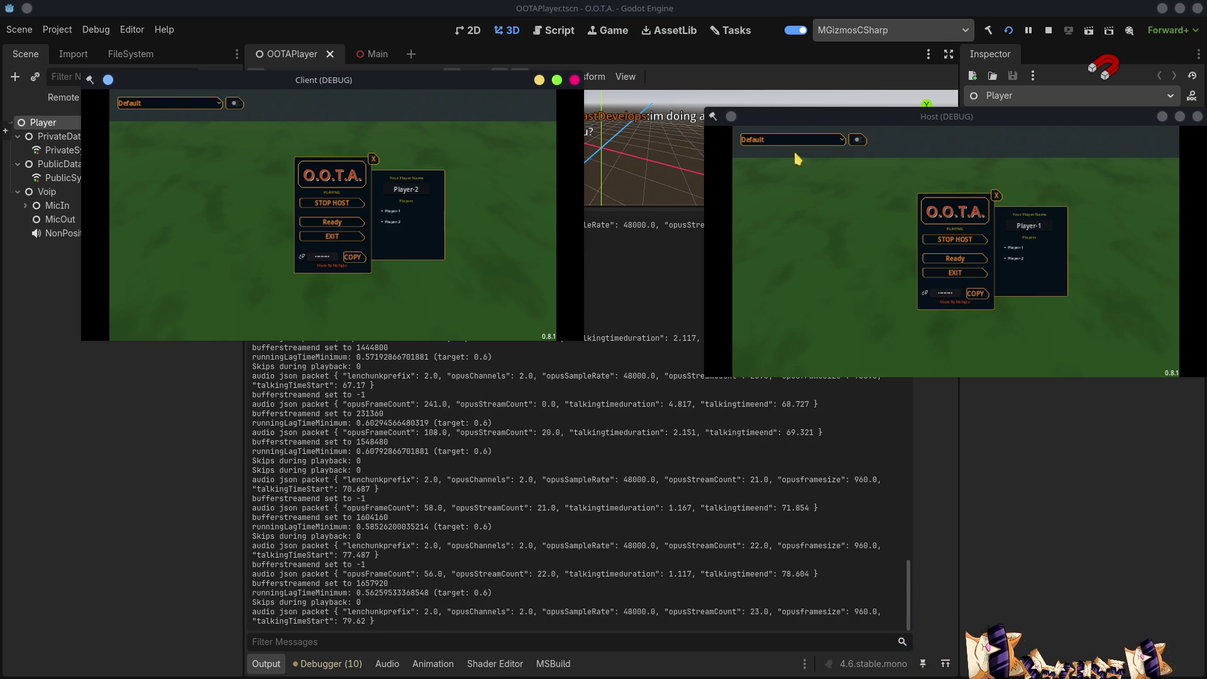
click(860, 140)
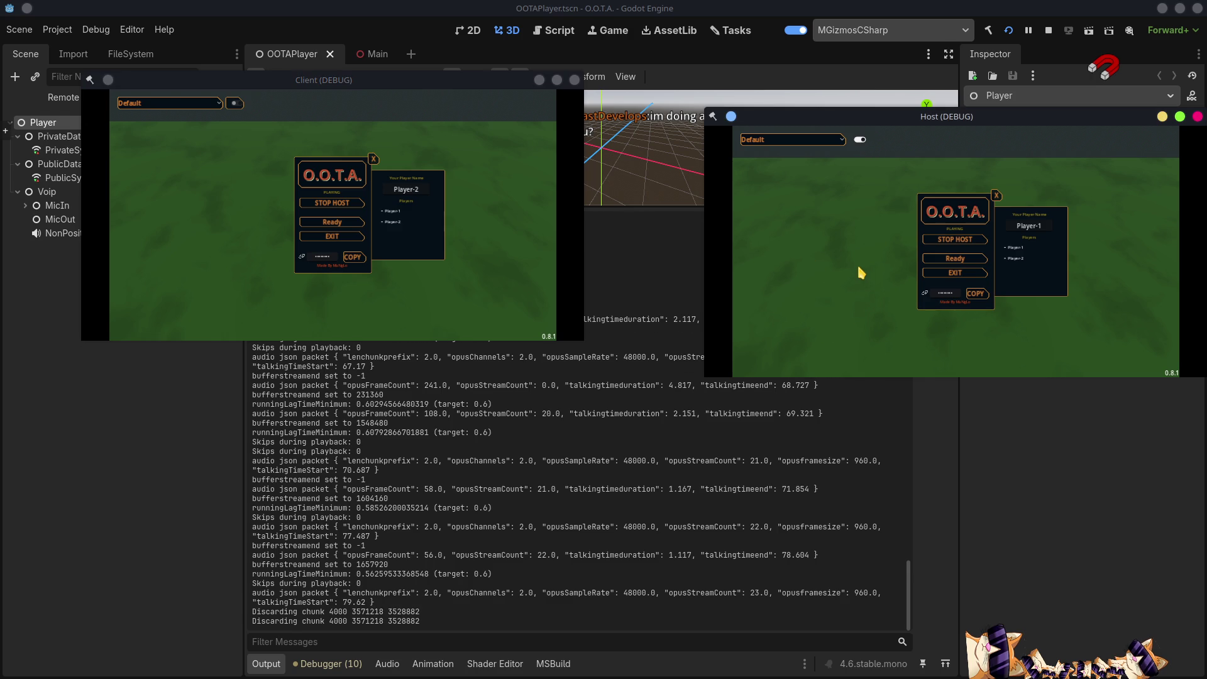
mouse_move(875, 116)
mouse_down()
mouse_move(828, 156)
mouse_move(804, 90)
mouse_up()
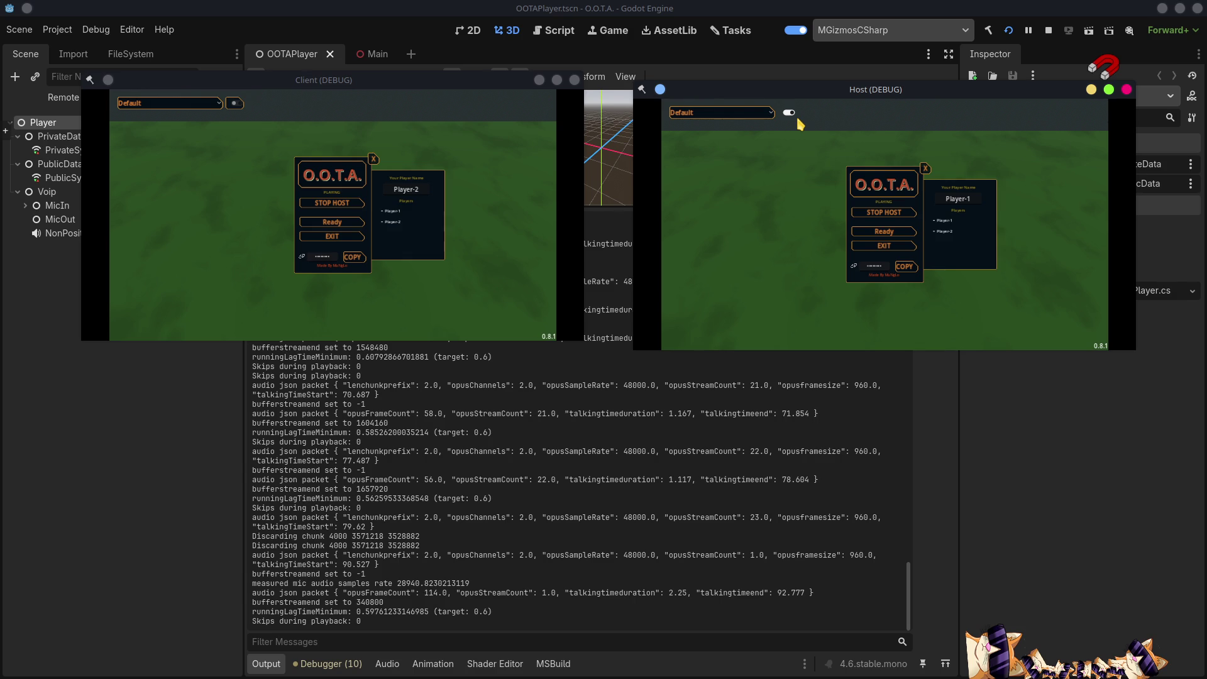
click(236, 104)
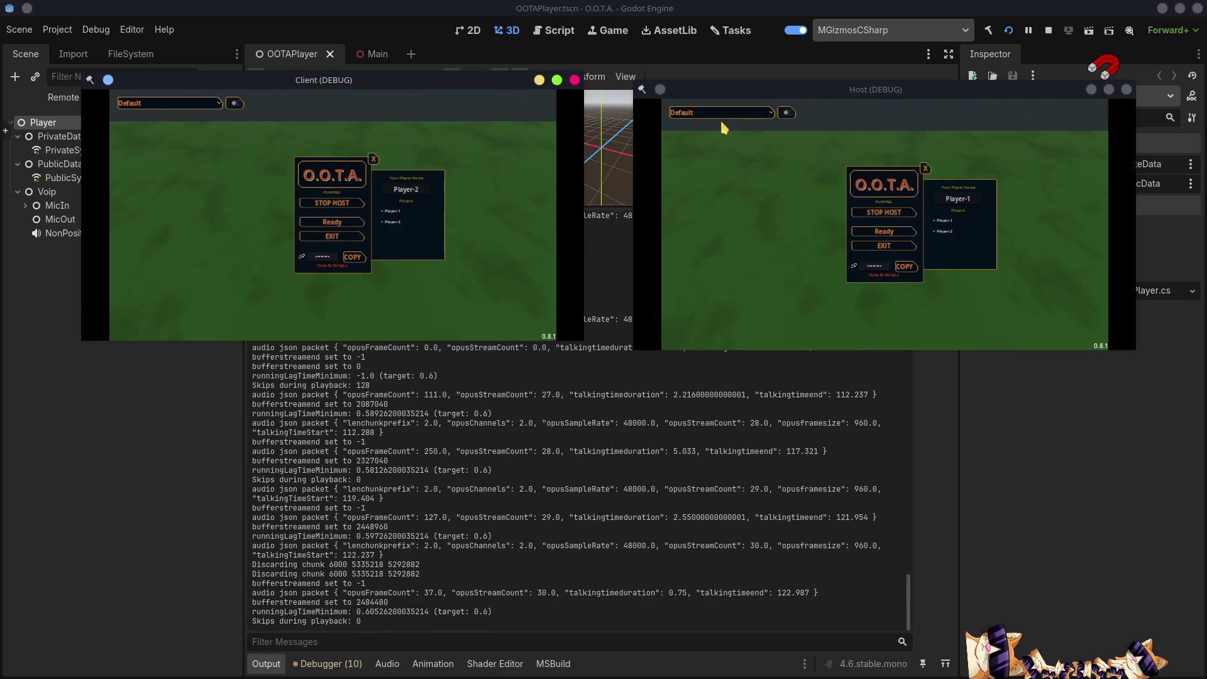
- Flip the switch beside Default once more while audio packets keep logging
click(788, 113)
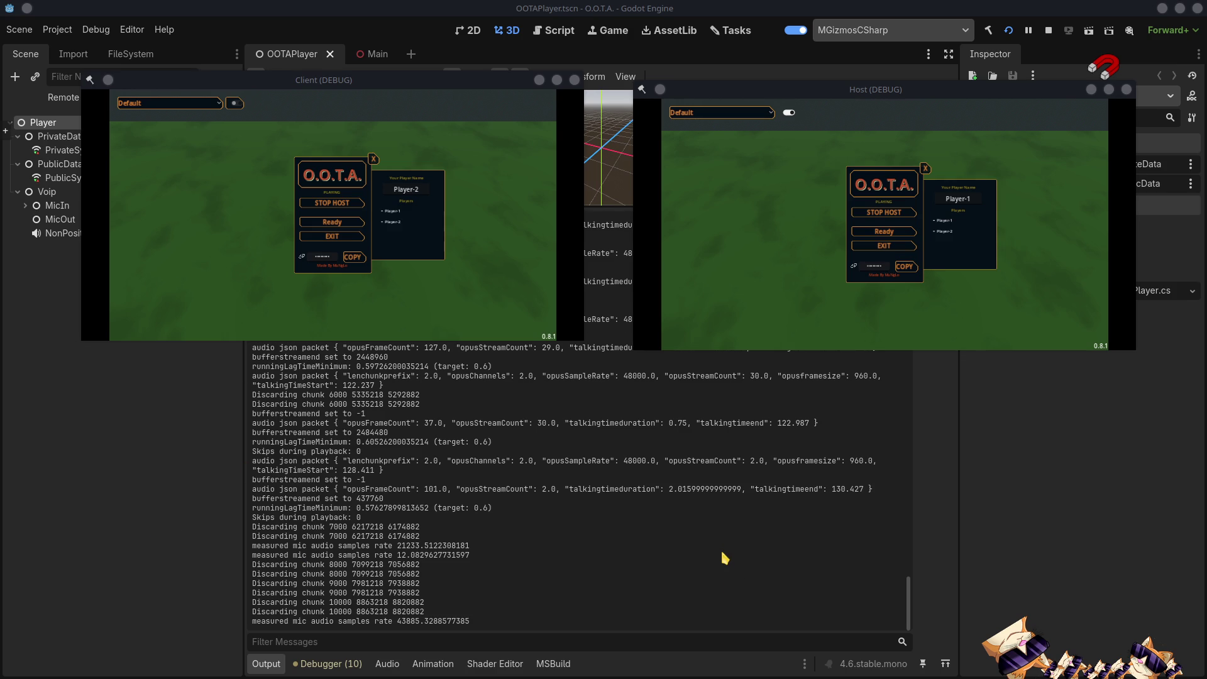
- Stop the game, uncheck Voice Capture on the MicIn node, and press Play again
click(1048, 31)
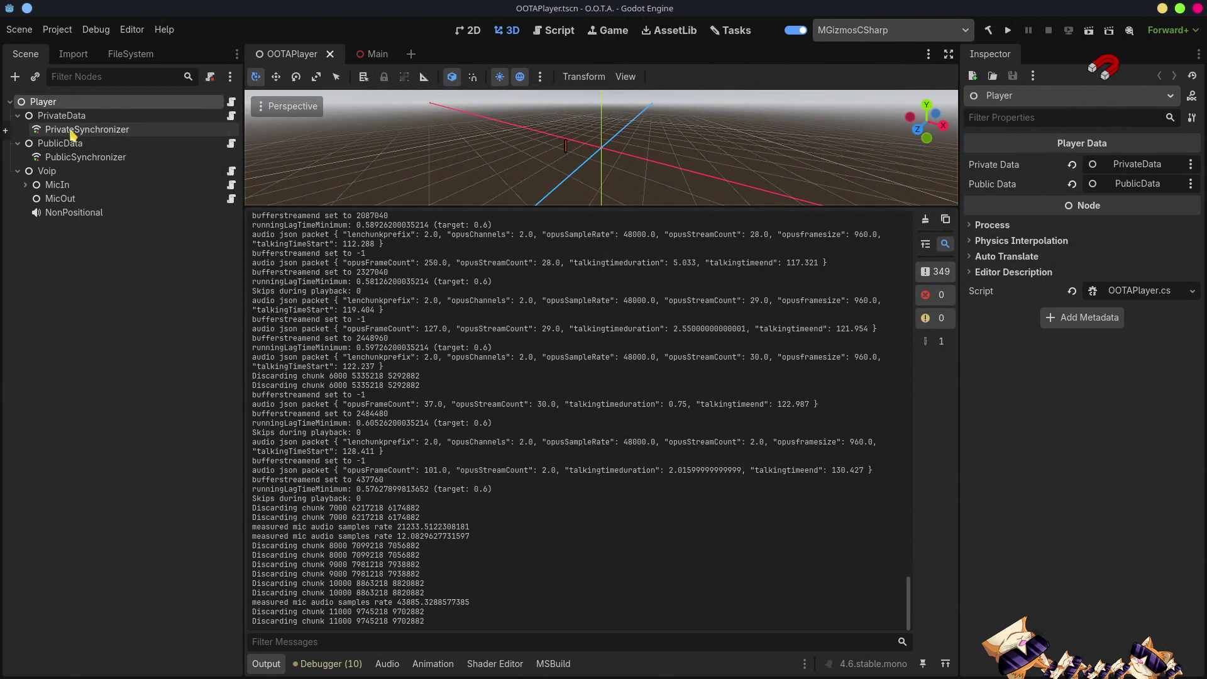
click(74, 212)
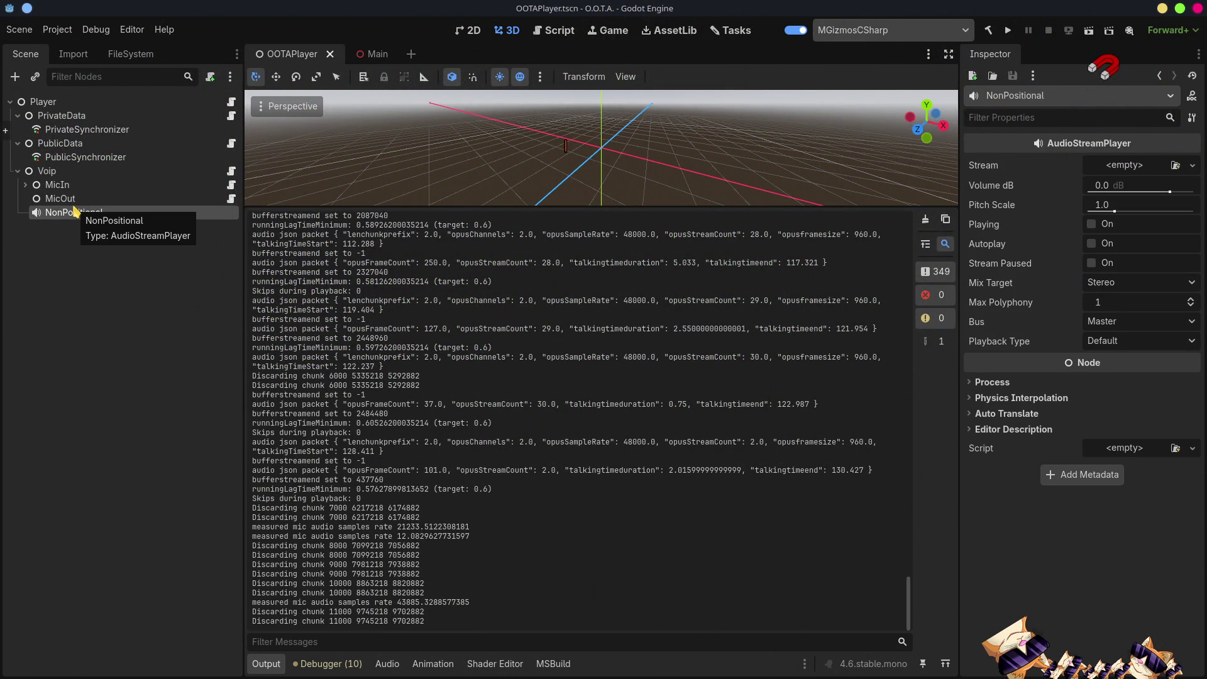
click(59, 198)
click(58, 184)
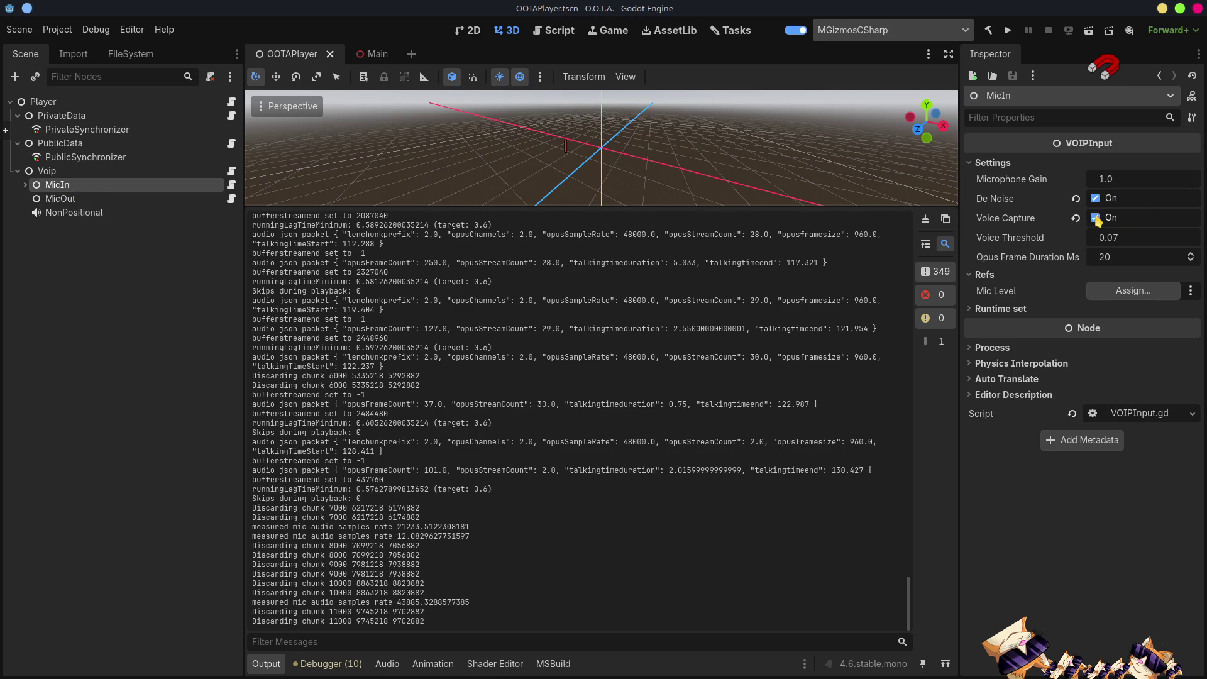
click(1096, 218)
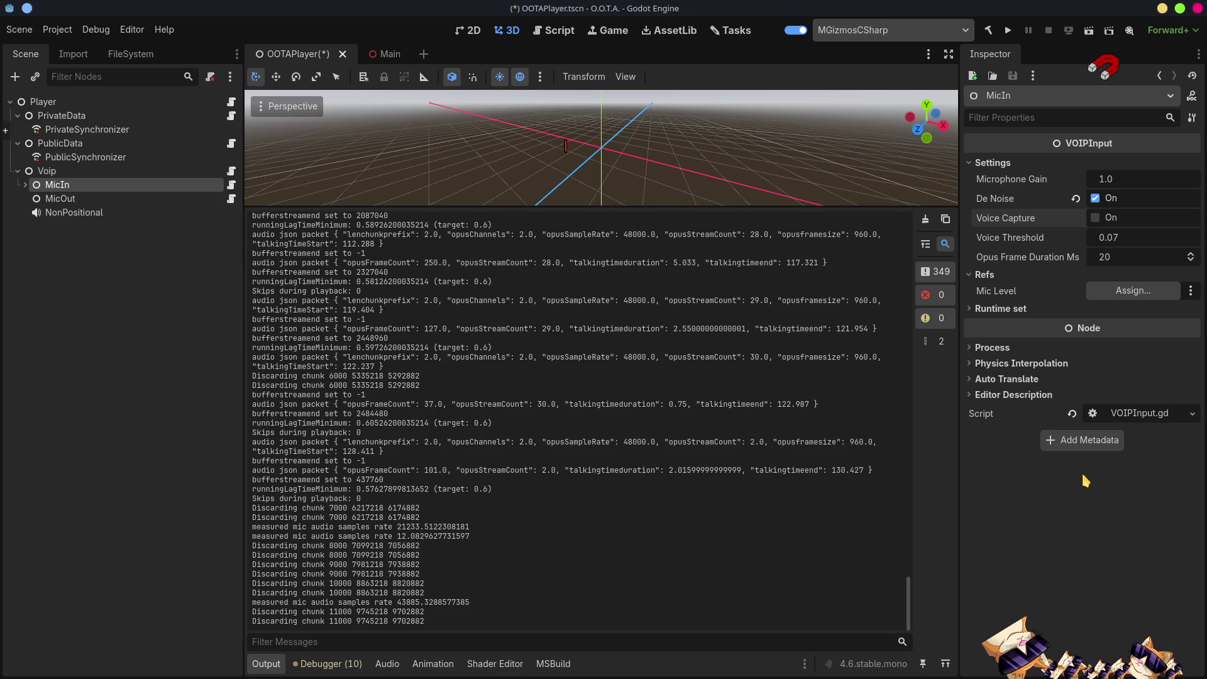
click(1008, 30)
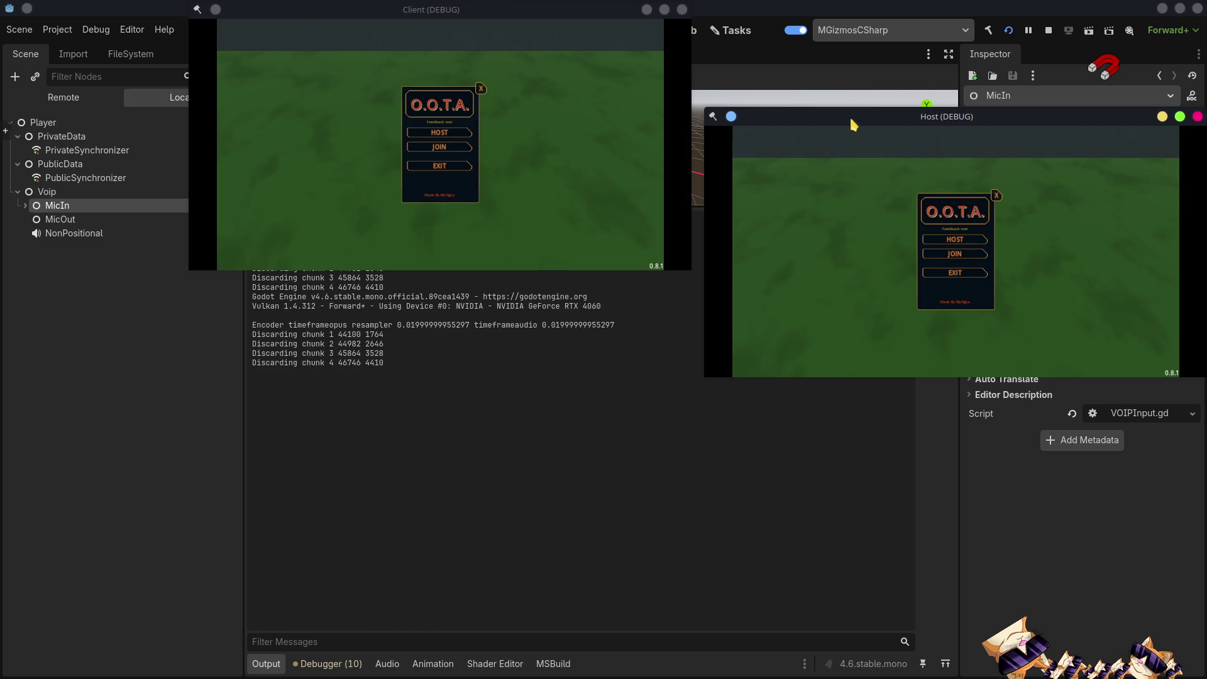
- Move the Client game window aside, then stop and re-run the project
drag(614, 9, 554, 76)
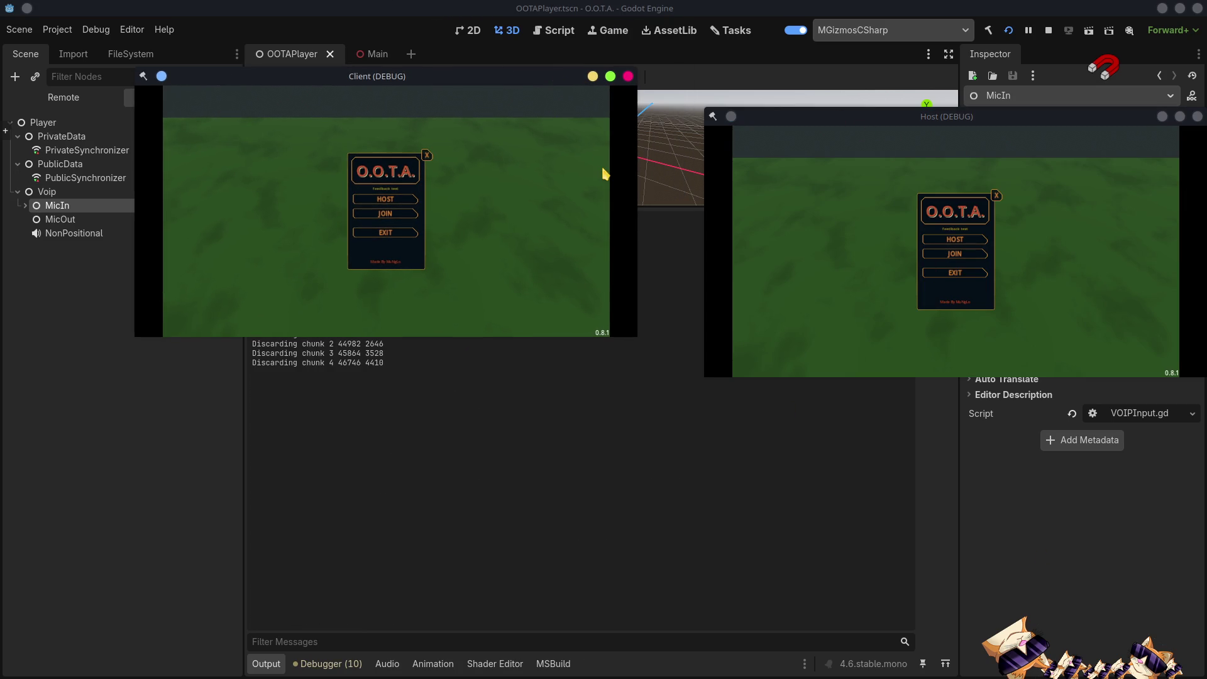
click(1048, 30)
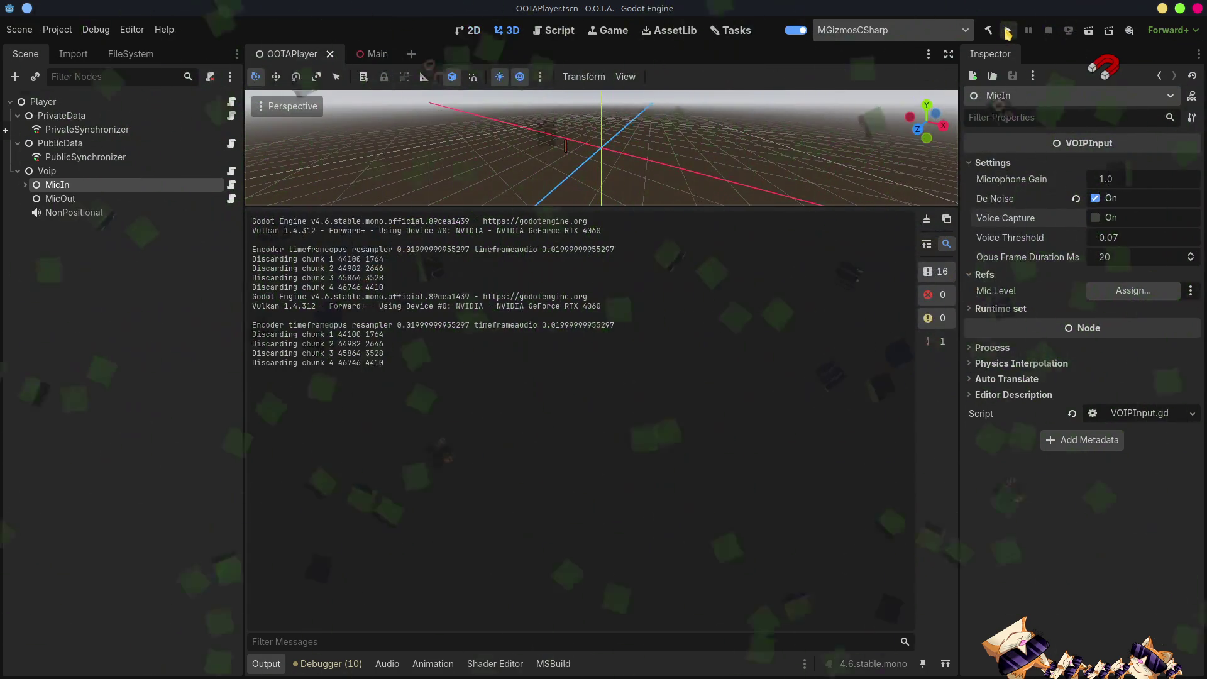
click(1008, 30)
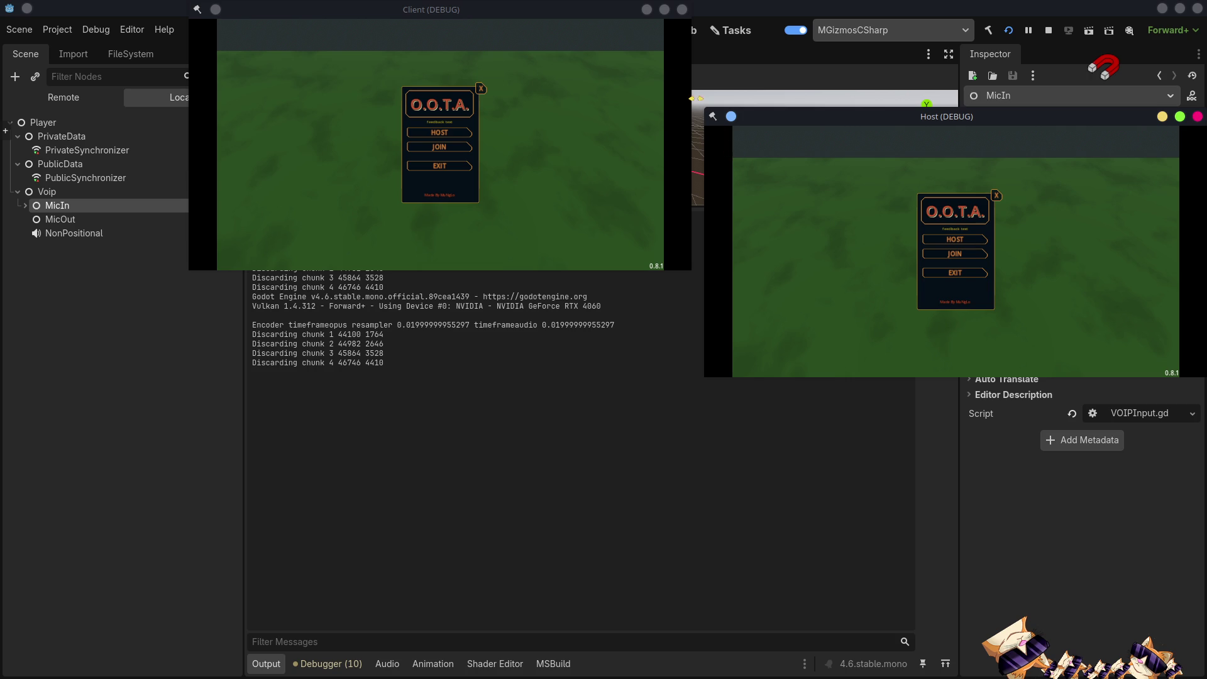
- Host a lobby, paste its copied lobby key into the Client's Lobby Key field, and connect
click(961, 241)
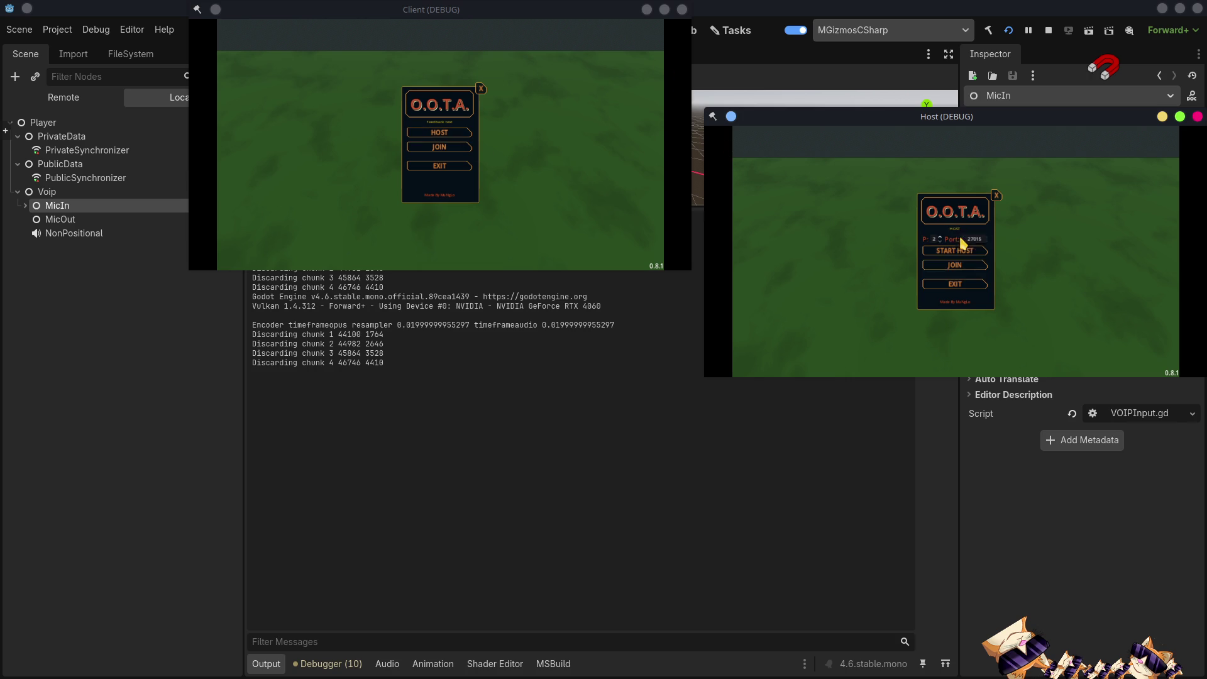
click(439, 147)
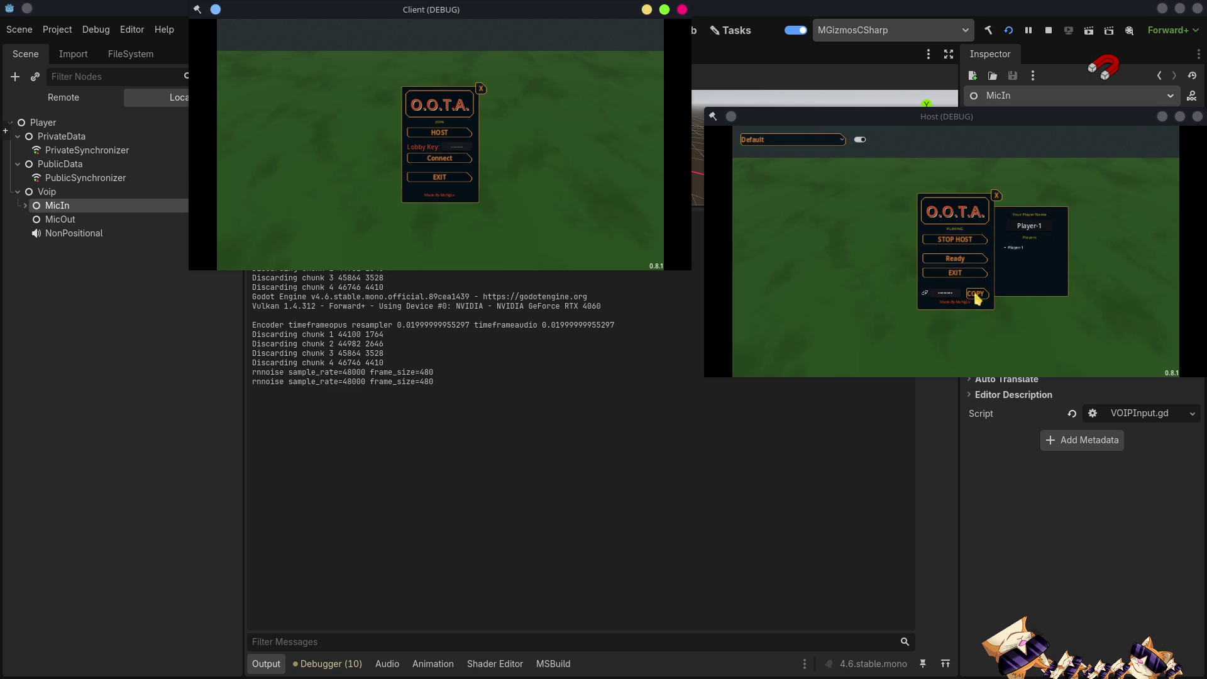
click(975, 297)
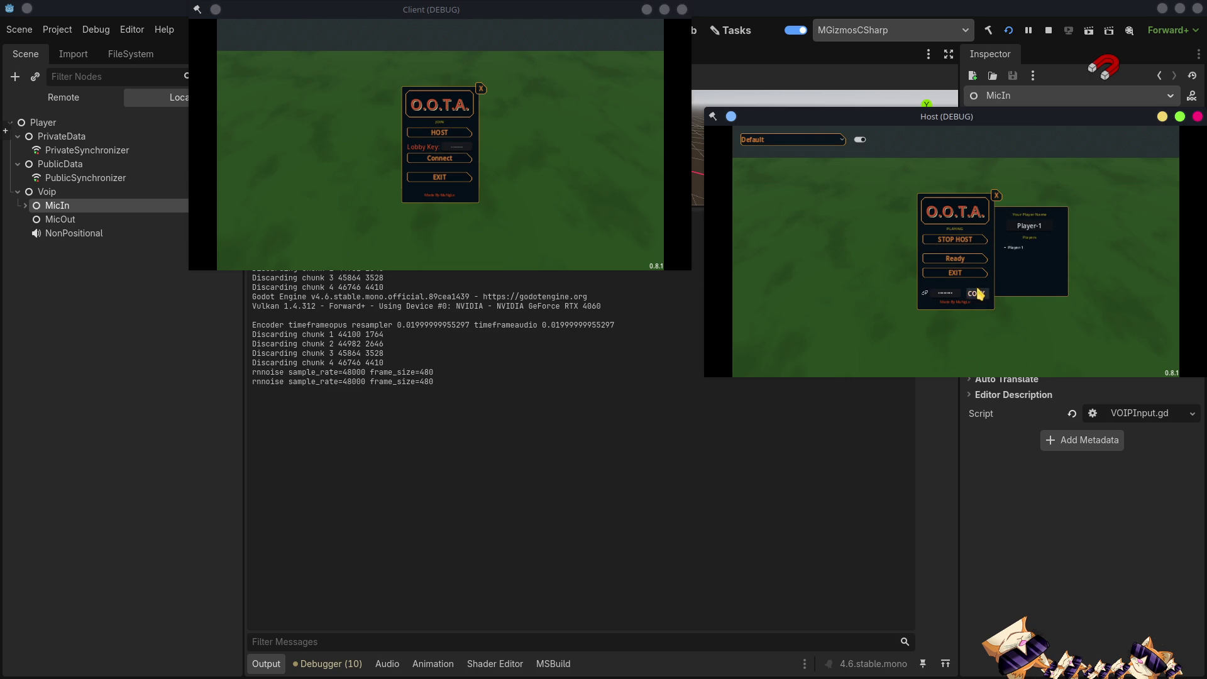
click(461, 149)
key(ctrl+v)
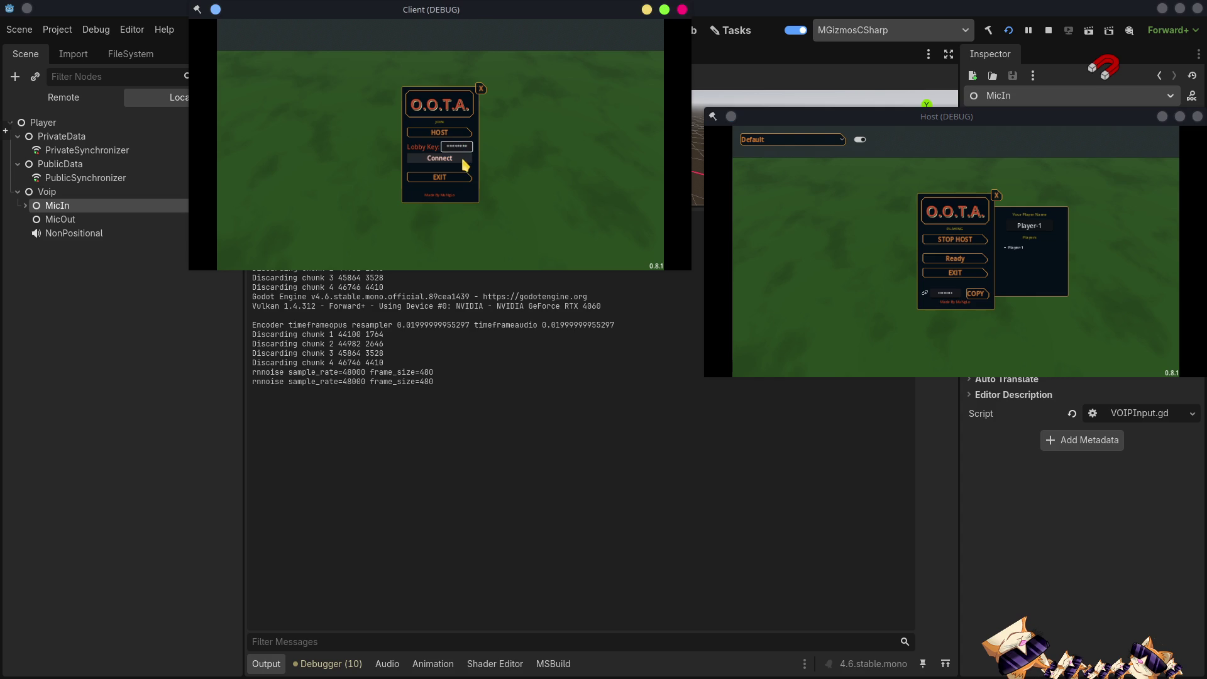
click(463, 158)
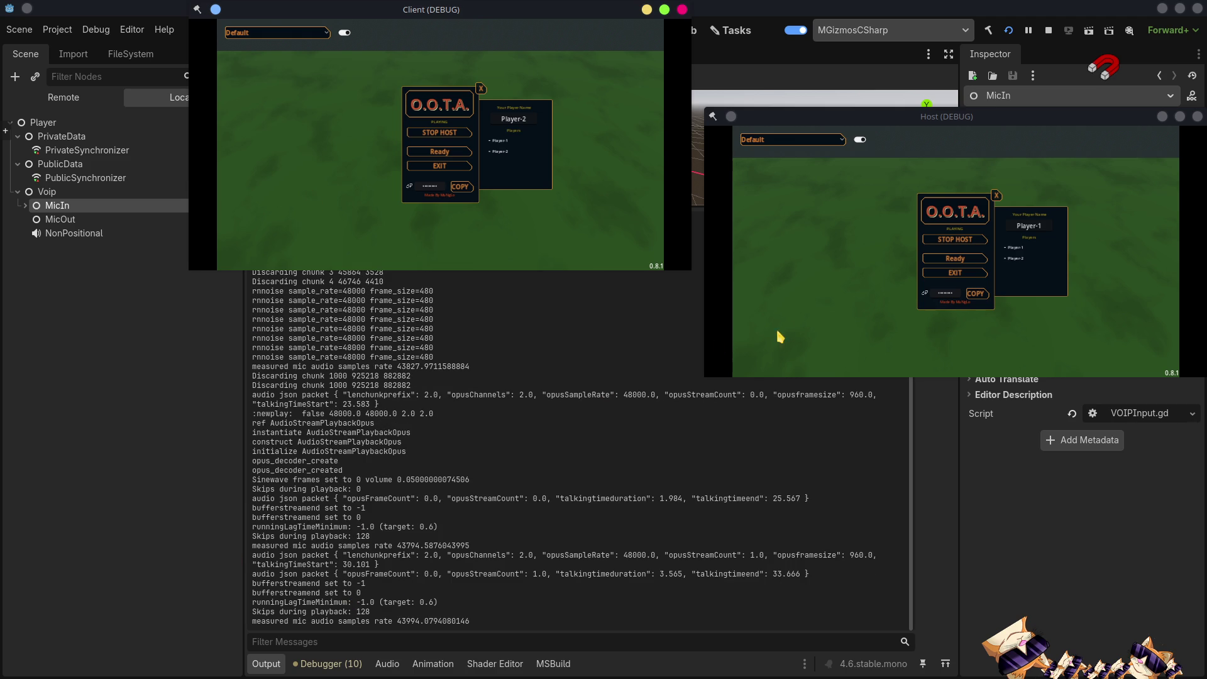
click(809, 295)
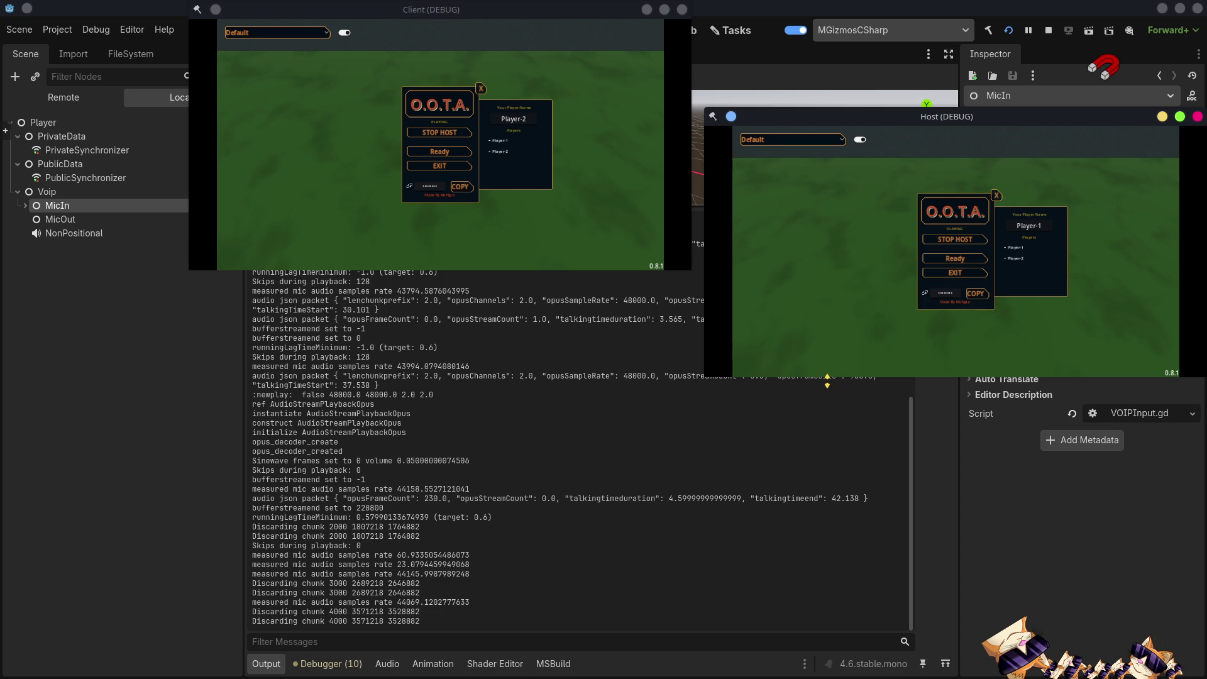
click(544, 236)
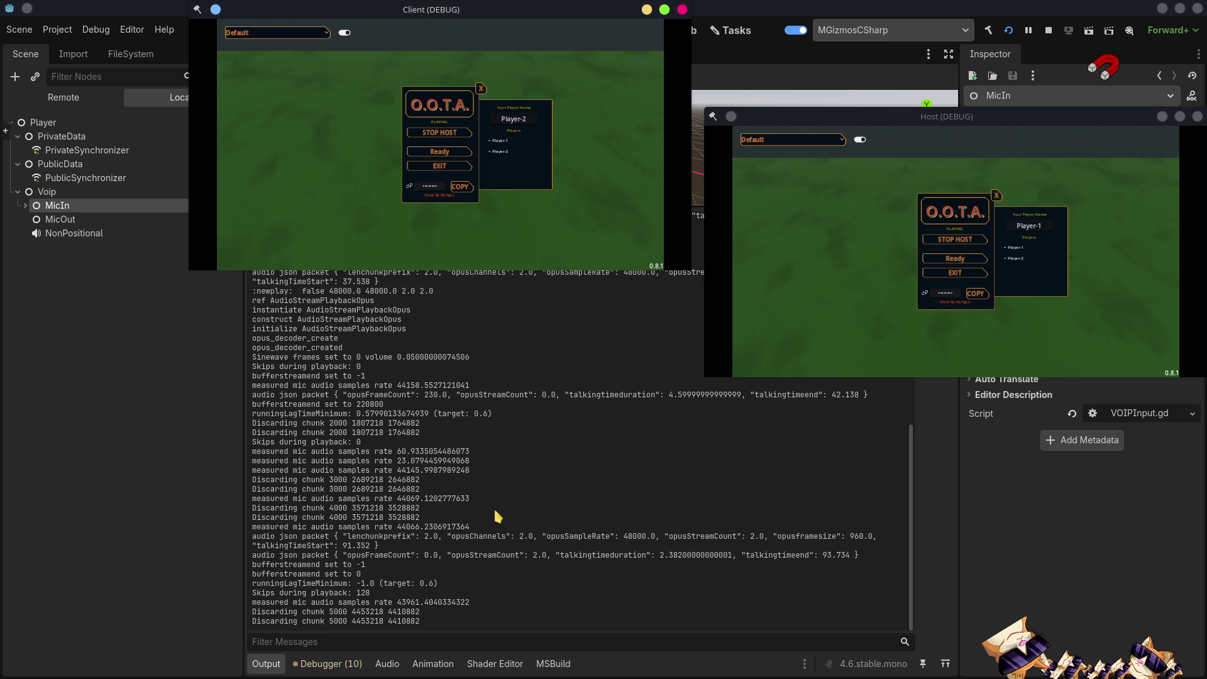
click(840, 294)
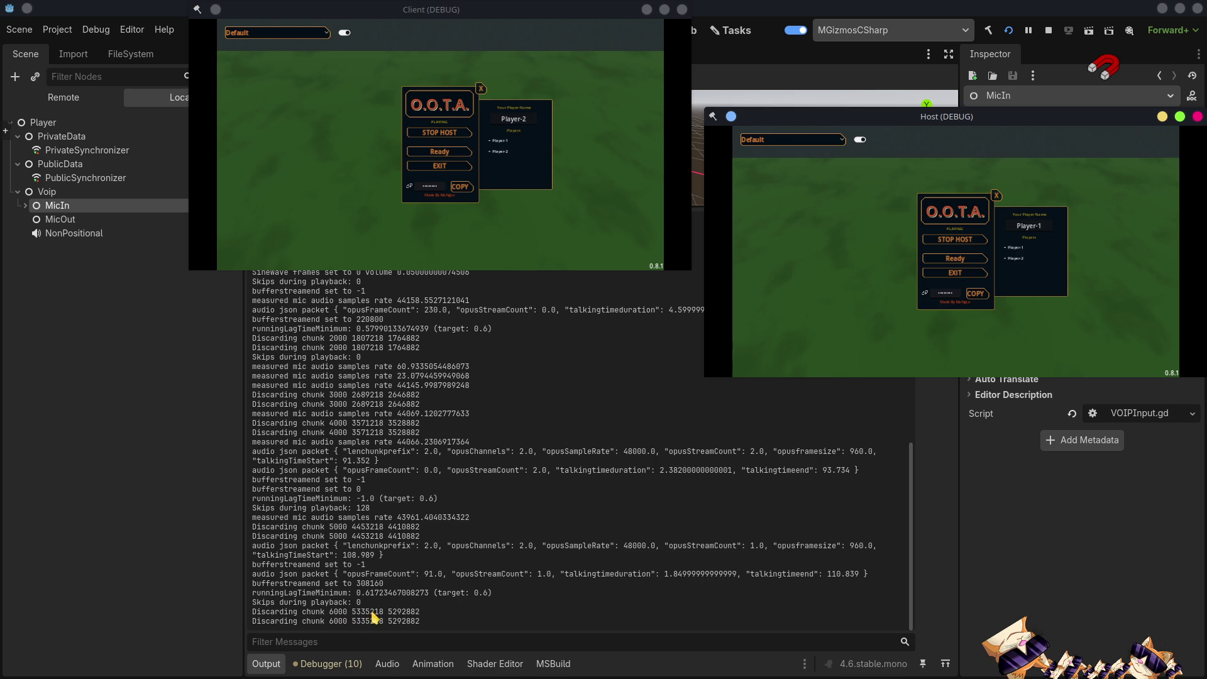
click(345, 182)
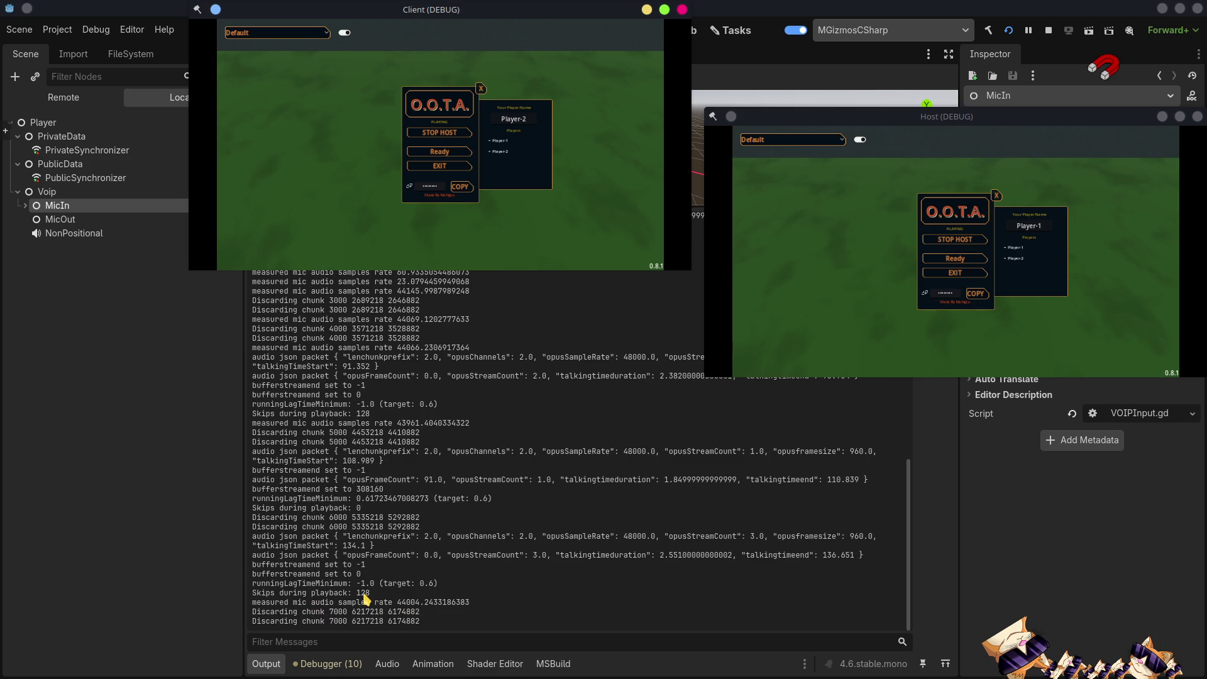
click(811, 271)
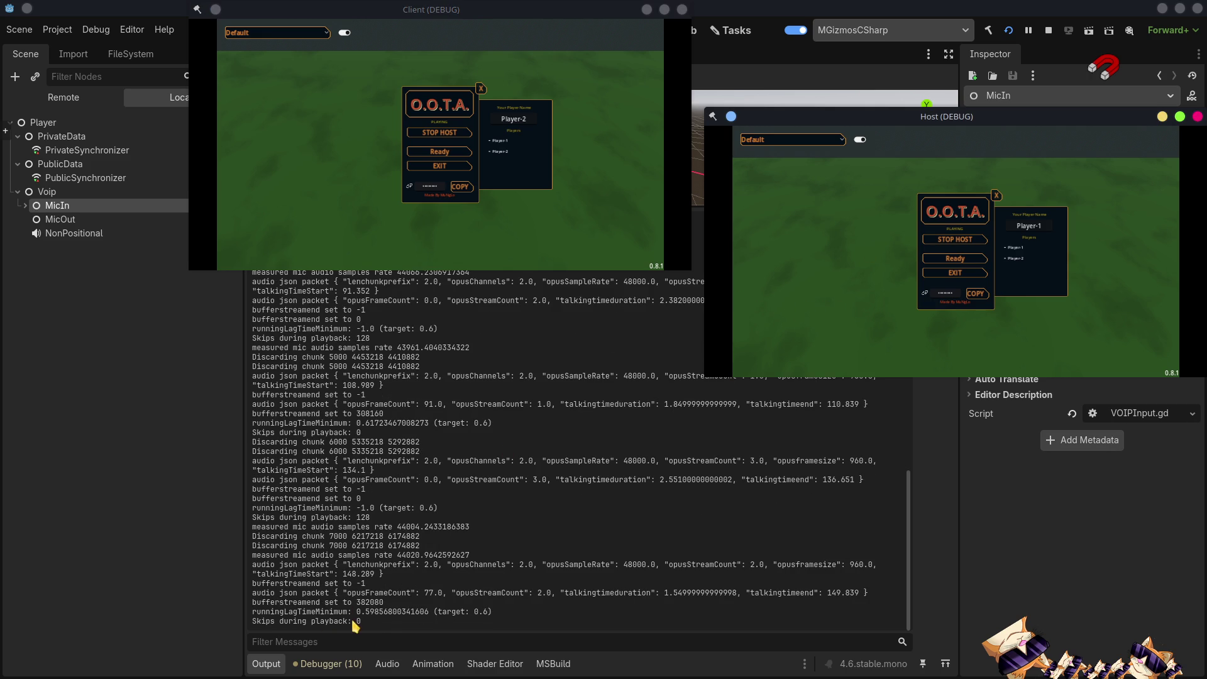
click(345, 188)
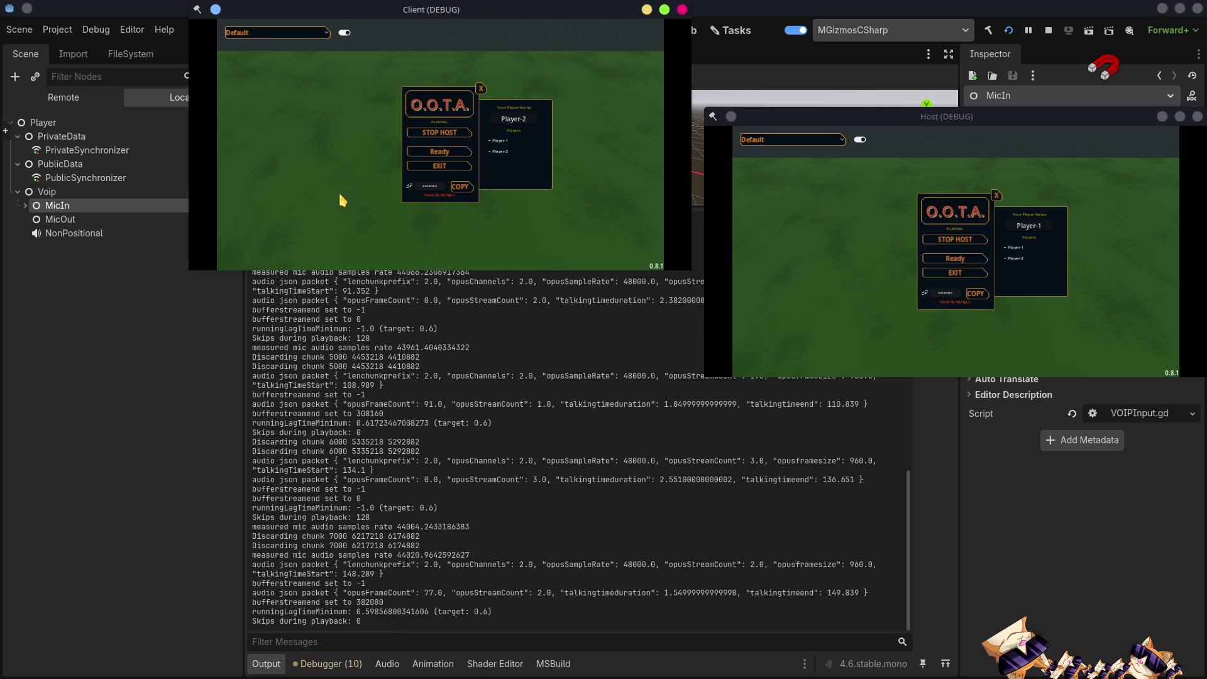